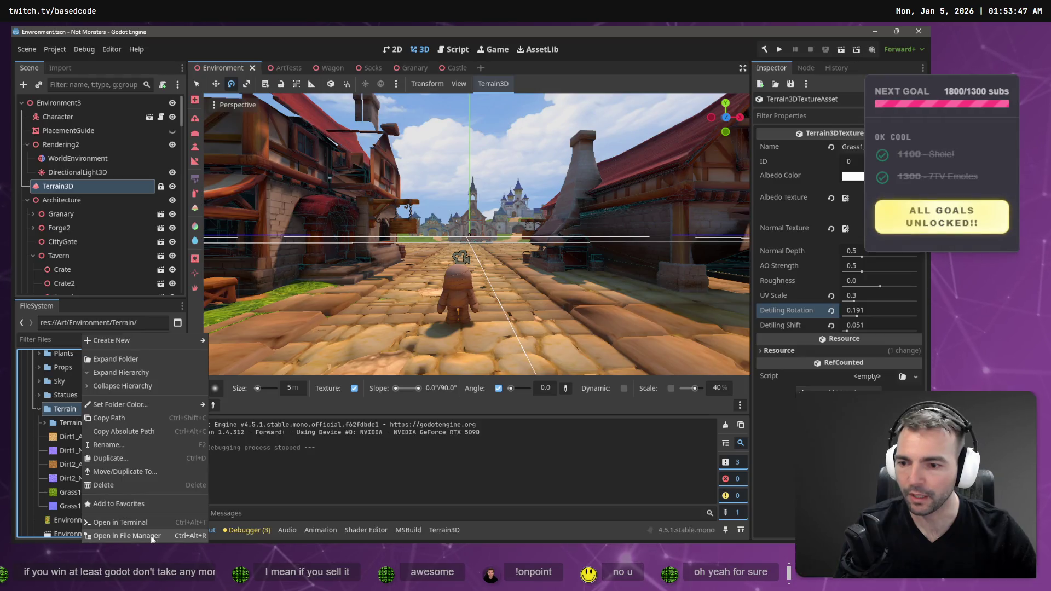
Copy the Terrain folder's full path from the file manager's address bar, then leave it
key("ctrl+l")
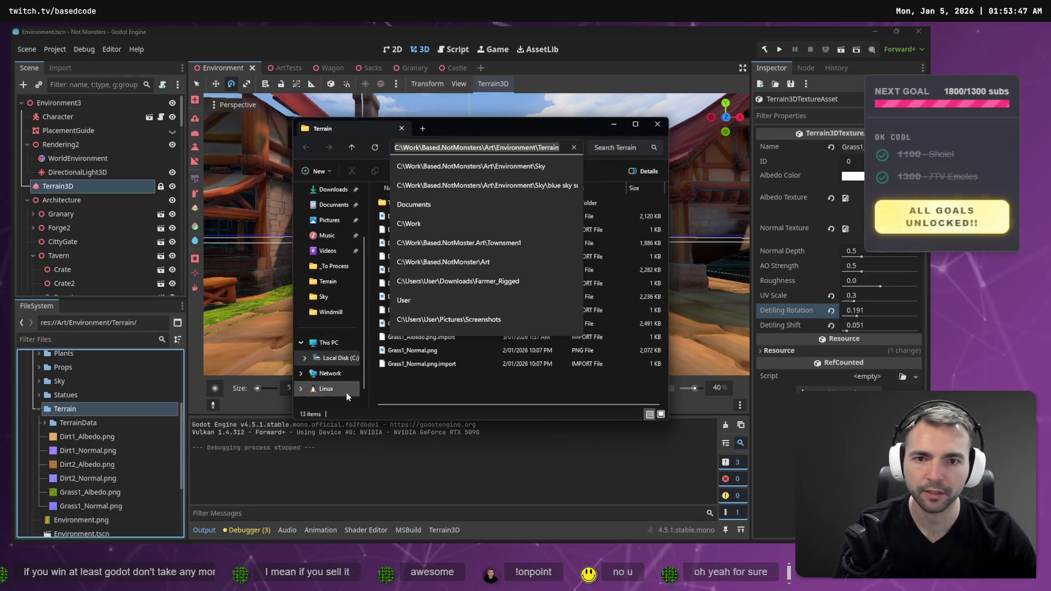
key("ctrl+w")
key("alt+Tab")
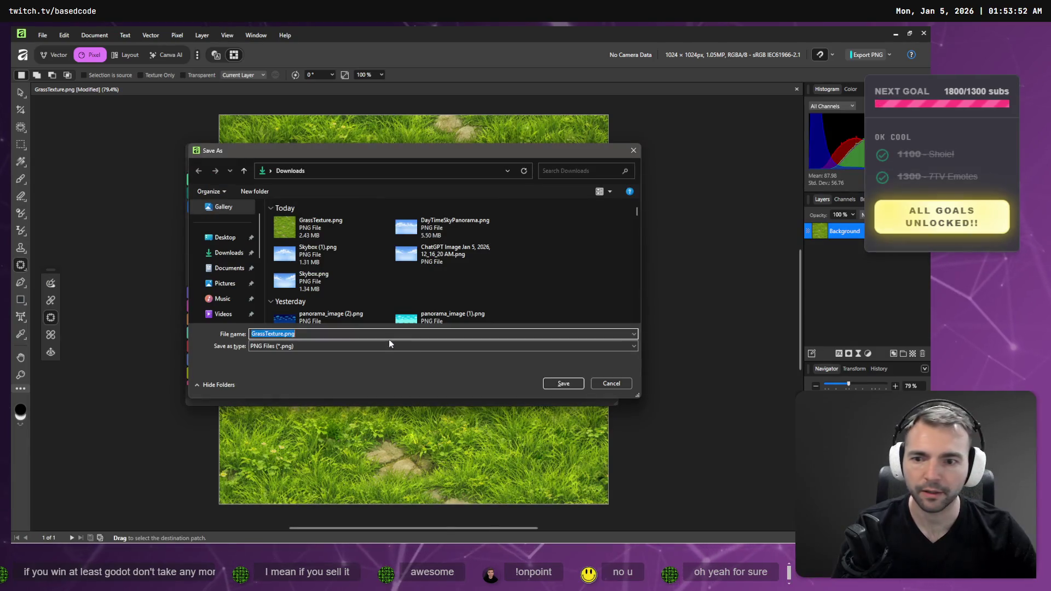
Paste the Terrain folder path before the file name and save GrassTexture_NoFlowers.png there
key("Home")
key("ctrl+v")
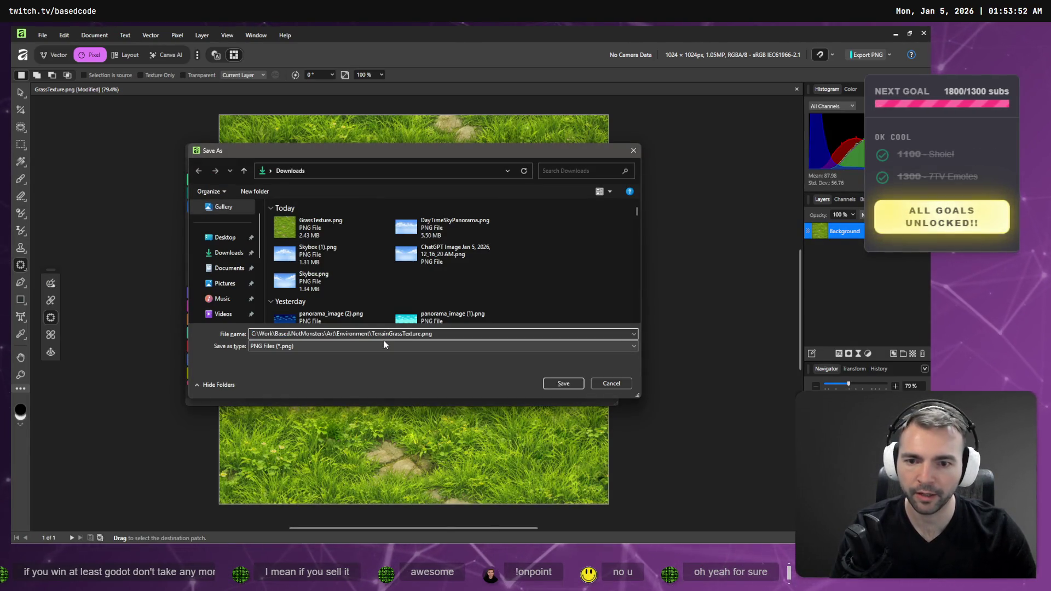
type("\\")
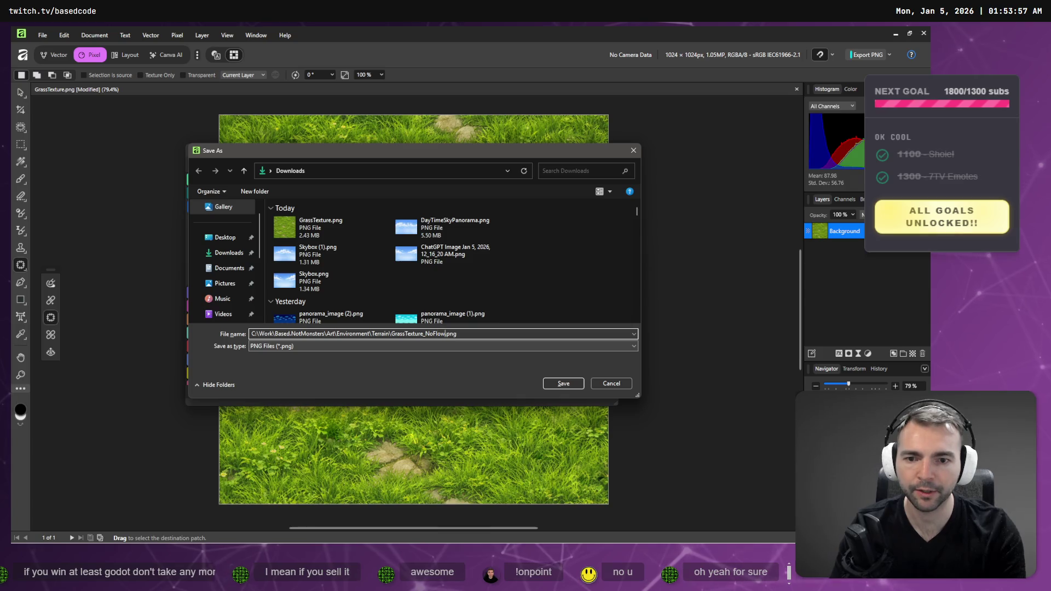
key("Return")
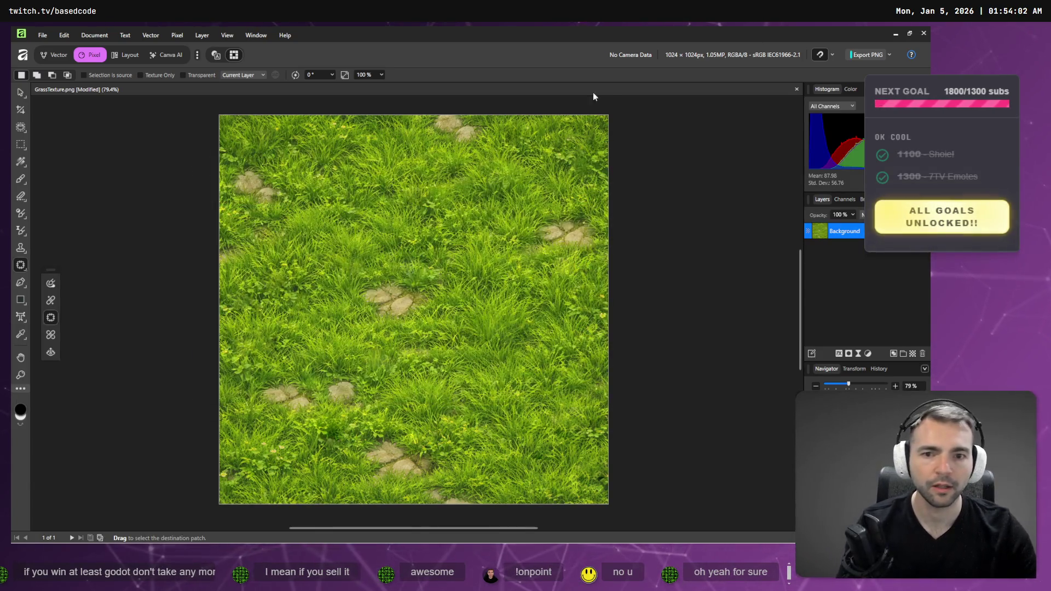
Back in Godot, attempt a rename of Grass1_Albedo.png and abandon it
left_click(897, 34)
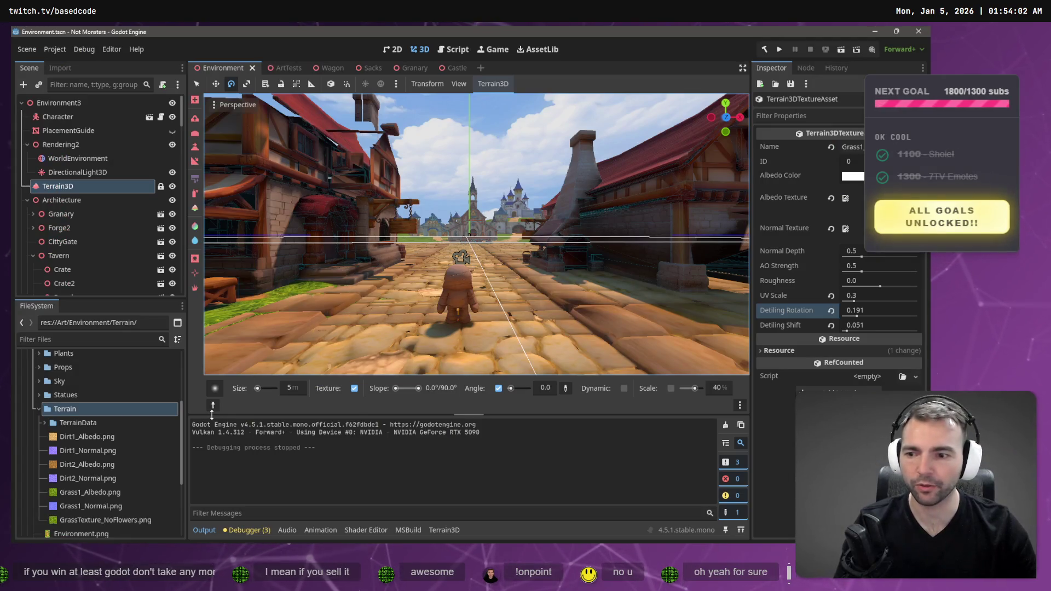
left_click(82, 493)
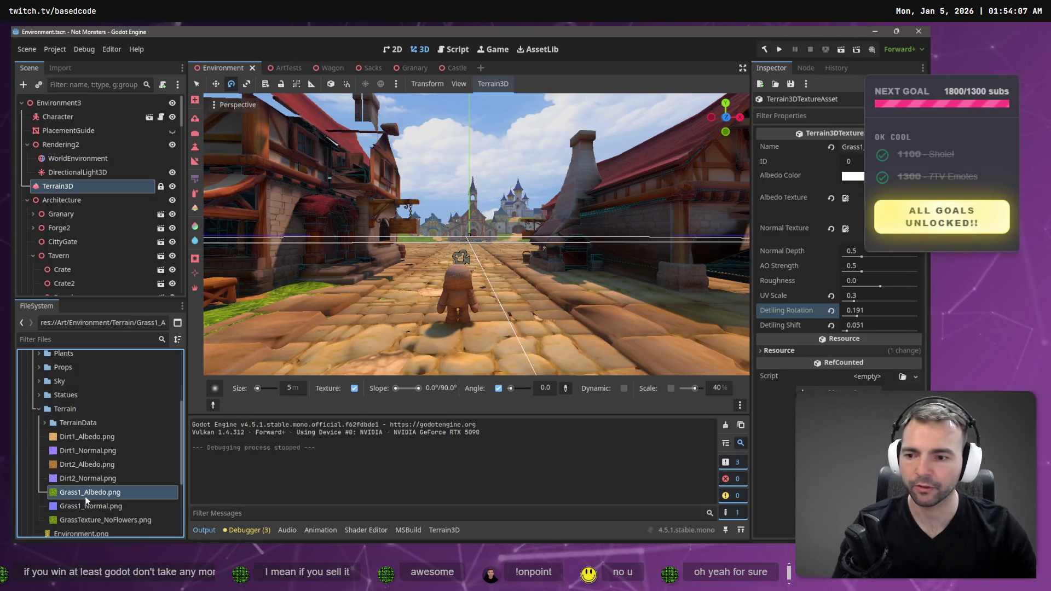
key("F2")
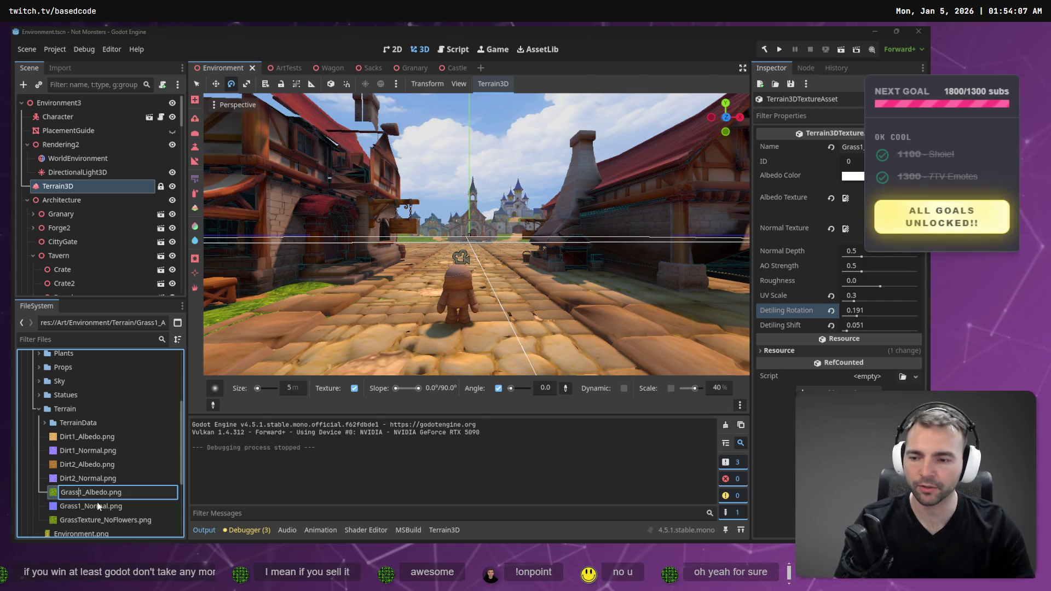
key("BackSpace")
type("N")
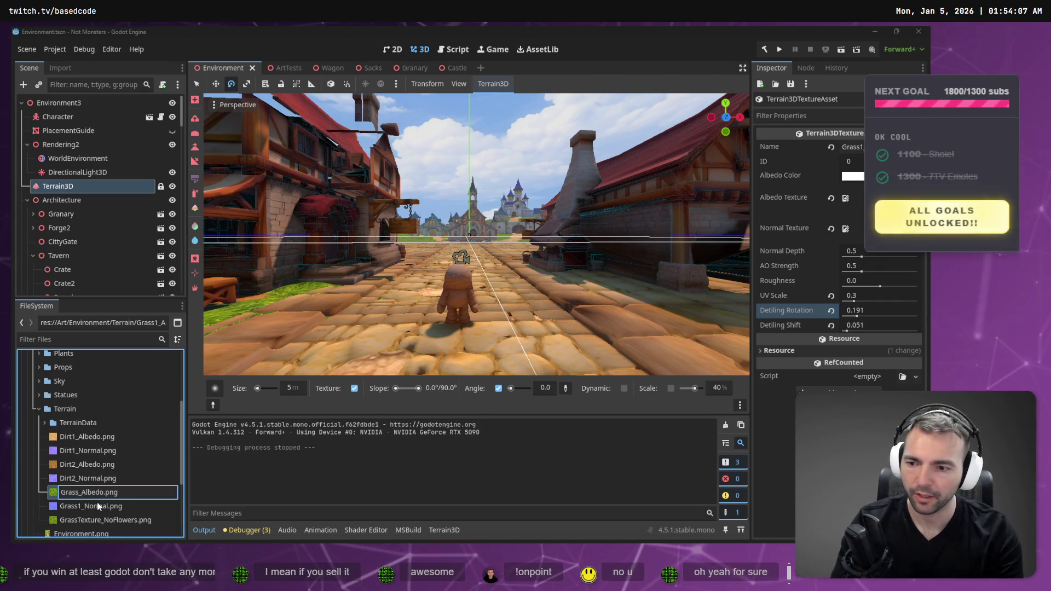
type("1")
key("Return")
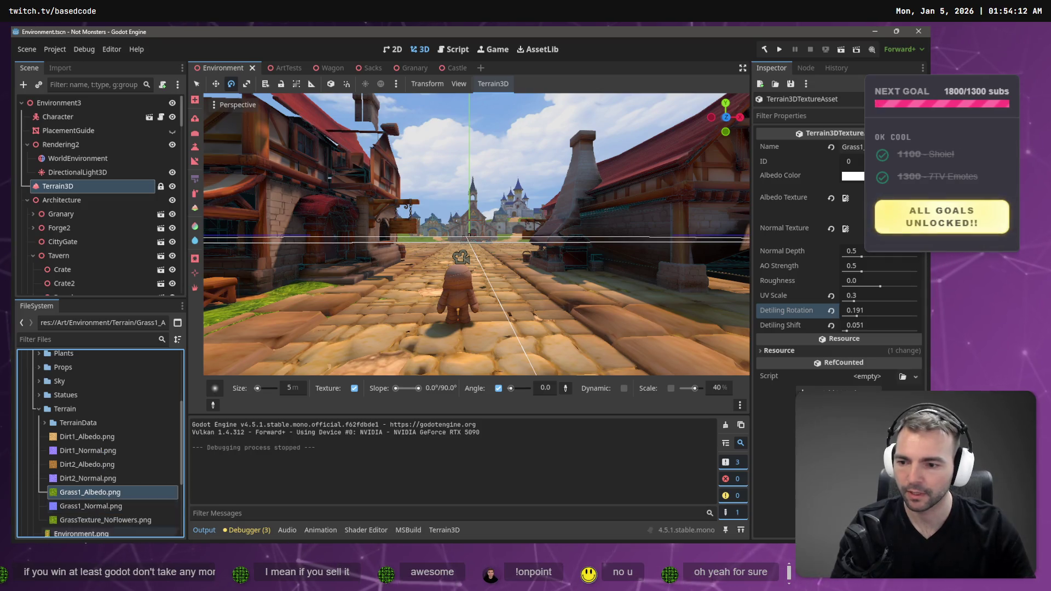
Rename GrassTexture_NoFlowers.png to Grass.png, then to Grass_Albedo.png
left_click(117, 520)
key("F2")
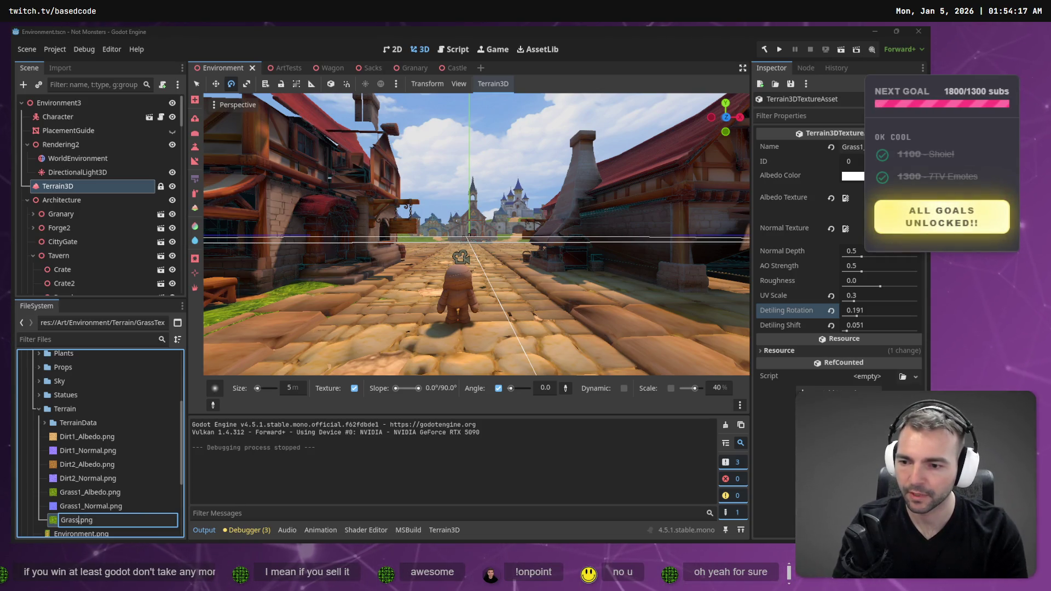
key("Return")
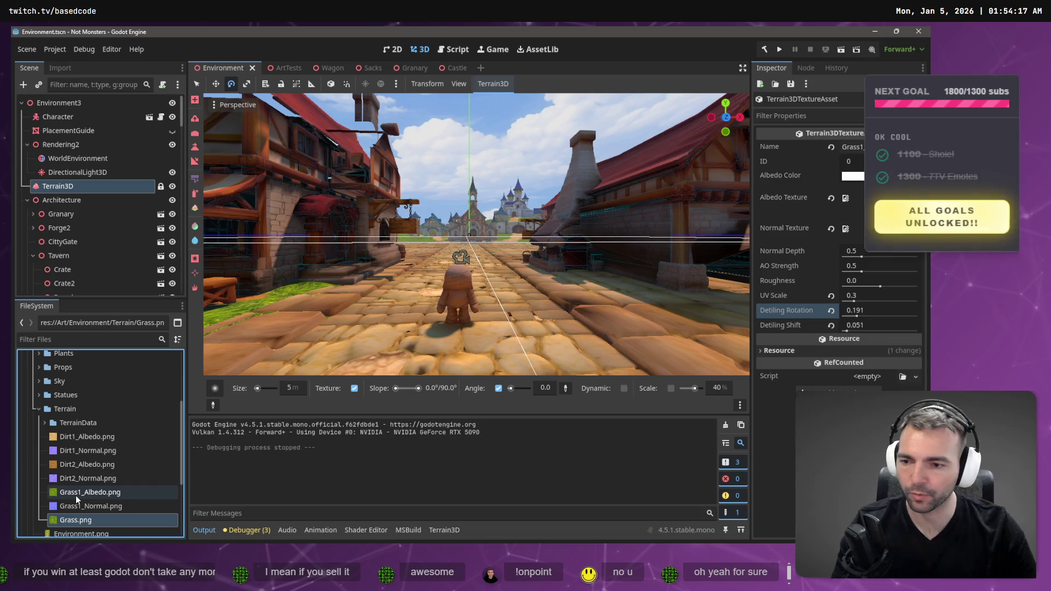
left_click(86, 522)
key("F2")
type("_Albedo")
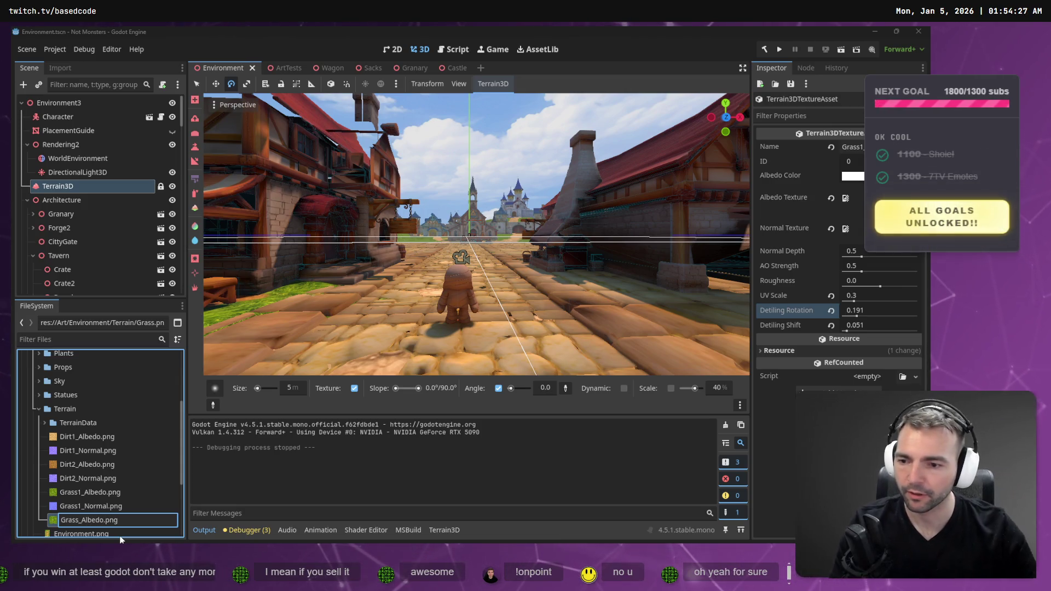
key("Return")
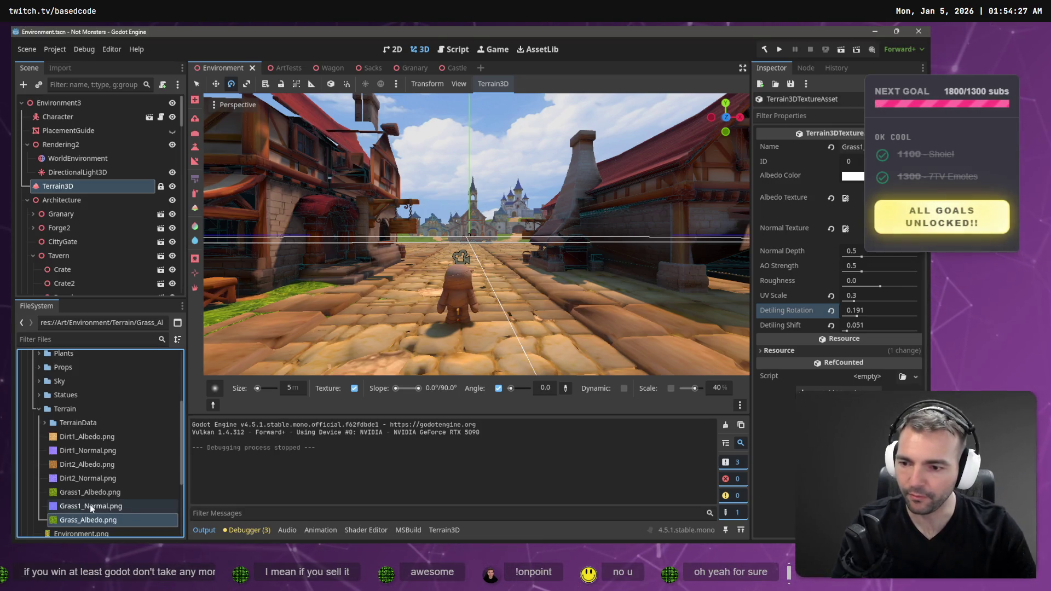
Start renaming Grass1_Albedo.png again, then cancel with Esc to keep its name
left_click(93, 494)
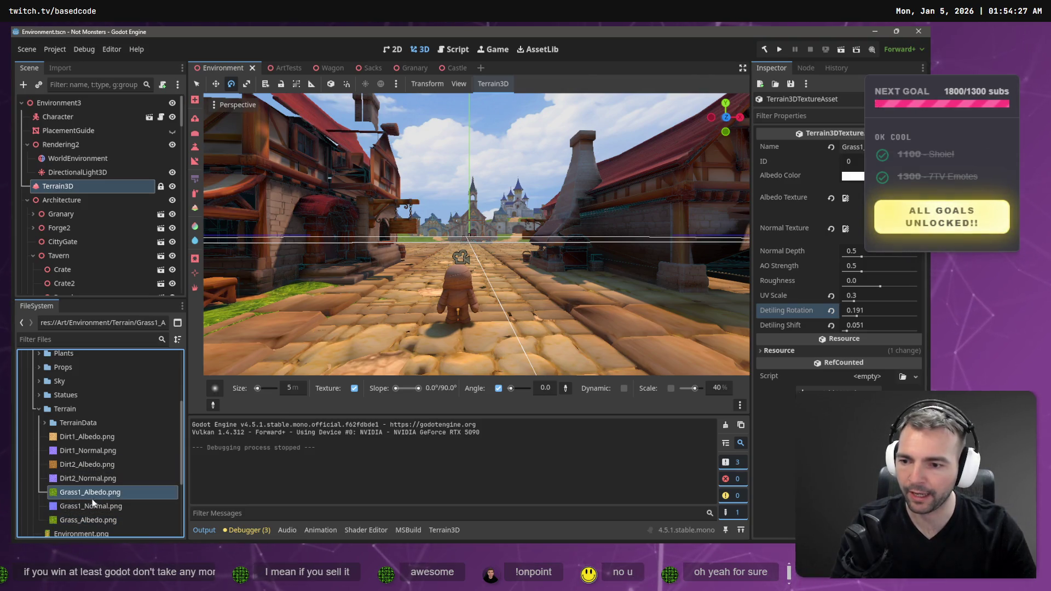
left_click(86, 498)
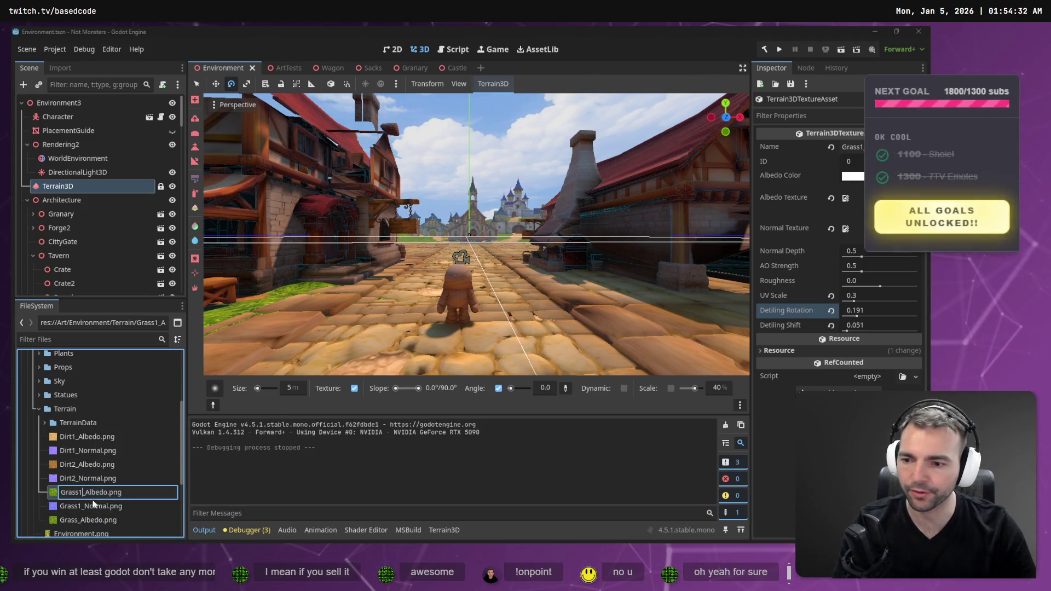
key("BackSpace")
type("F;pw")
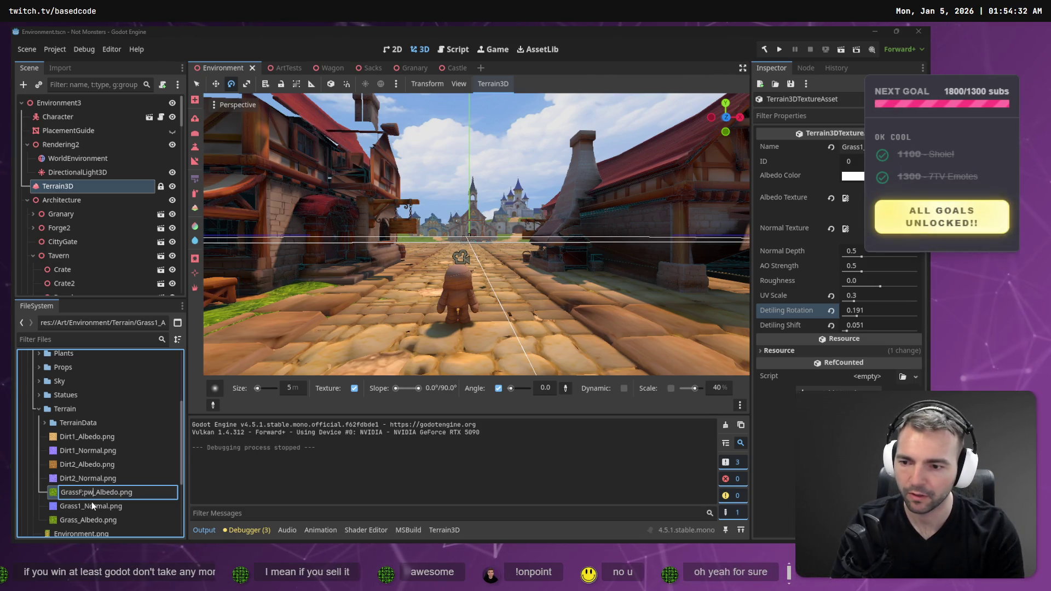
key("BackSpace")
key("BackSpace")
key("BackSpace")
type("loww")
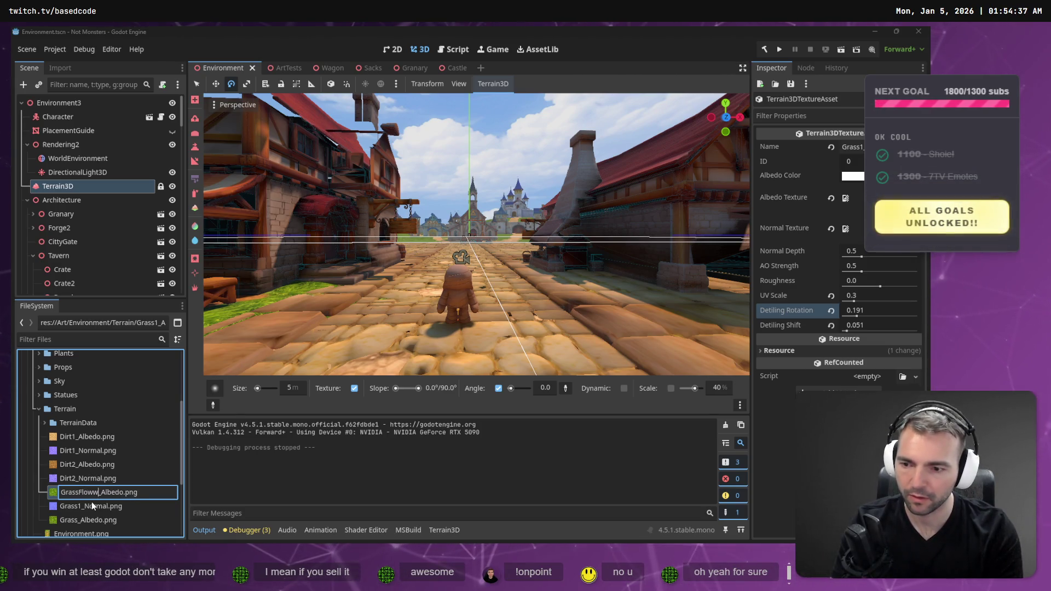
key("Escape")
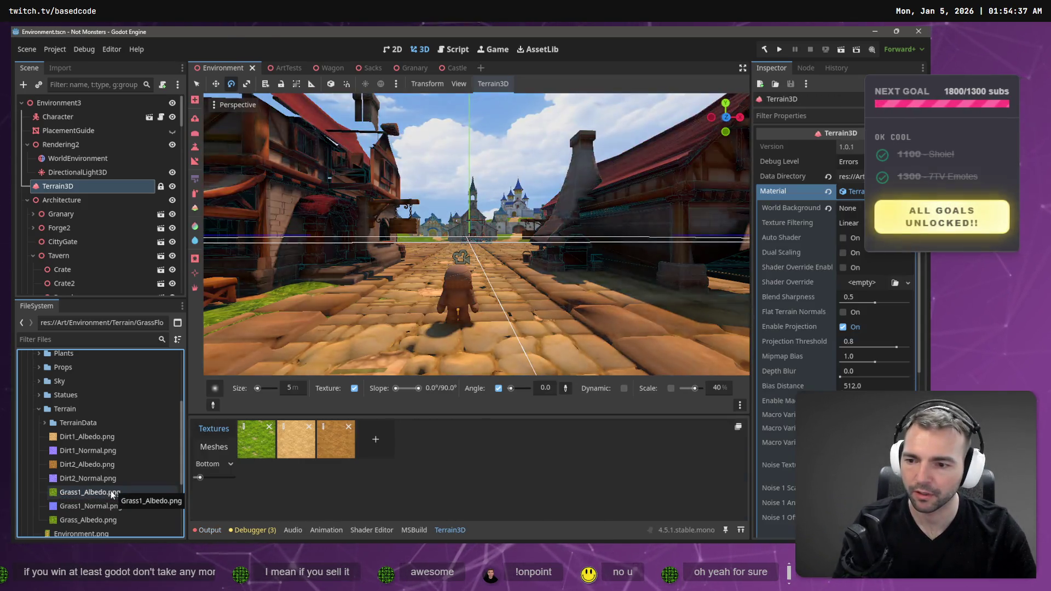
Select through the grass texture files, settling on the renamed GrassFlowers_Albedo.png
left_click(77, 495)
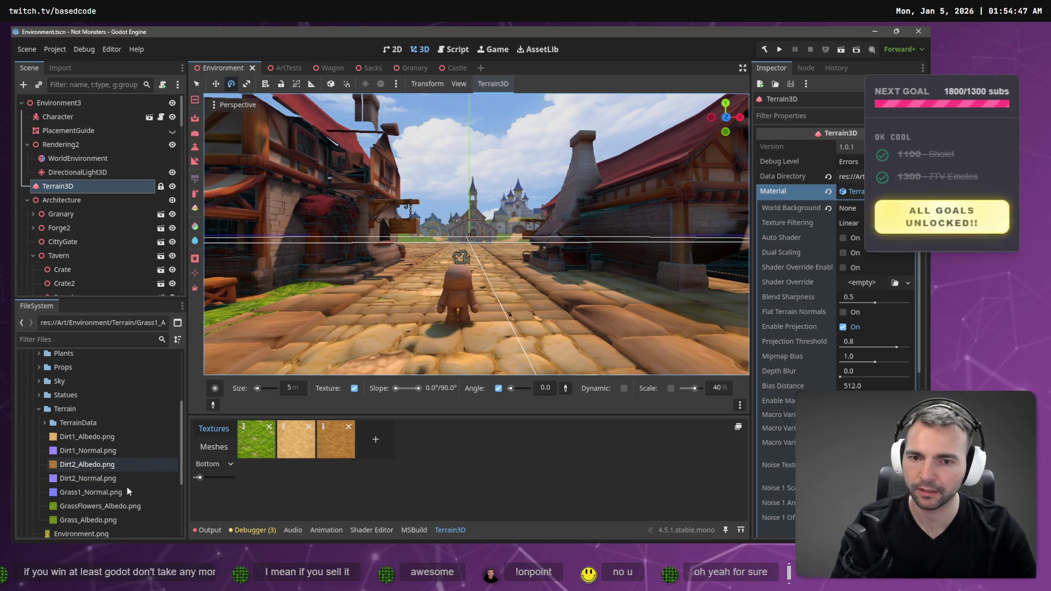
left_click(94, 507)
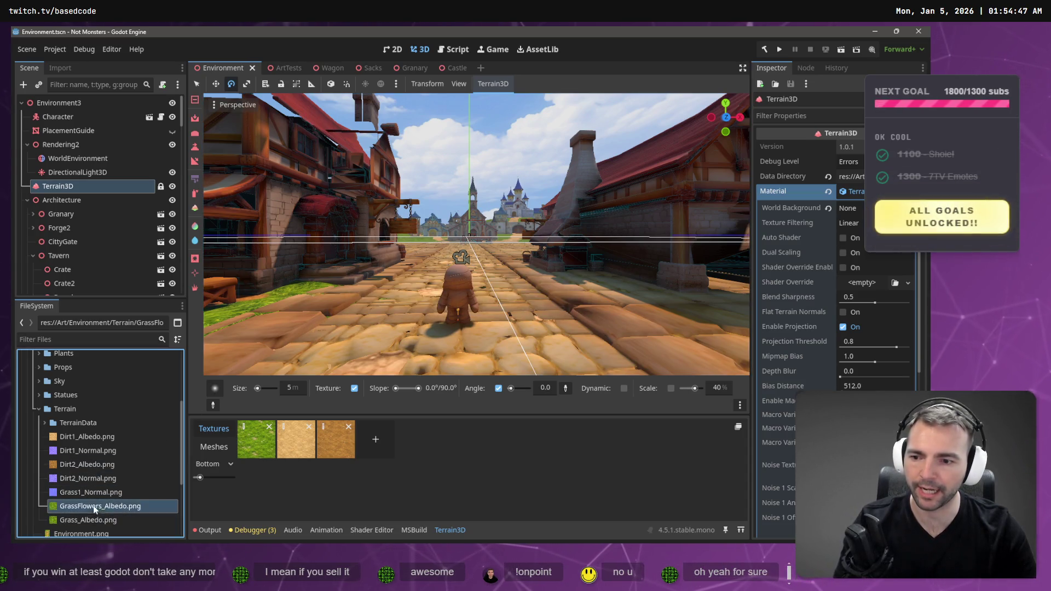
left_click(97, 521)
left_click(96, 507)
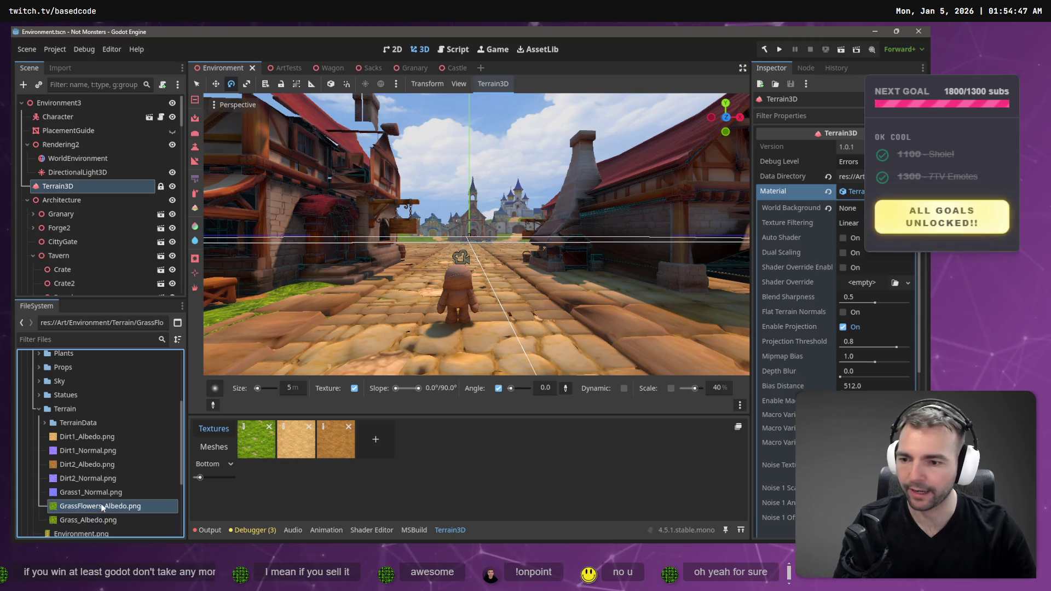
left_click(94, 493)
mouse_move(94, 494)
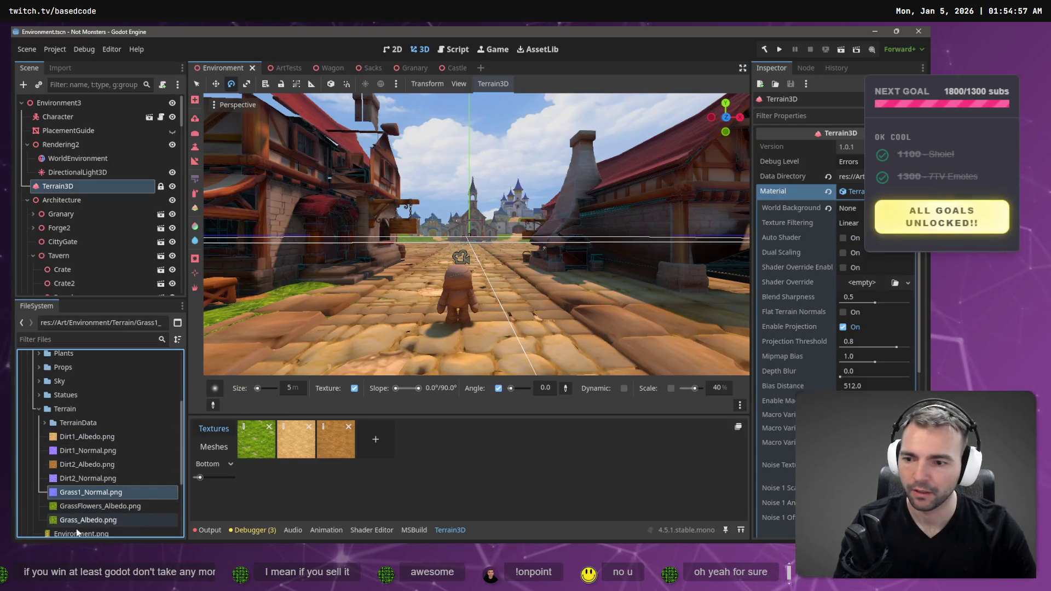
left_click(98, 506)
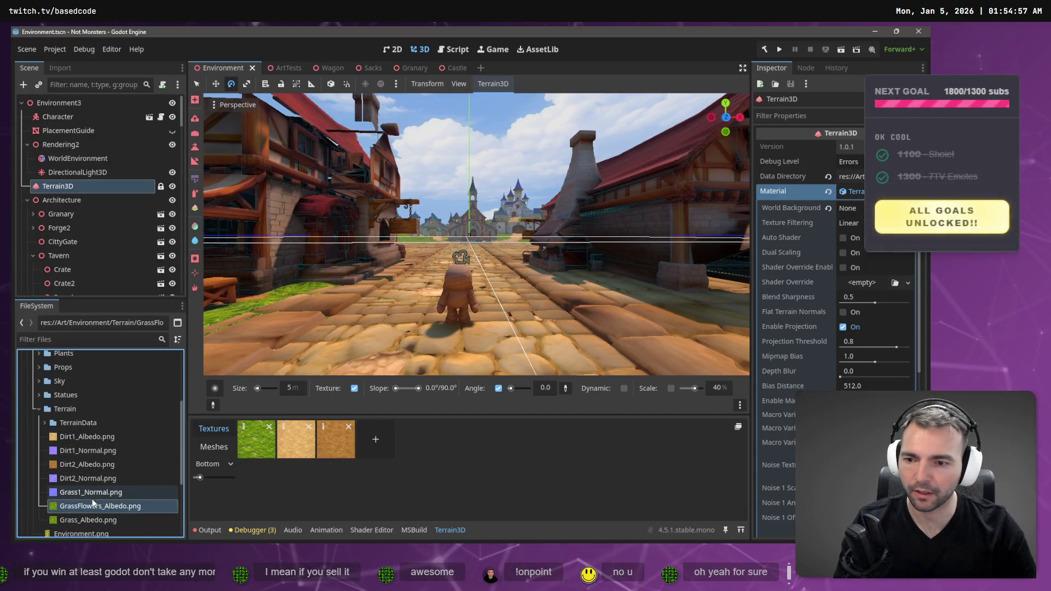
Inspect GrassFlowers_Albedo.png and Grass_Albedo.png, then bring up the terrain's grass texture settings
double_click(61, 506)
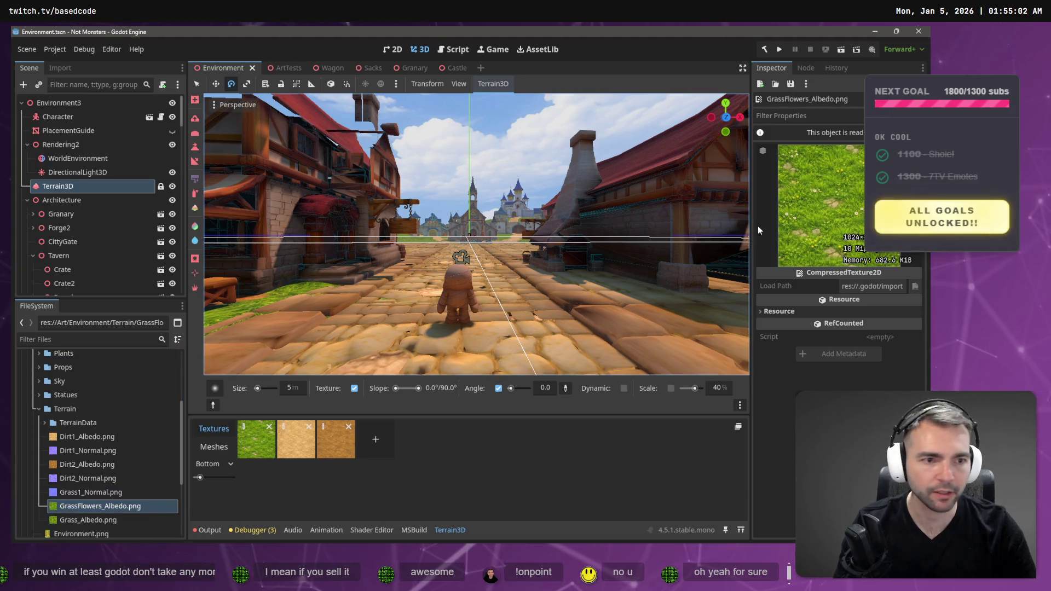
left_click(66, 521)
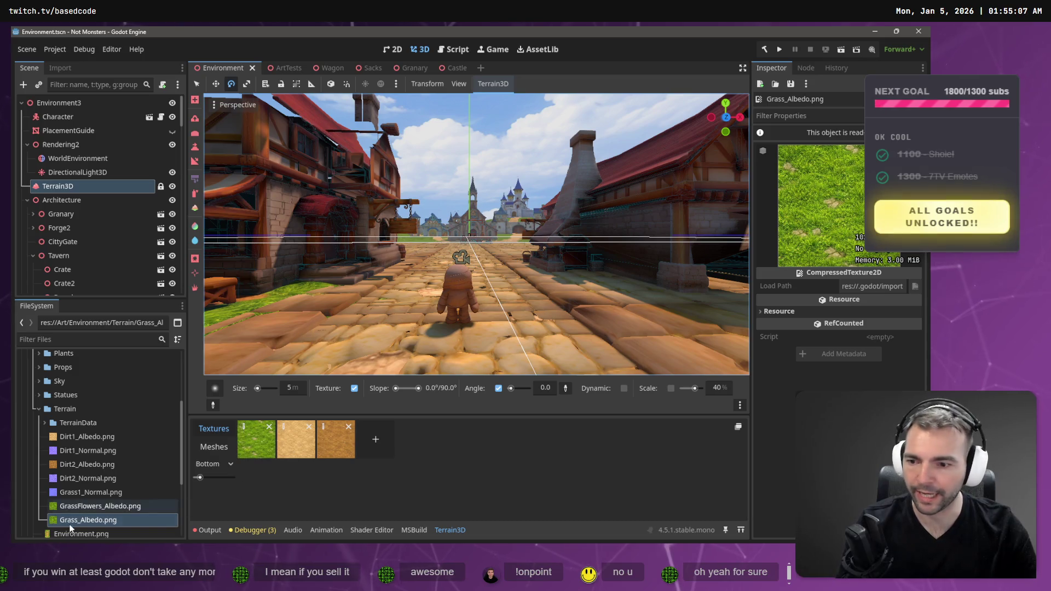
left_click(256, 440)
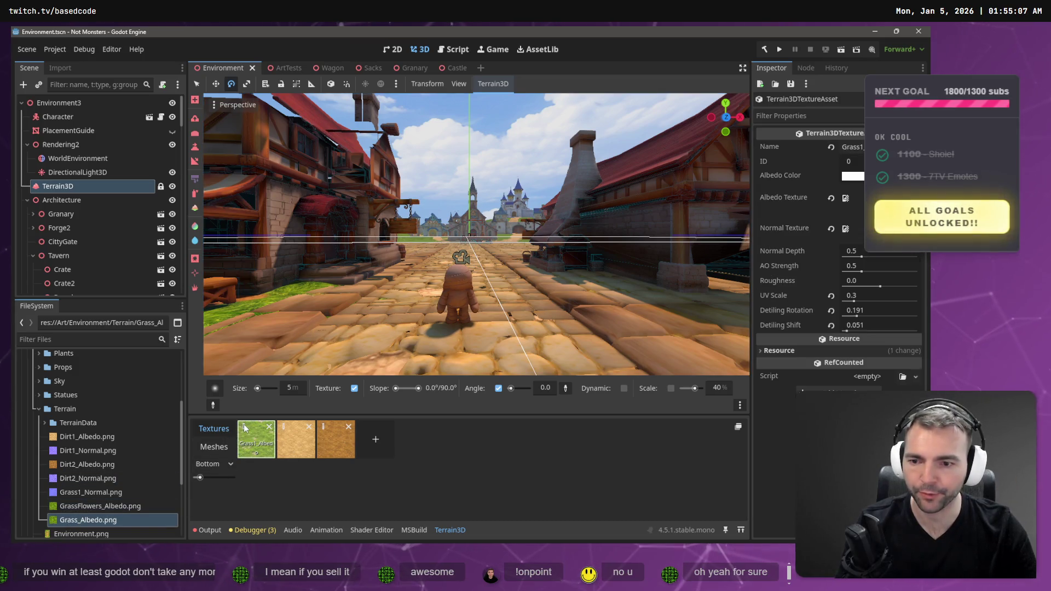
Assign Grass_Albedo.png as the grass texture's albedo and check the output log warnings
mouse_move(107, 522)
left_mouse_down()
mouse_move(471, 367)
mouse_move(794, 208)
mouse_move(846, 198)
left_mouse_up()
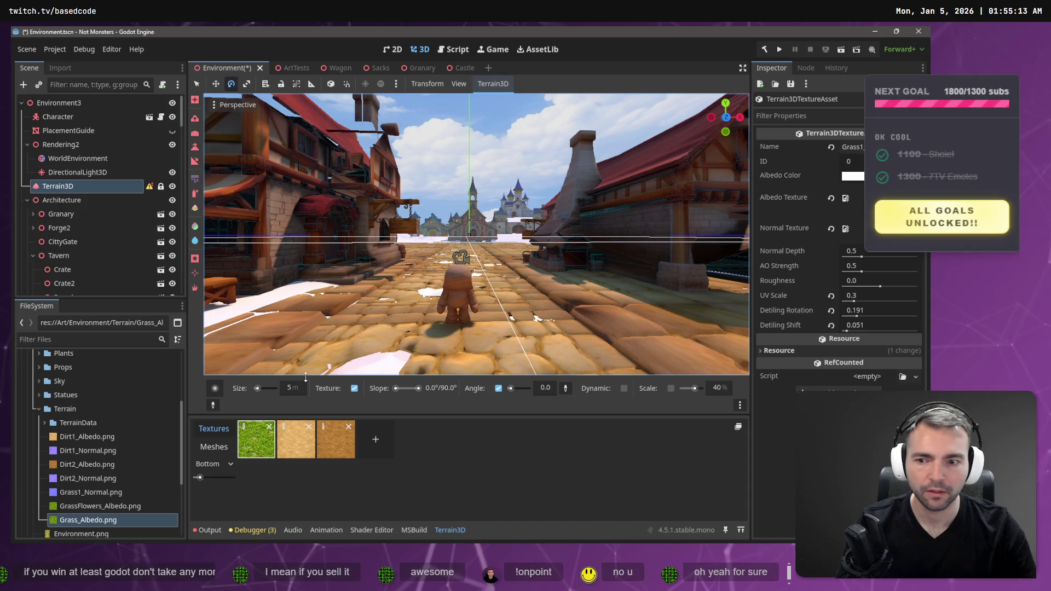
left_click(210, 531)
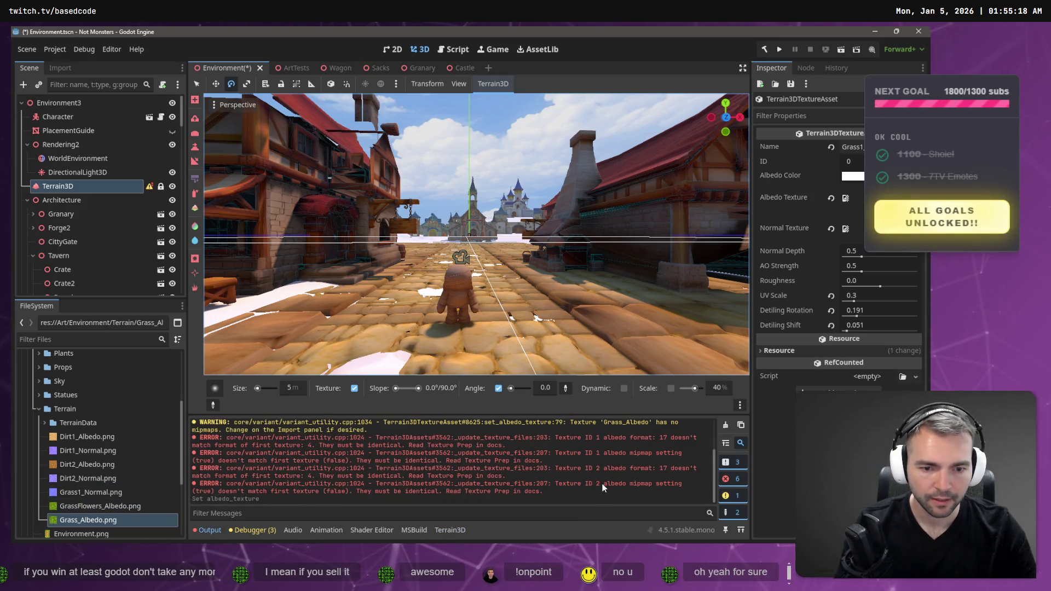
right_click(81, 519)
left_click(114, 491)
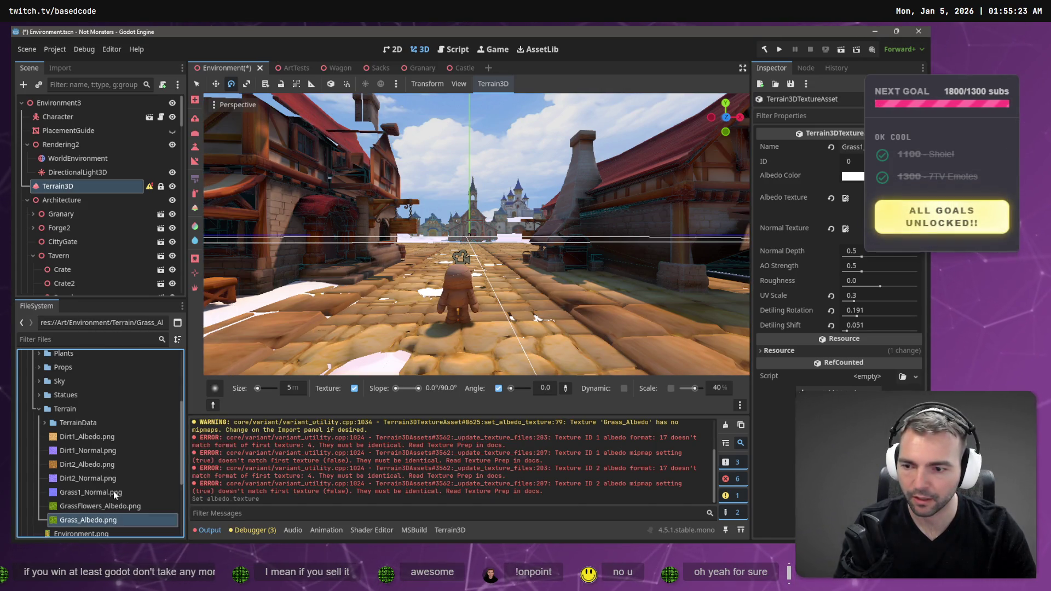
left_click_drag(87, 520, 598, 420)
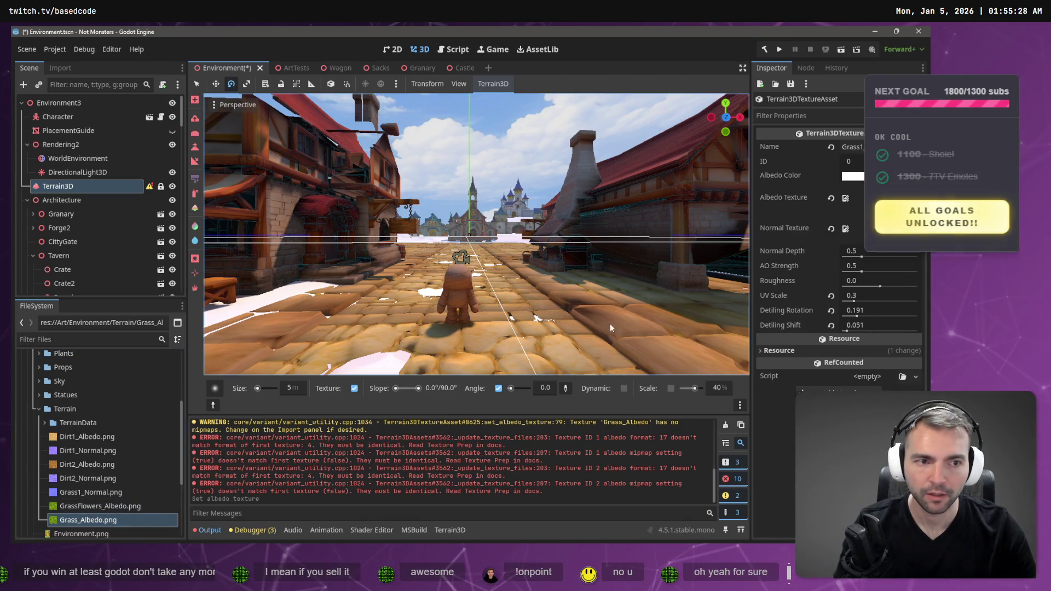
Open Grass_Albedo.png in Affinity, the external image editor, for exporting
double_click(99, 524)
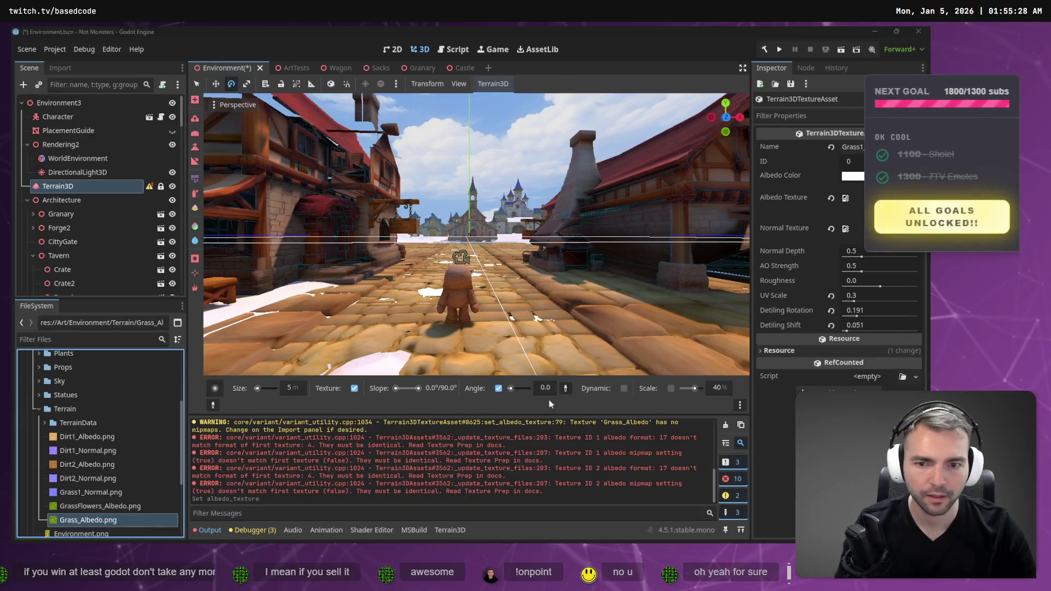
key("alt+Tab")
left_click(43, 35)
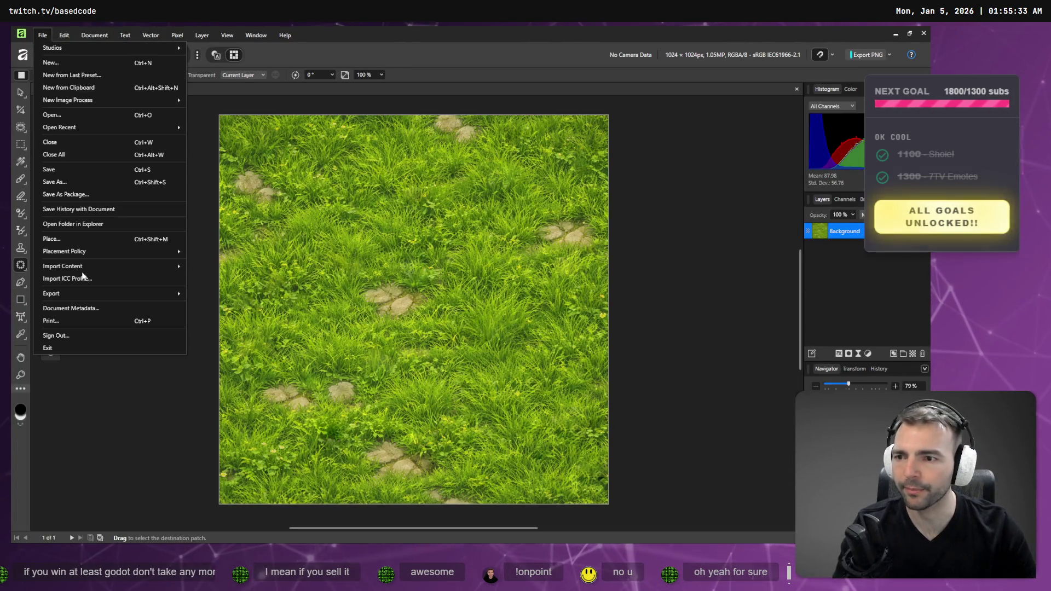
Set up a PNG export of the texture with hidden layers excluded
mouse_move(165, 294)
left_click(206, 294)
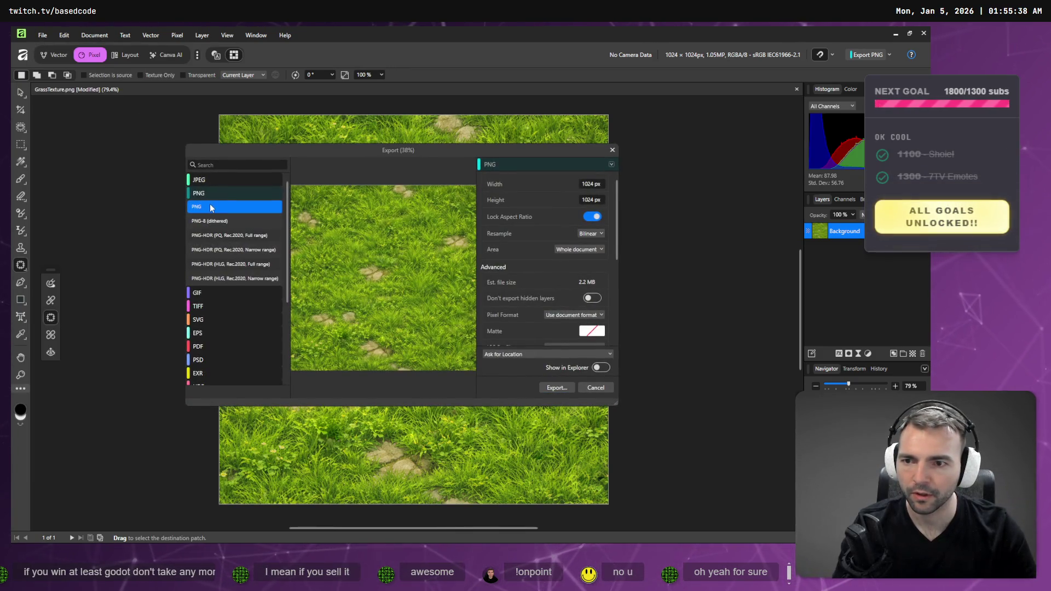
left_click(591, 299)
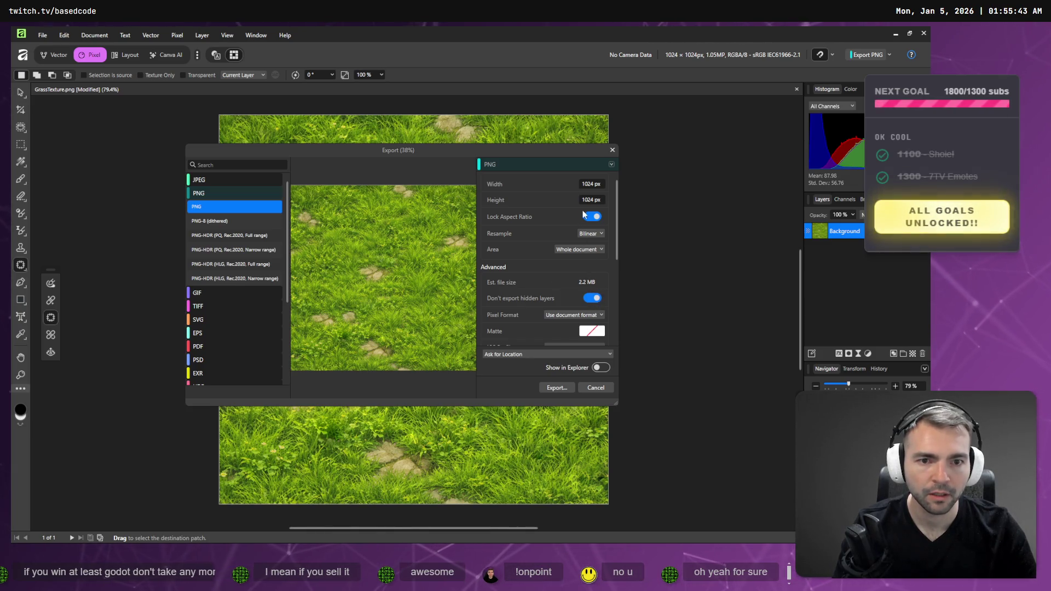
scroll(597, 225, "down", 5)
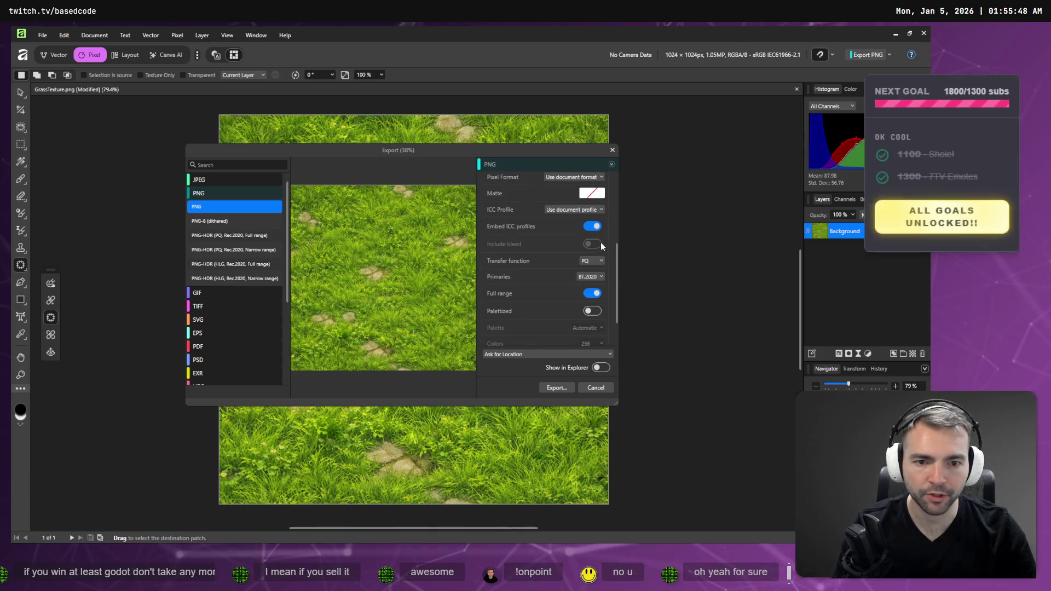
scroll(597, 257, "down", 1)
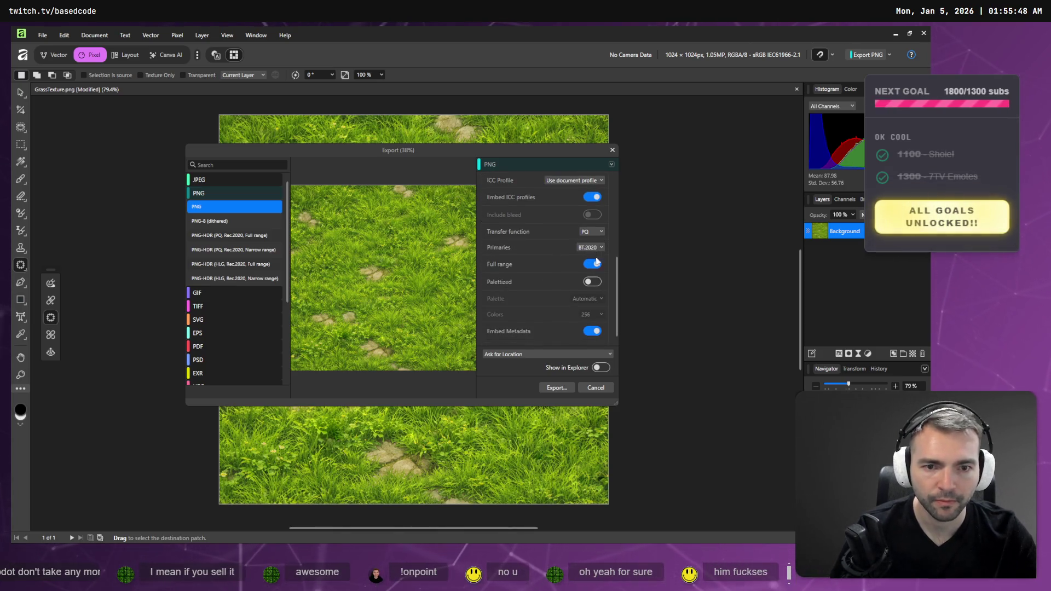
left_click(560, 389)
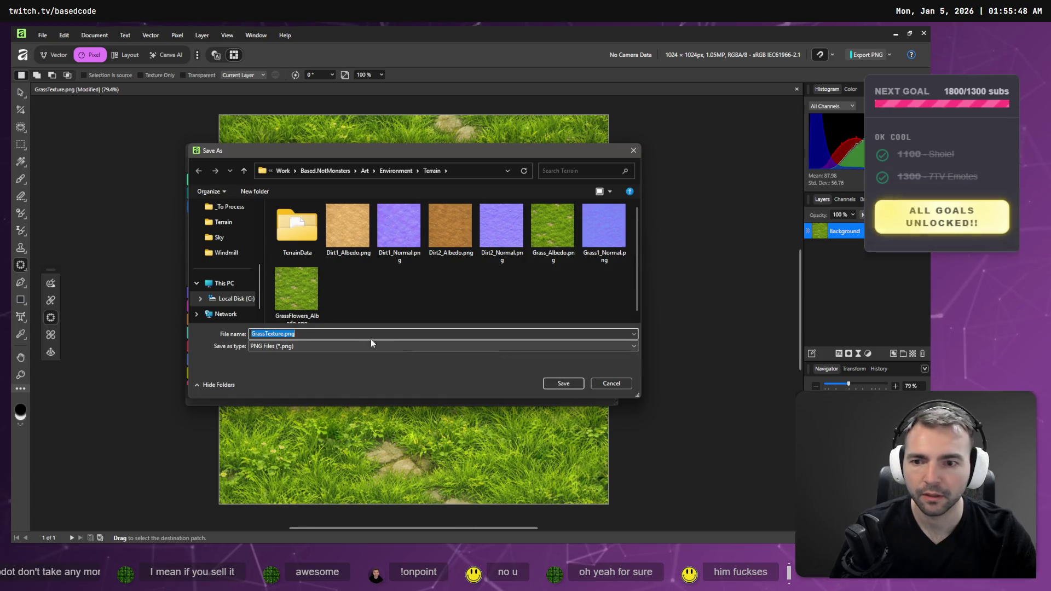
Save the export over Grass_Albedo.png, confirm the replacement, and return to Godot
left_click(540, 241)
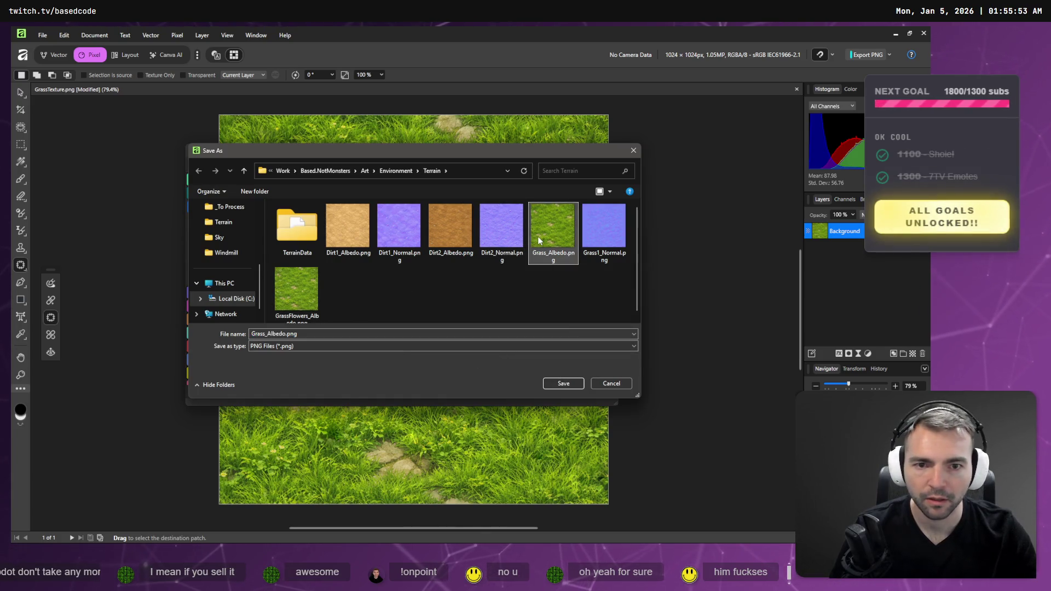
double_click(539, 241)
left_click(517, 330)
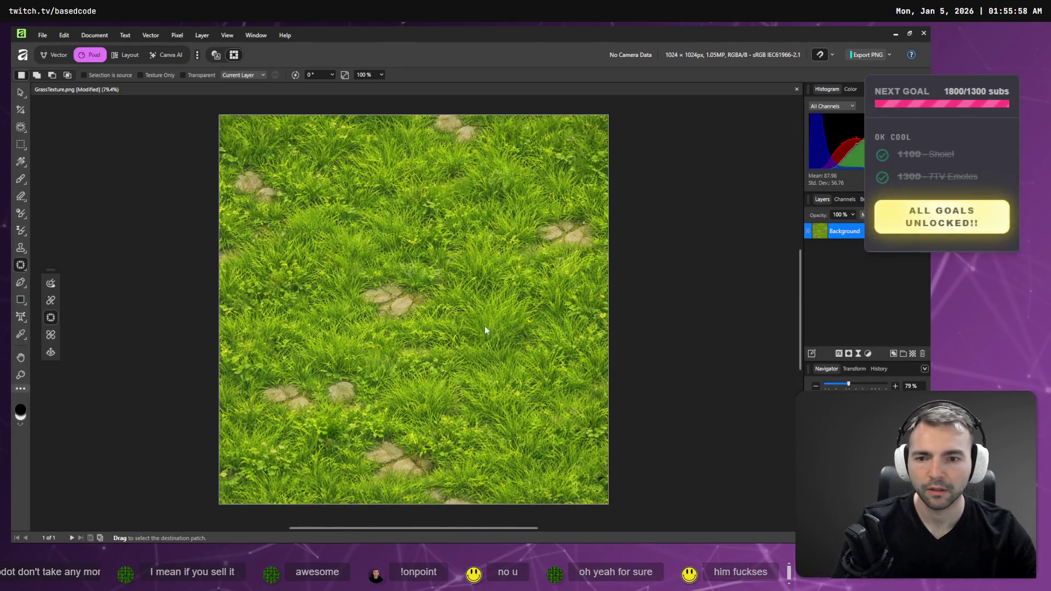
key("alt+Tab")
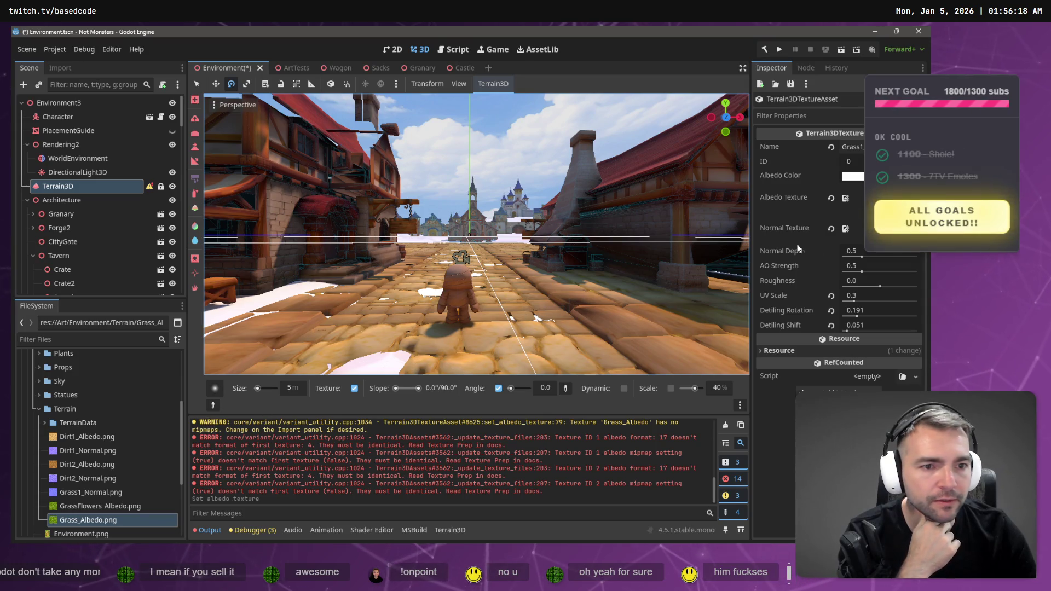
Revert the Normal and Albedo textures and drag Grass_Albedo.png back into Albedo Texture
left_click(832, 229)
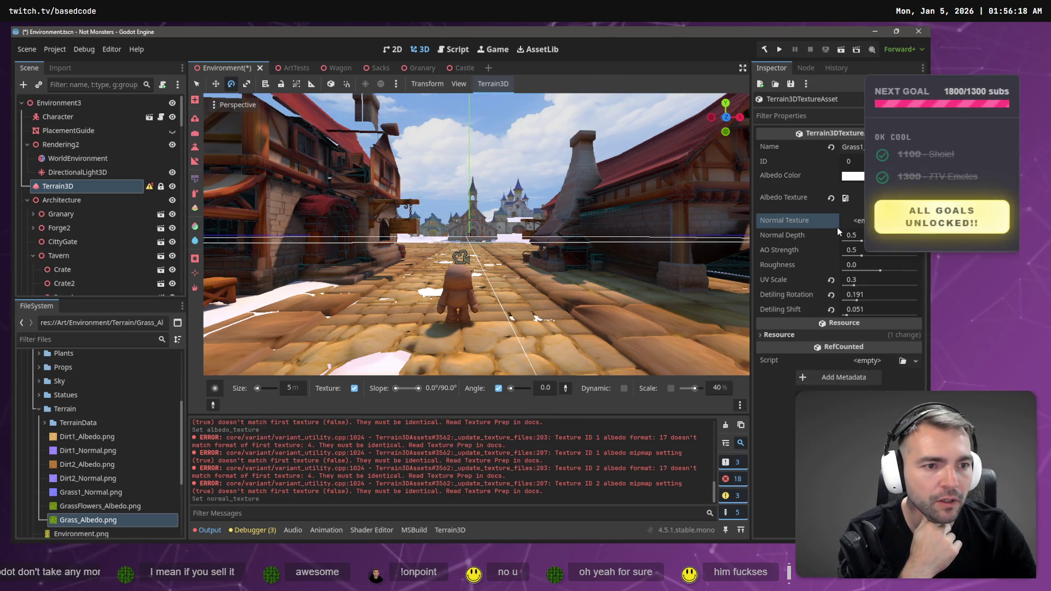
left_click(832, 199)
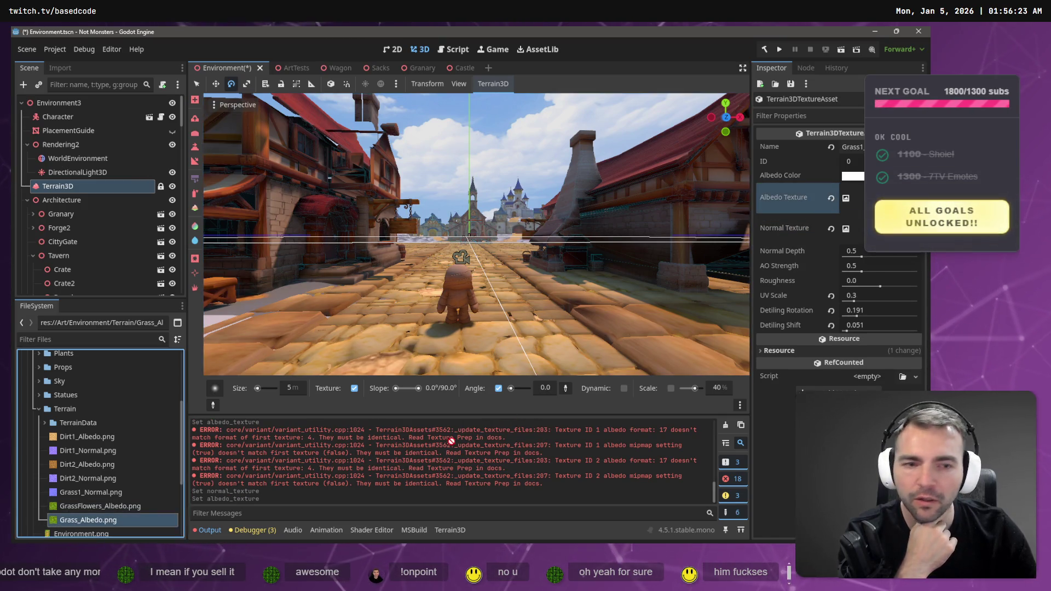
left_click_drag(847, 199, 846, 198)
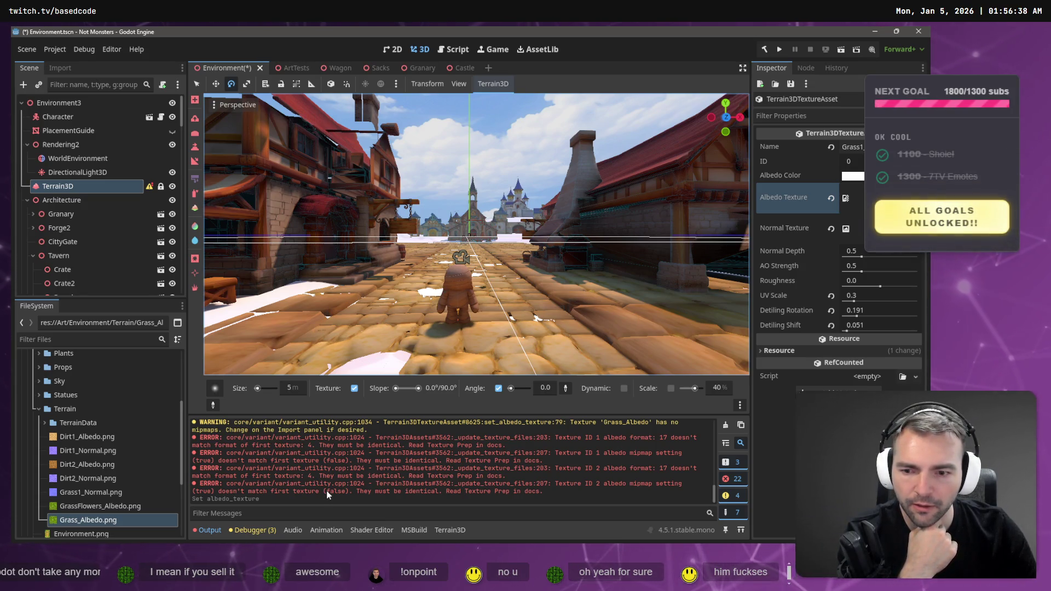
key("alt+Tab")
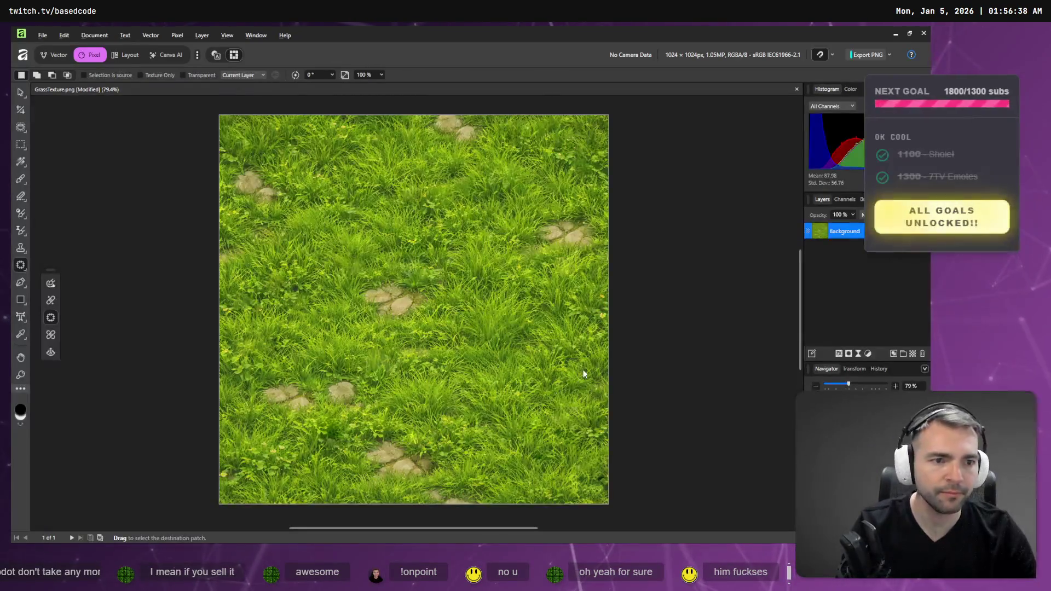
In Affinity's export settings, choose the PNG-HDR (HLG, Full range) preset
key("alt+Tab")
key("alt+Tab")
left_click(40, 35)
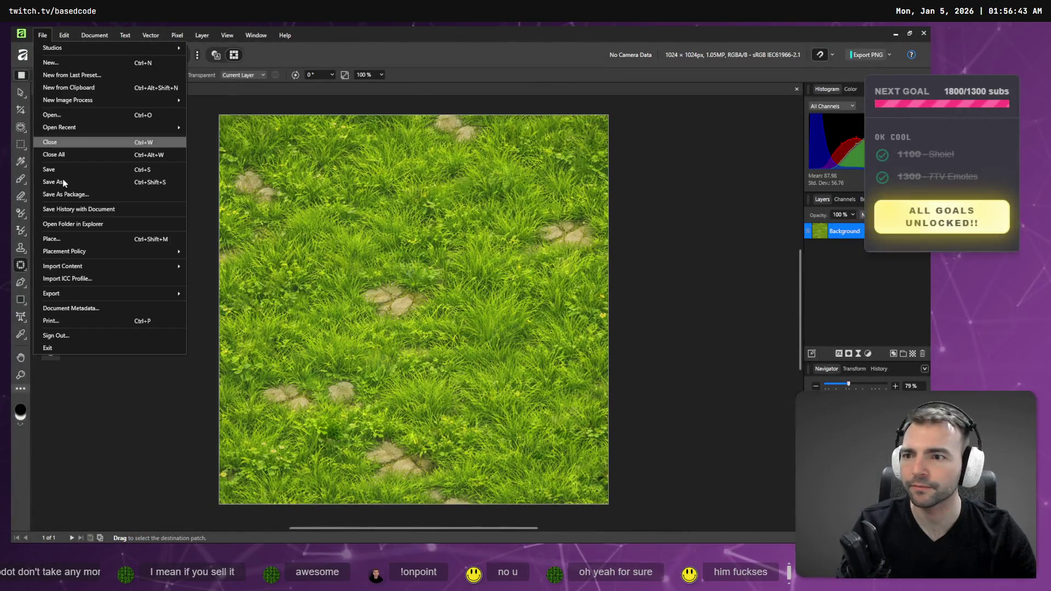
mouse_move(106, 293)
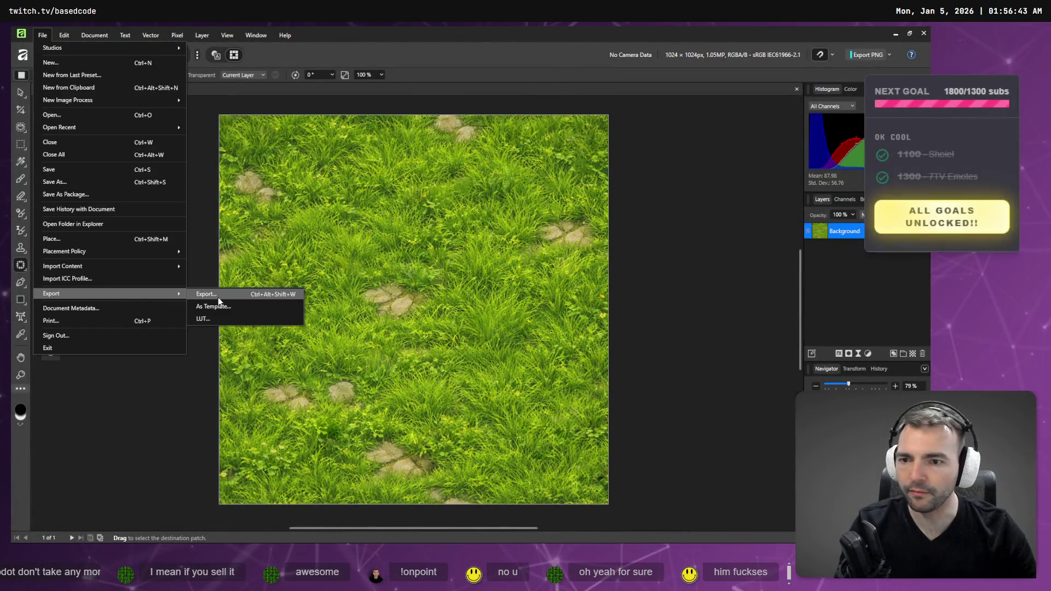
left_click(218, 297)
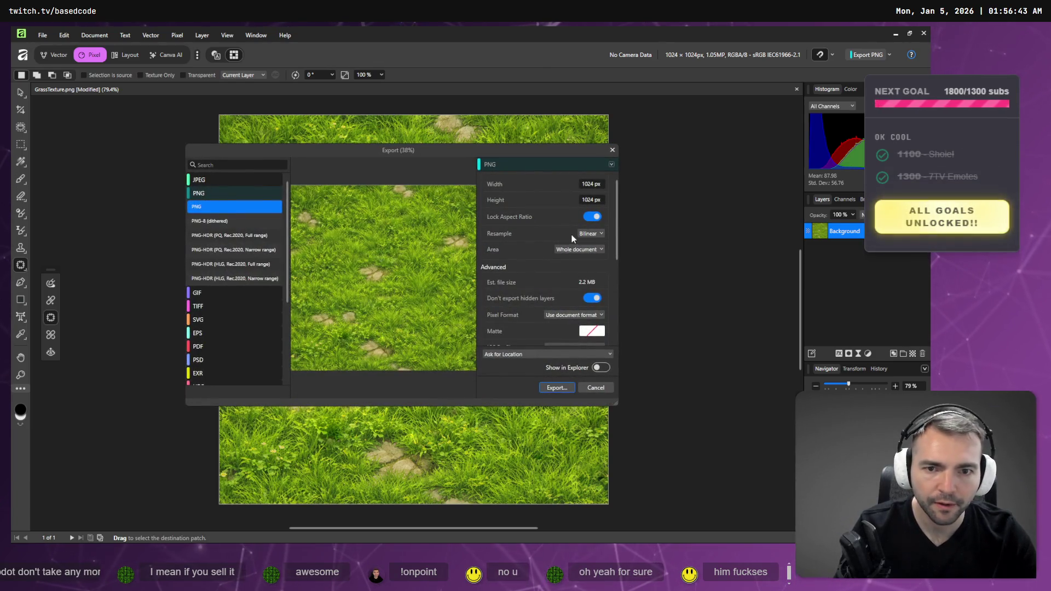
scroll(537, 214, "down", 2)
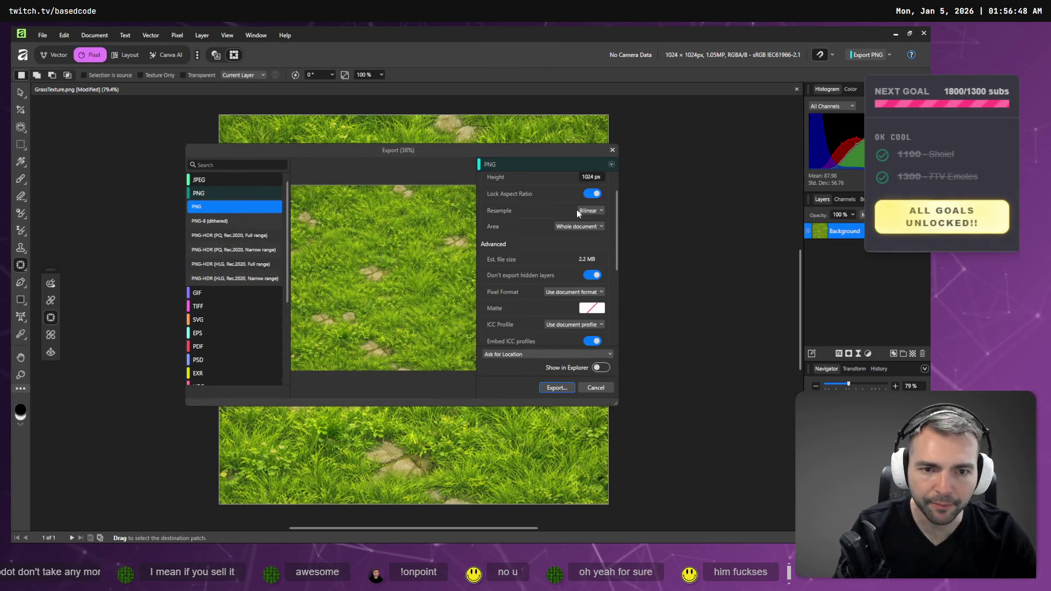
scroll(570, 220, "down", 2)
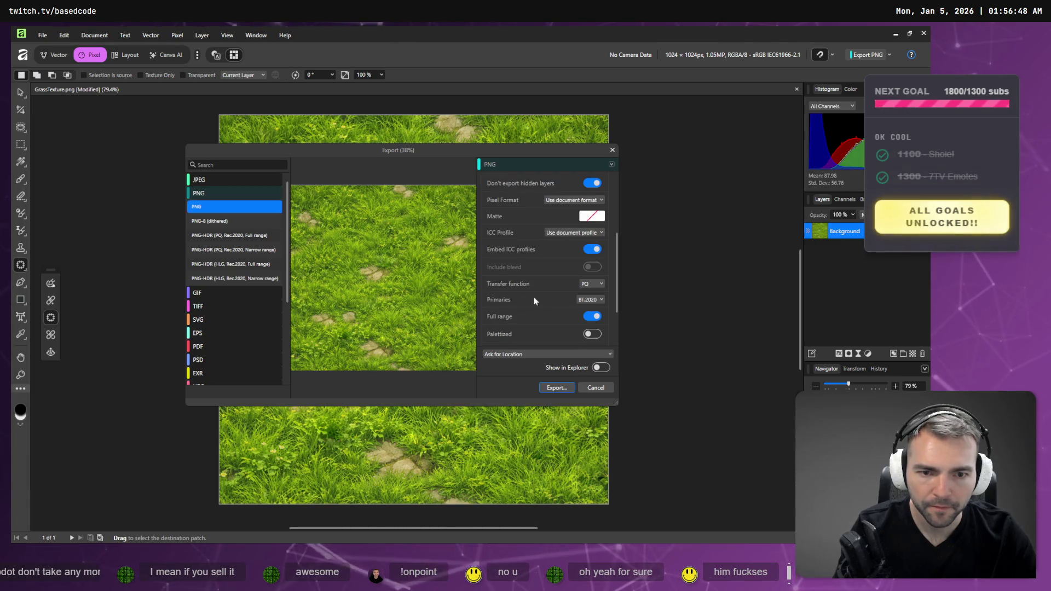
scroll(569, 294, "down", 1)
scroll(512, 282, "down", 1)
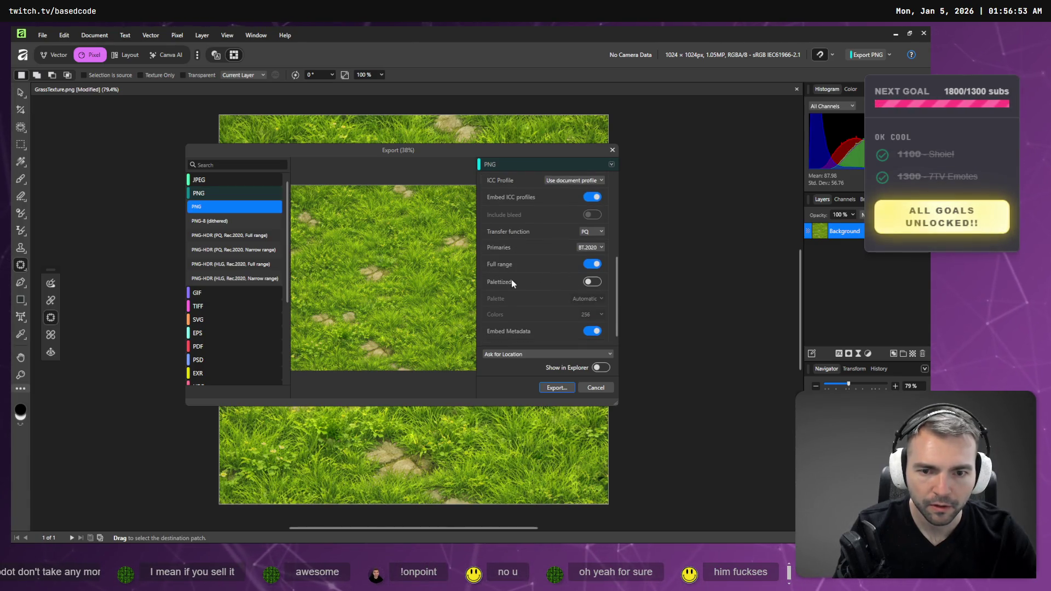
left_click(229, 235)
left_click(236, 280)
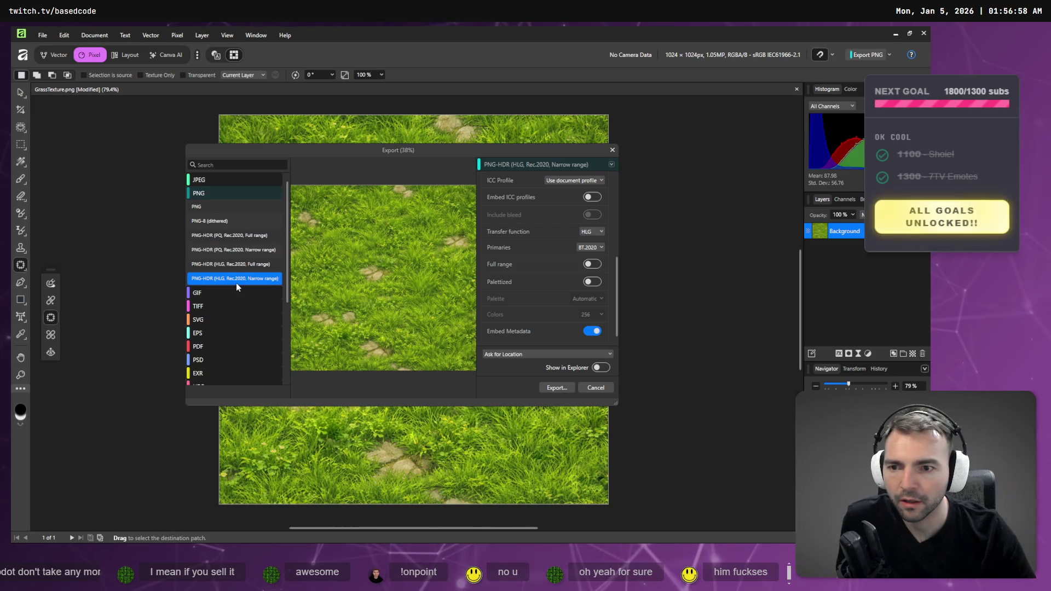
left_click(254, 264)
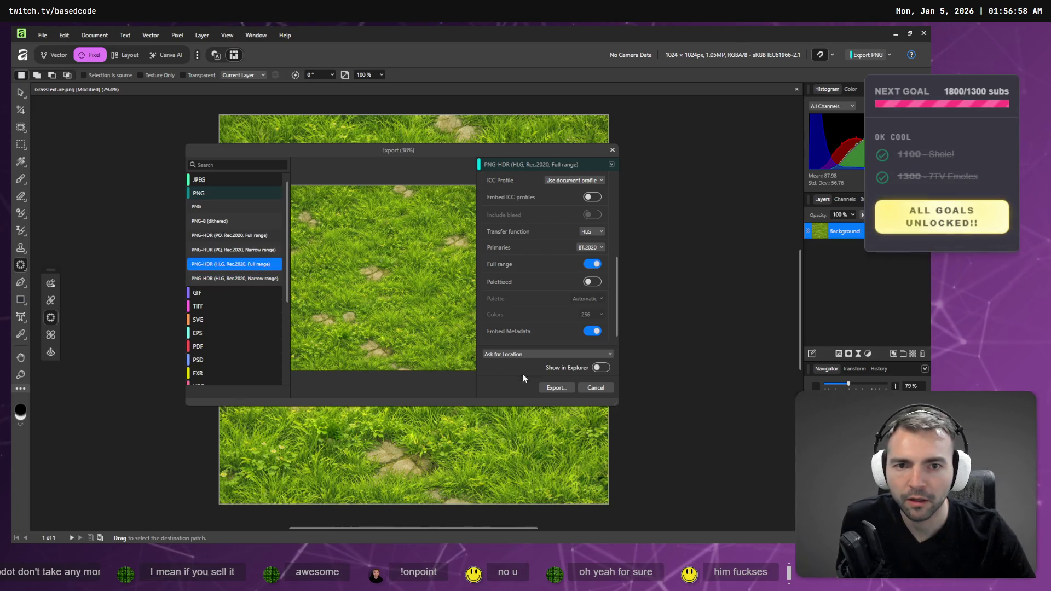
Export over Grass_Albedo.png, confirm the replacement, and go back to Godot
left_click(557, 389)
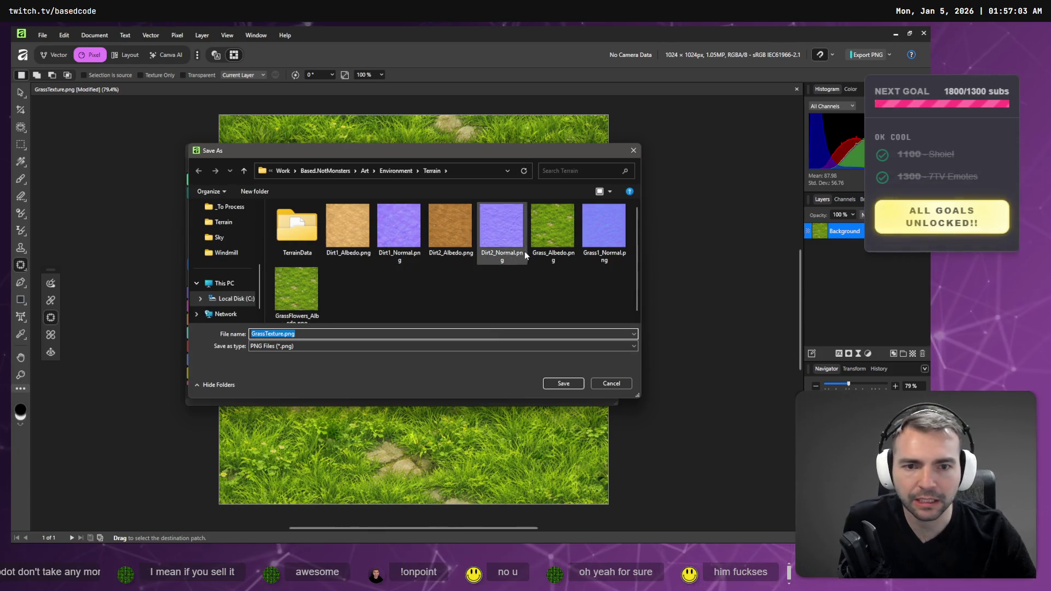
double_click(541, 230)
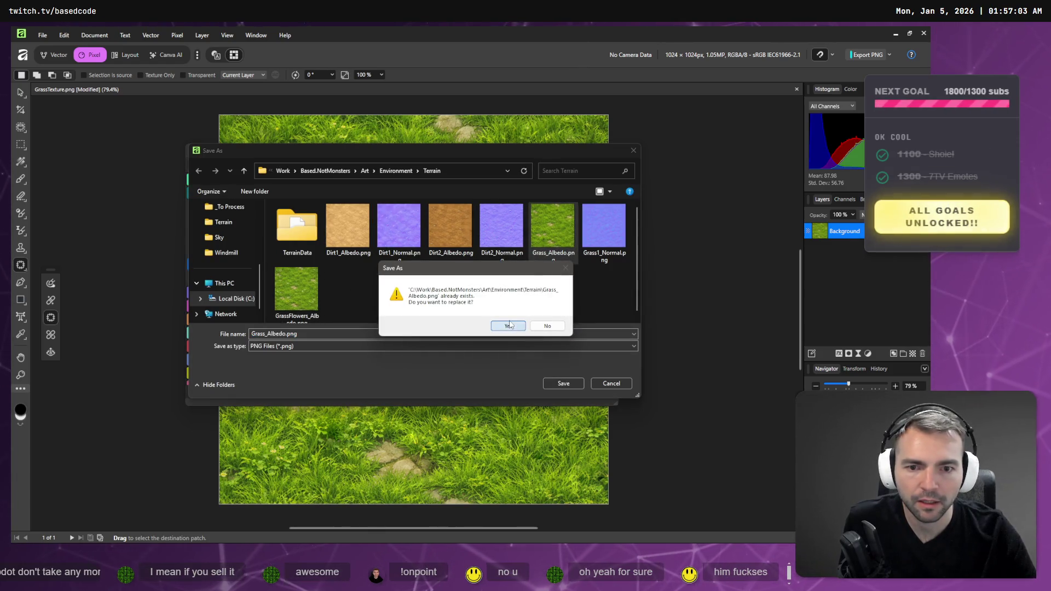
left_click(508, 325)
key("alt+Tab")
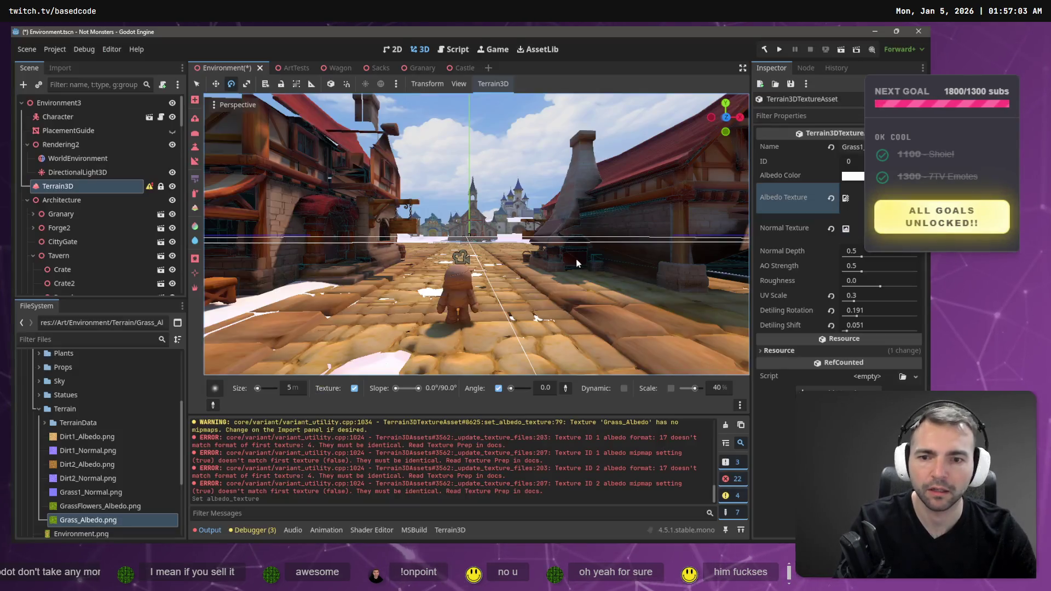
Drag Grass_Albedo.png onto the Albedo Texture slot and select the file to inspect its import
mouse_move(119, 492)
left_mouse_down()
mouse_move(794, 246)
mouse_move(877, 228)
mouse_move(852, 229)
left_mouse_up()
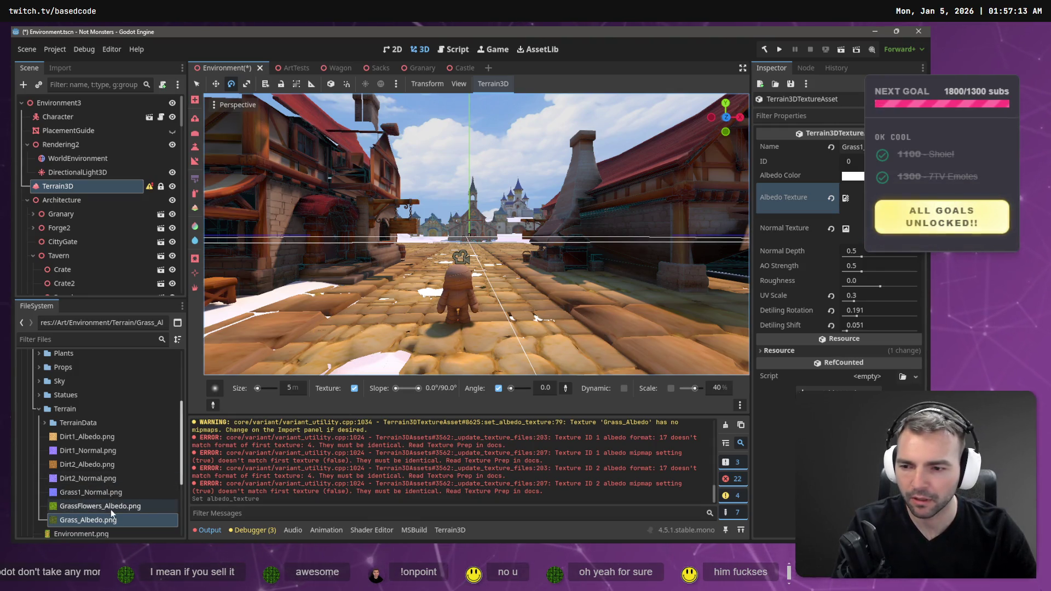
mouse_move(110, 519)
left_mouse_down()
mouse_move(827, 241)
mouse_move(847, 198)
left_mouse_up()
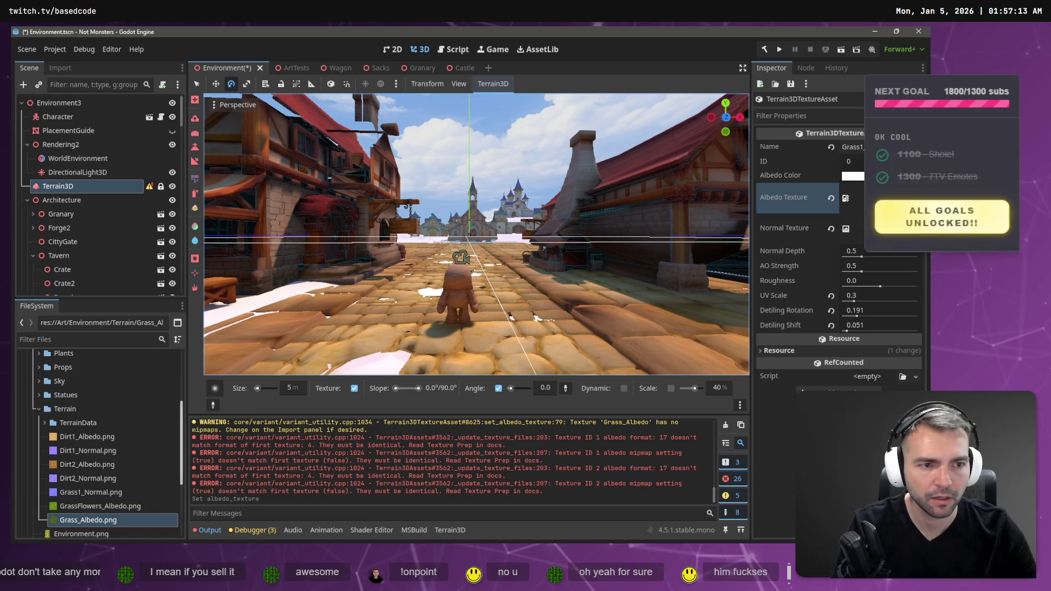
left_click(73, 521)
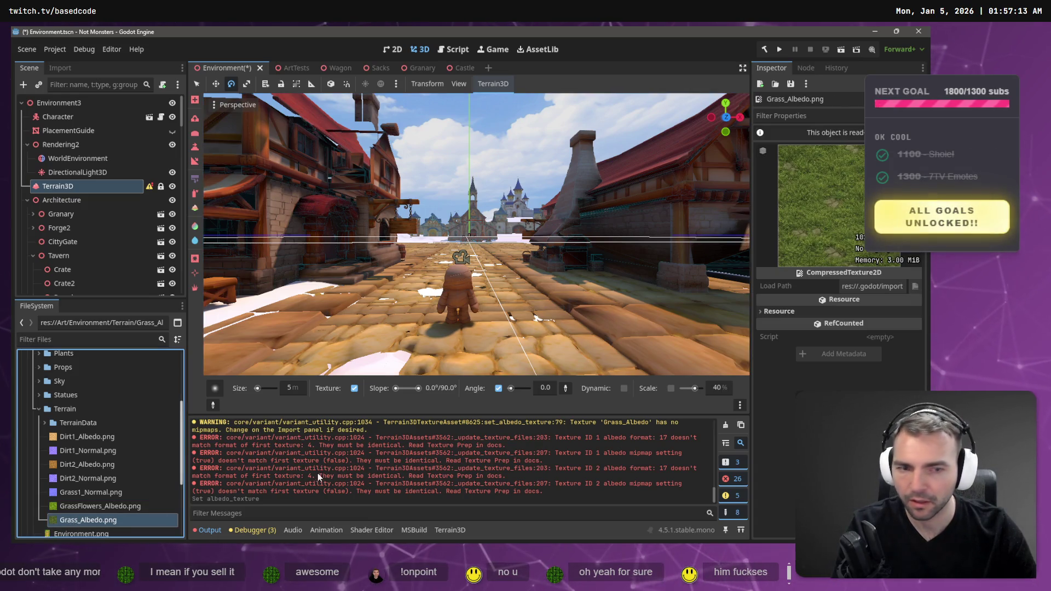
key("alt+Tab")
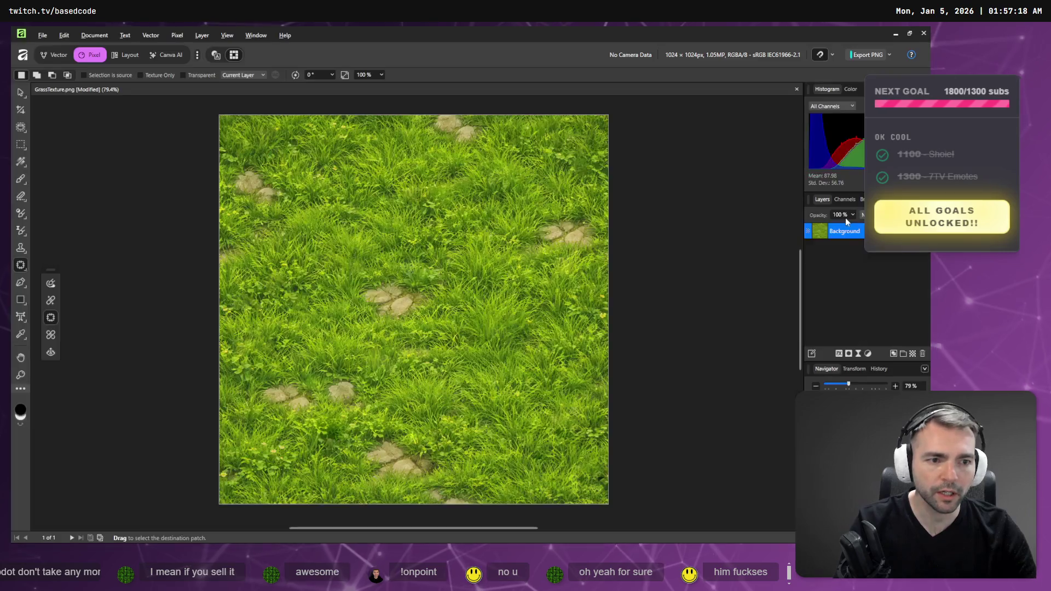
Select the whole grass image with Ctrl+A and move to the ChatGPT chat showing the flowered grass
left_click(42, 35)
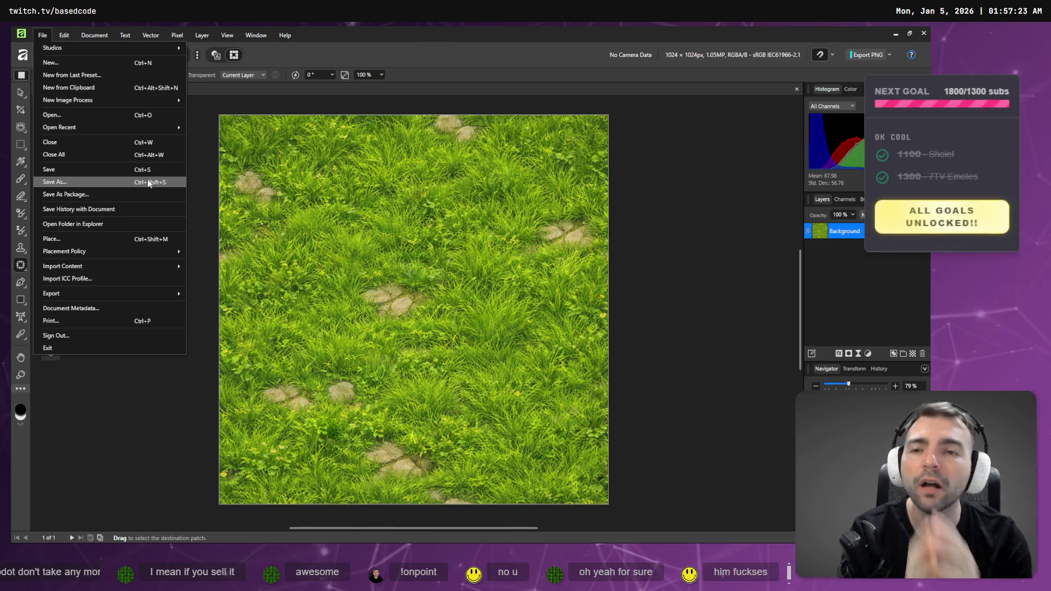
key("Escape")
key("ctrl+a")
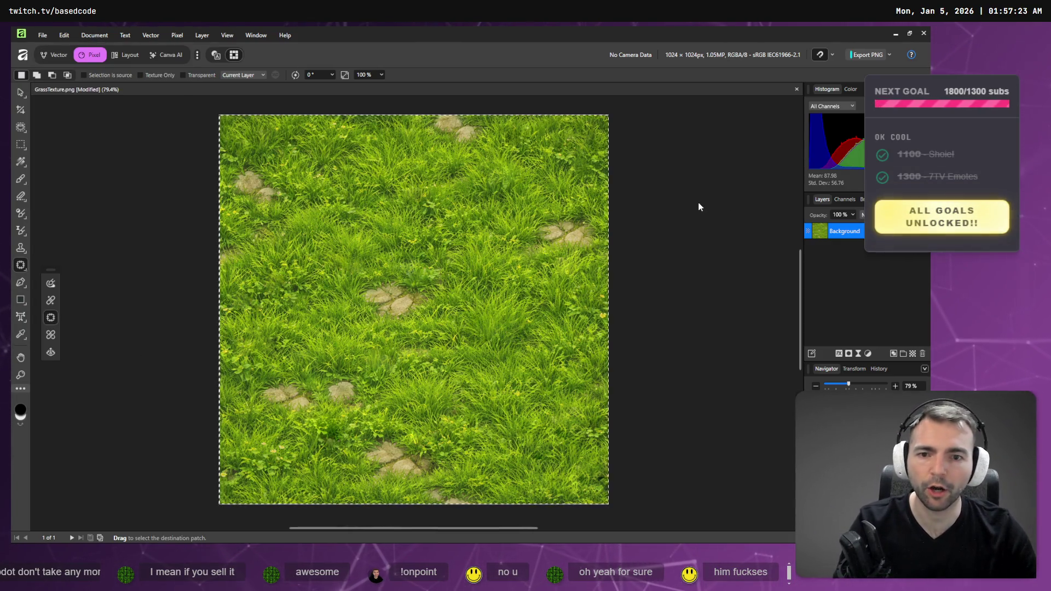
key("alt+Tab")
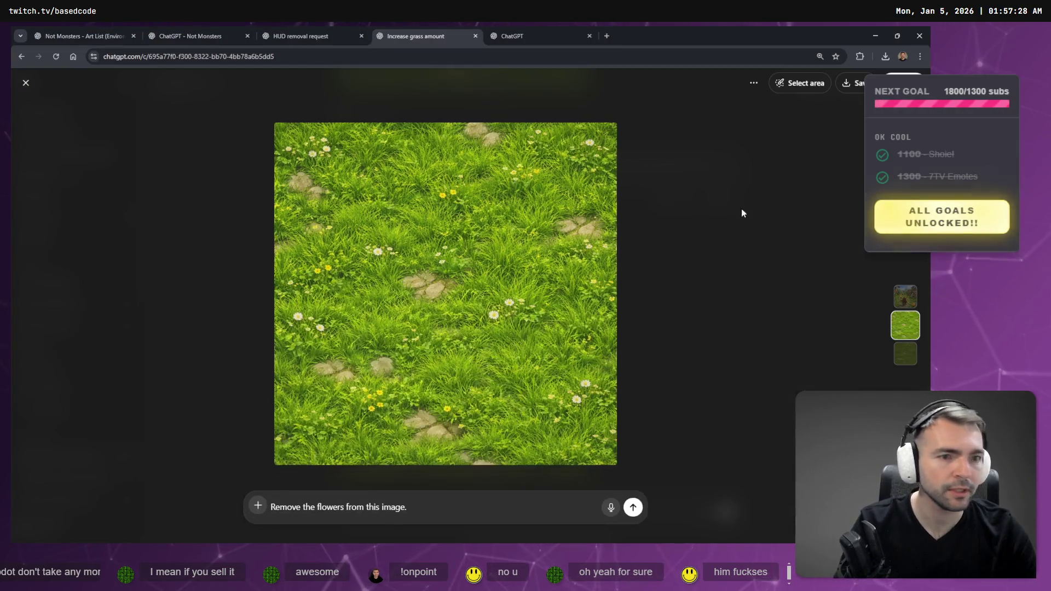
Open the Photopea editor in a new browser tab from the bookmarked web apps
key("ctrl+t")
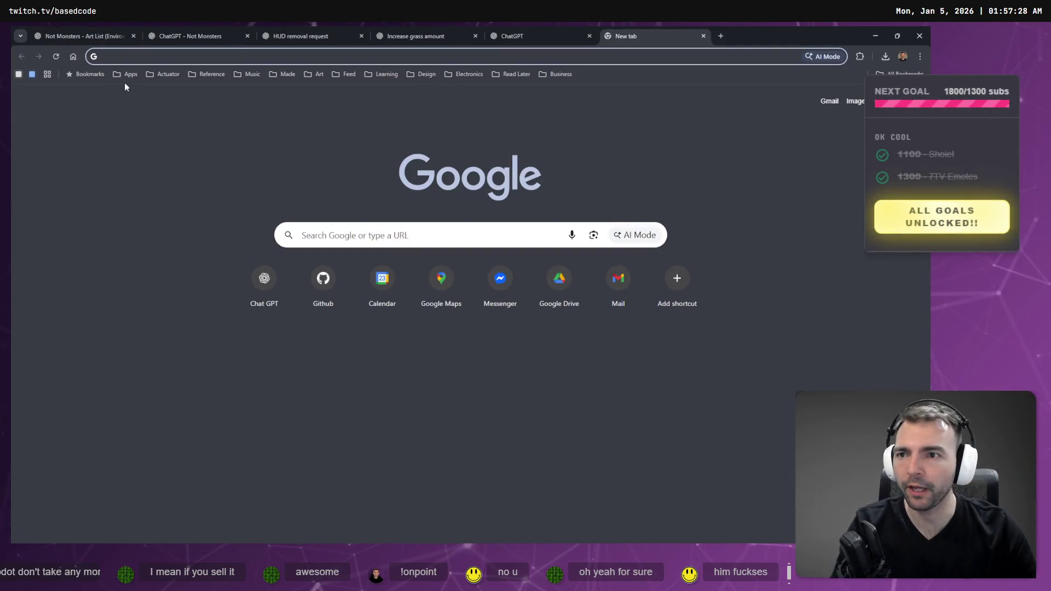
left_click(125, 75)
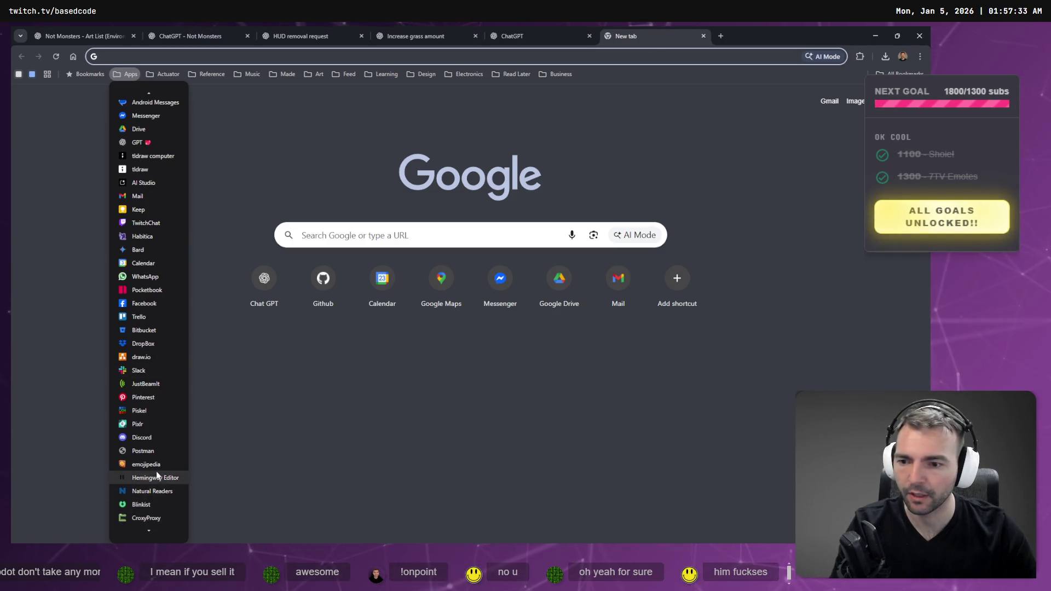
scroll(148, 474, "down", 3)
left_click(150, 467)
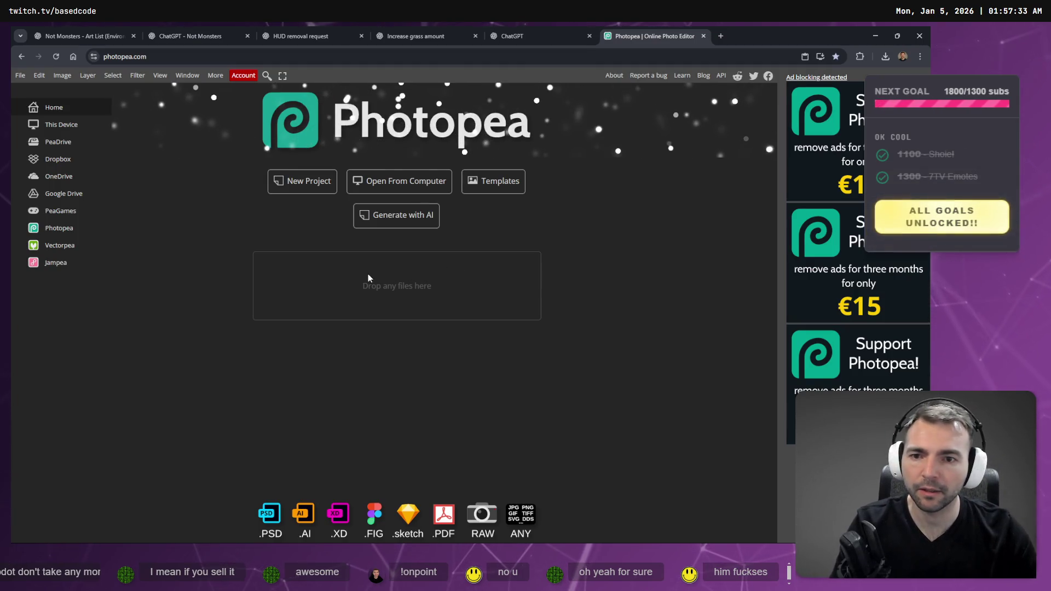
Paste the grass image, export it as PNG, and drag the download into the Terrain folder
key("ctrl+v")
left_click(20, 75)
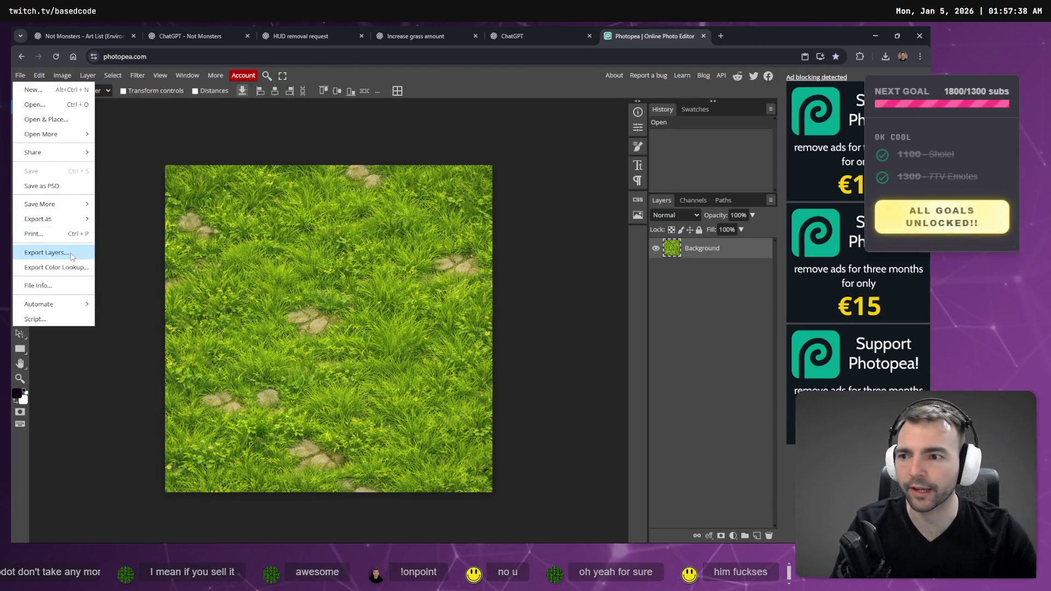
mouse_move(55, 219)
left_click(119, 222)
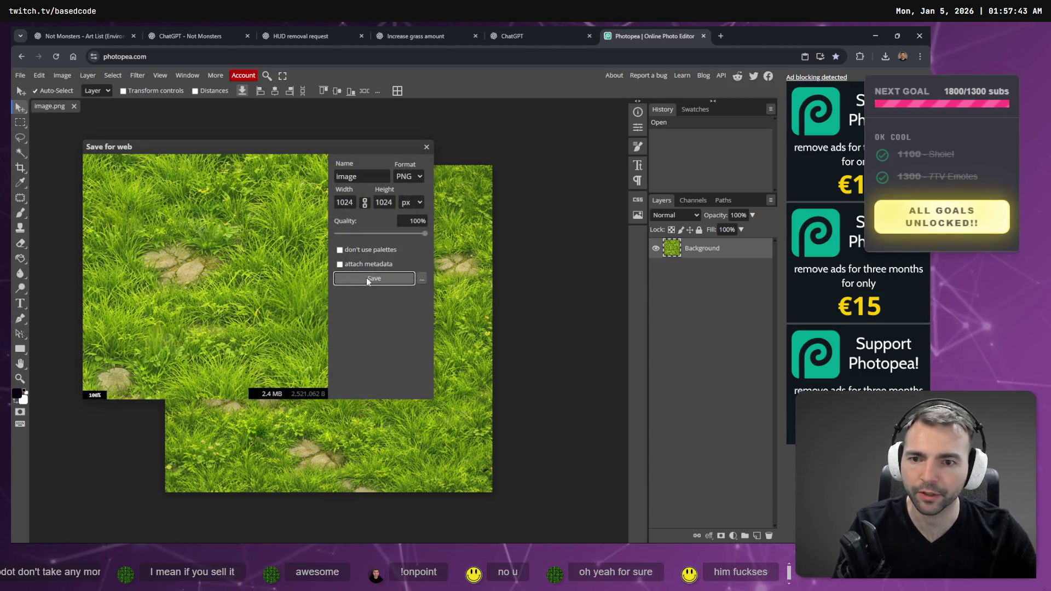
left_click(366, 280)
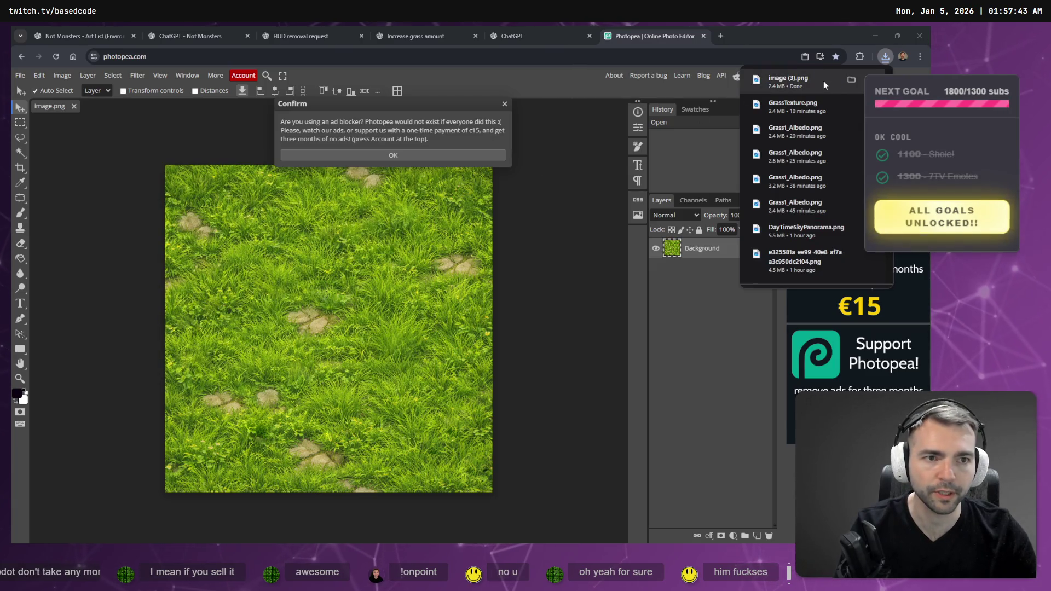
mouse_move(824, 80)
left_mouse_down()
mouse_move(763, 98)
mouse_move(760, 140)
mouse_move(561, 150)
mouse_move(457, 205)
mouse_move(530, 151)
left_mouse_up()
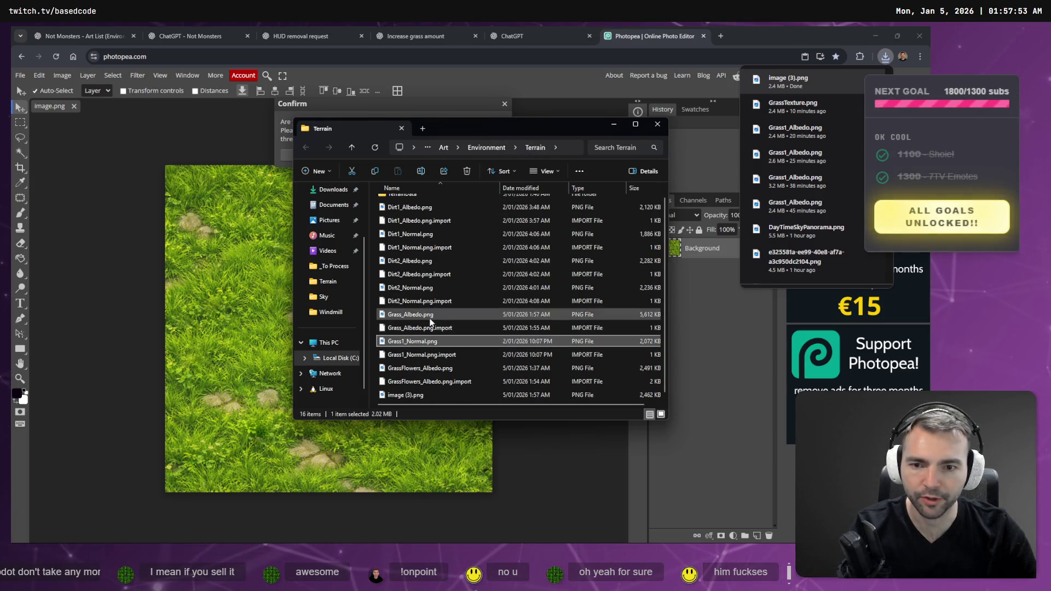
Delete the old Grass_Albedo.png from the Terrain folder
left_click(432, 311)
left_click(432, 312)
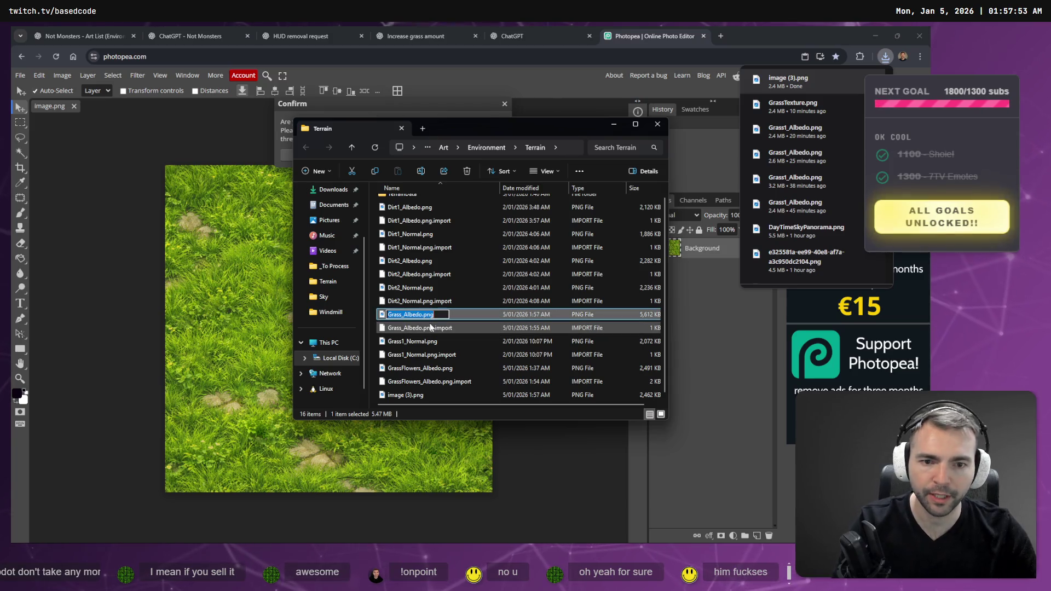
key("Escape")
key("Delete")
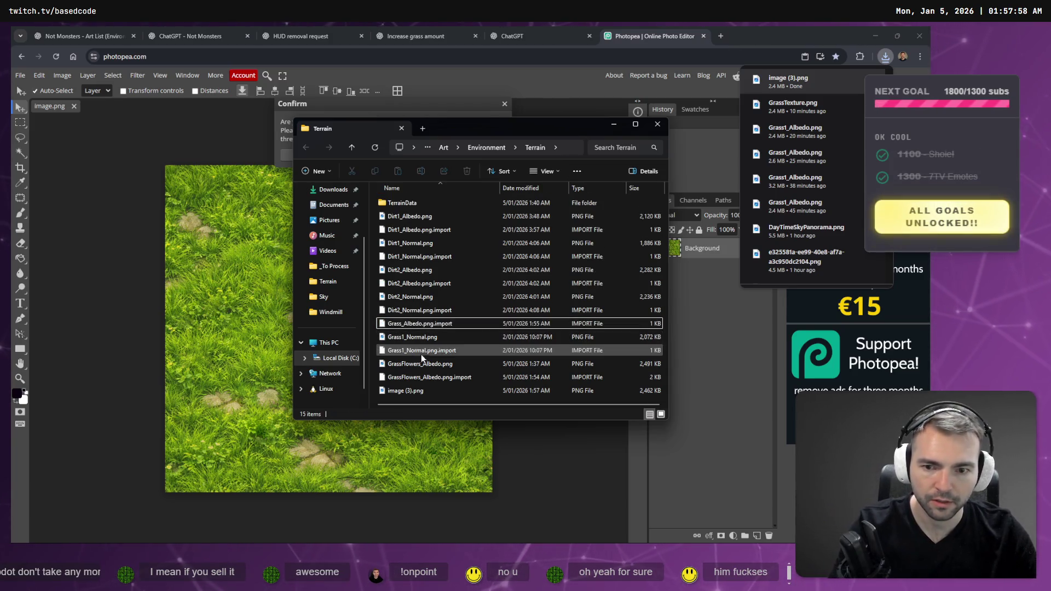
Rename image (3).png to Grass_Albedo.png and return to Godot
left_click(417, 391)
left_click(417, 391)
key("ctrl+v")
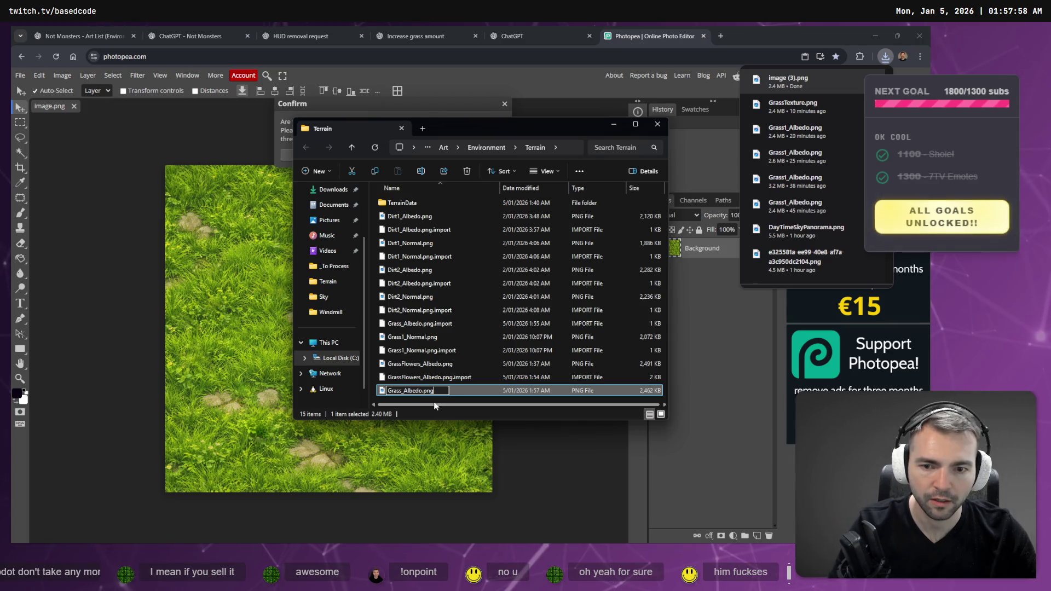
key("Return")
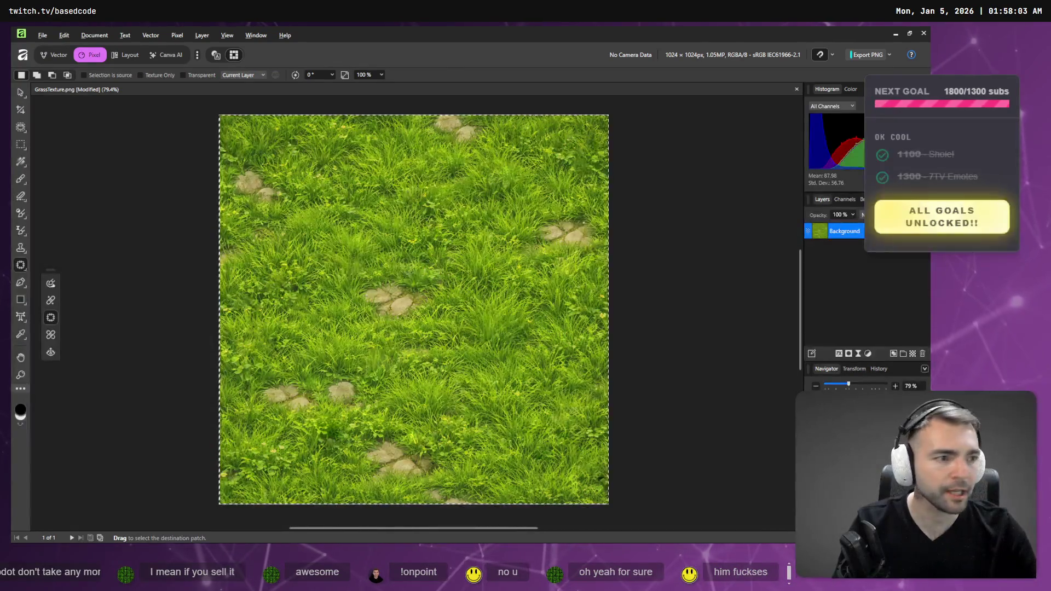
key("alt+Tab")
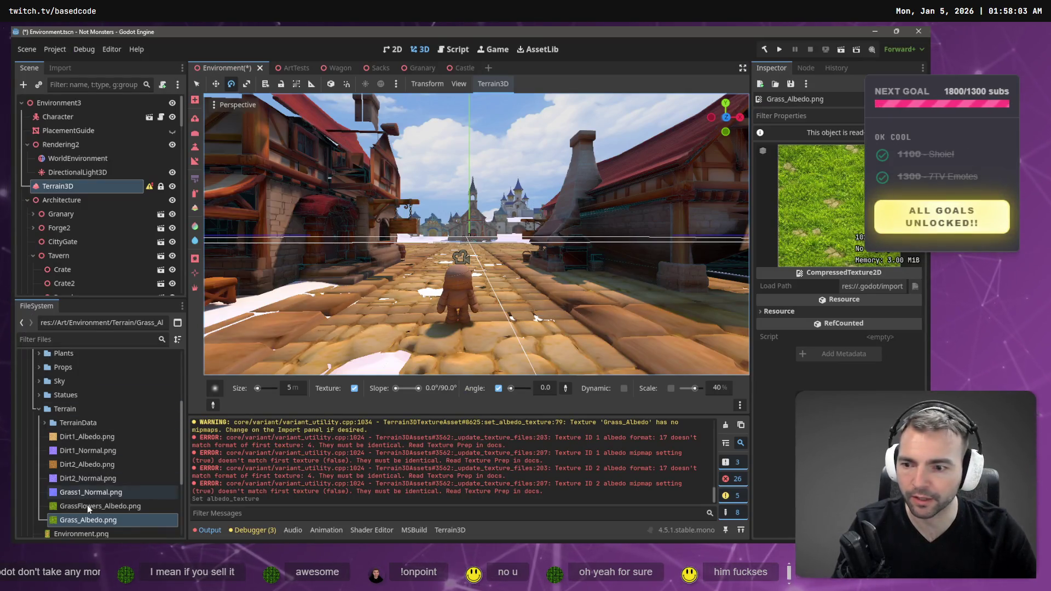
Assign Grass_Albedo.png as the grass texture's albedo in Terrain3D, preview it, and clear the log
left_click(78, 186)
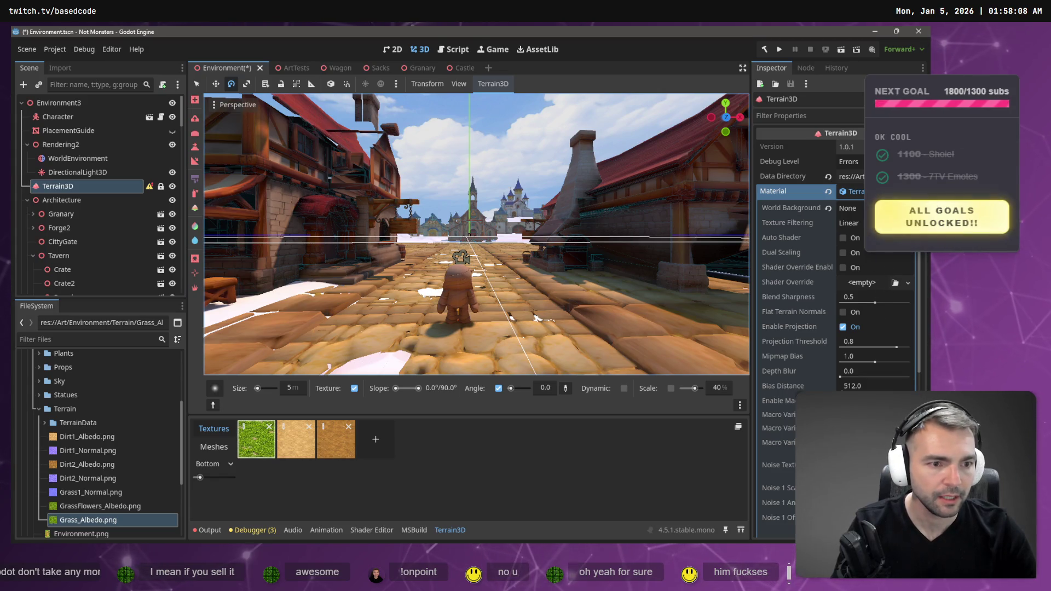
left_click(775, 191)
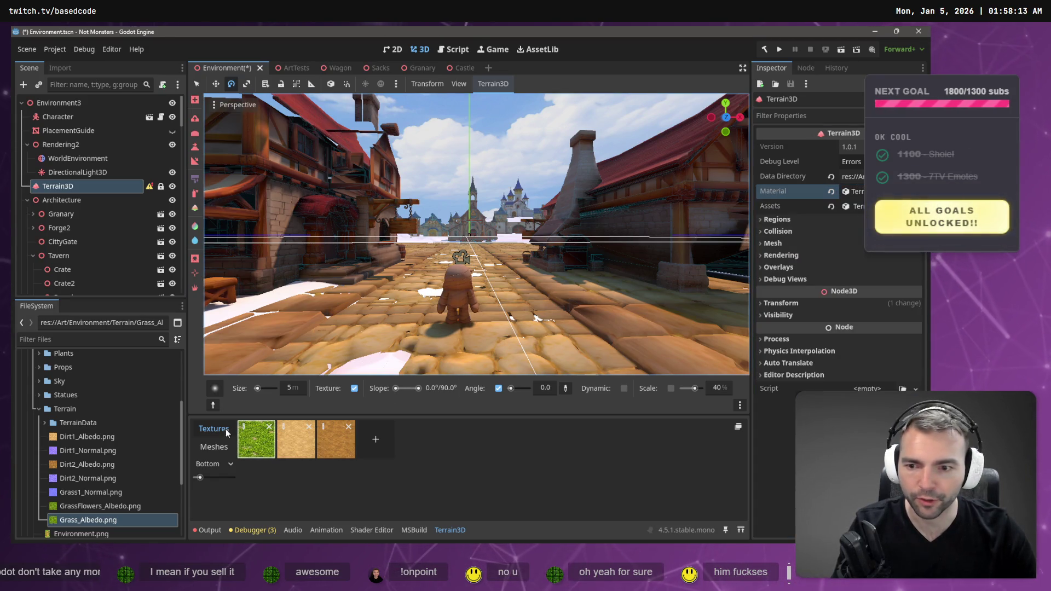
left_click(243, 427)
mouse_move(57, 524)
left_mouse_down()
mouse_move(739, 165)
mouse_move(887, 208)
left_mouse_up()
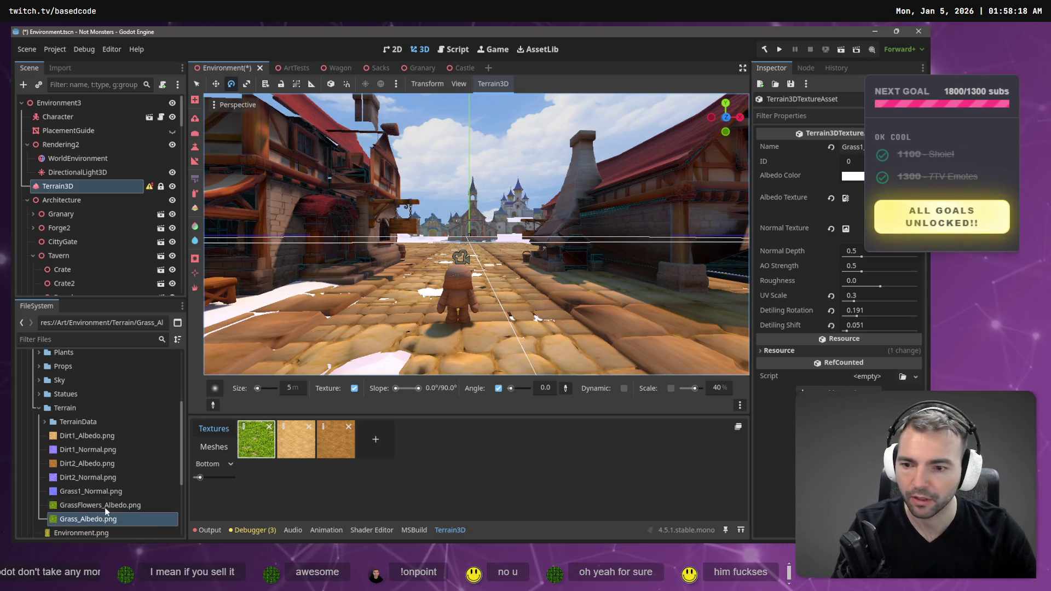
left_click(211, 529)
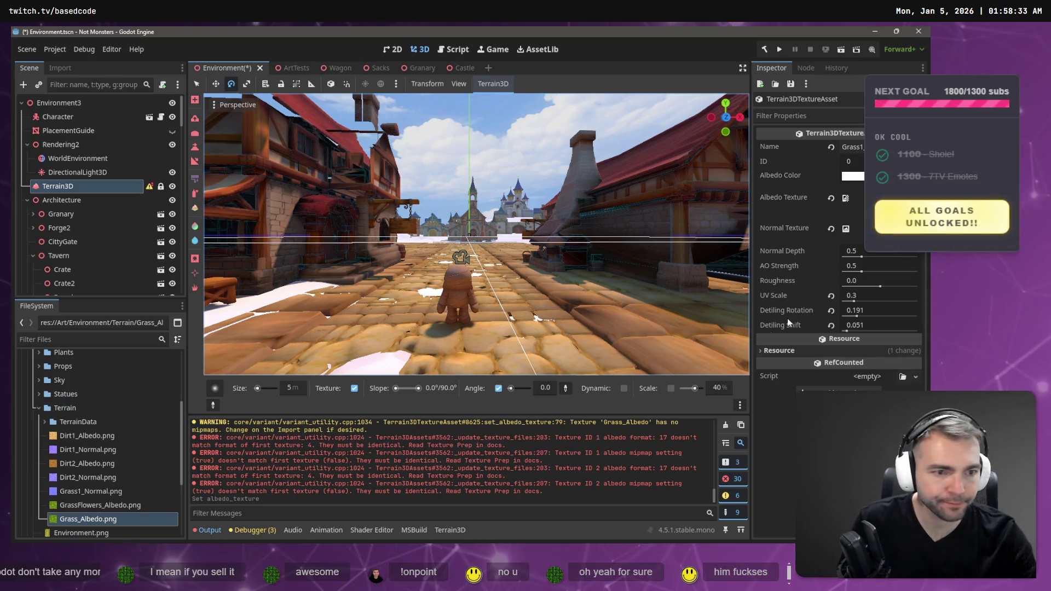
left_click(846, 198)
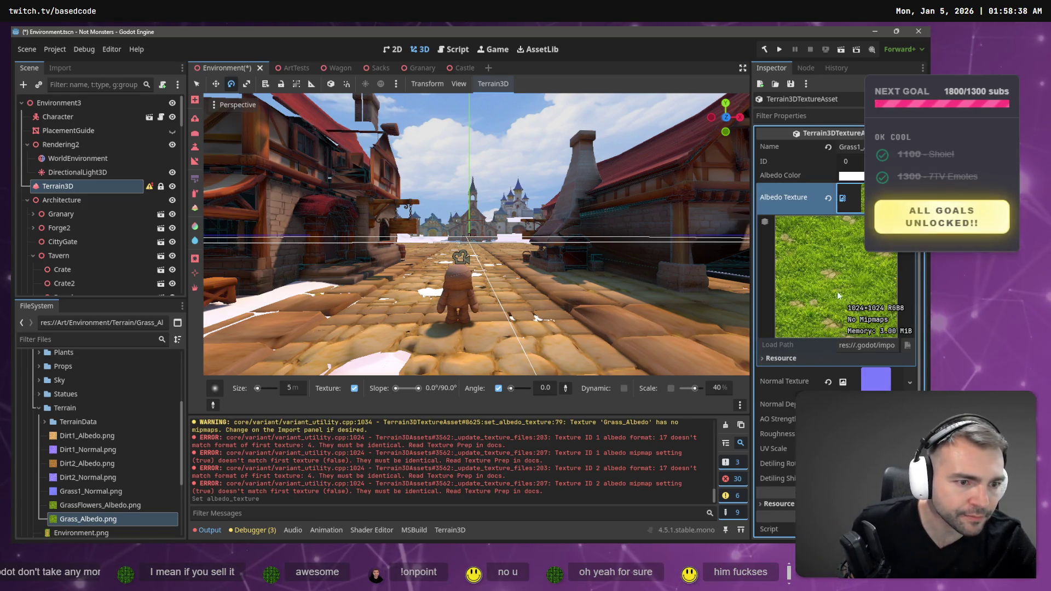
left_click(843, 199)
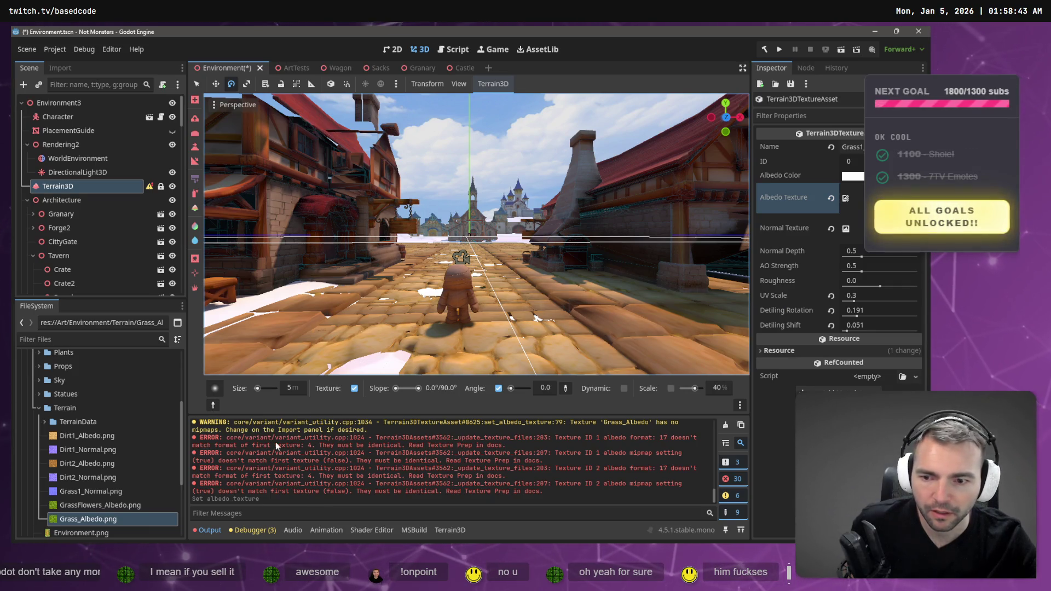
left_click(725, 425)
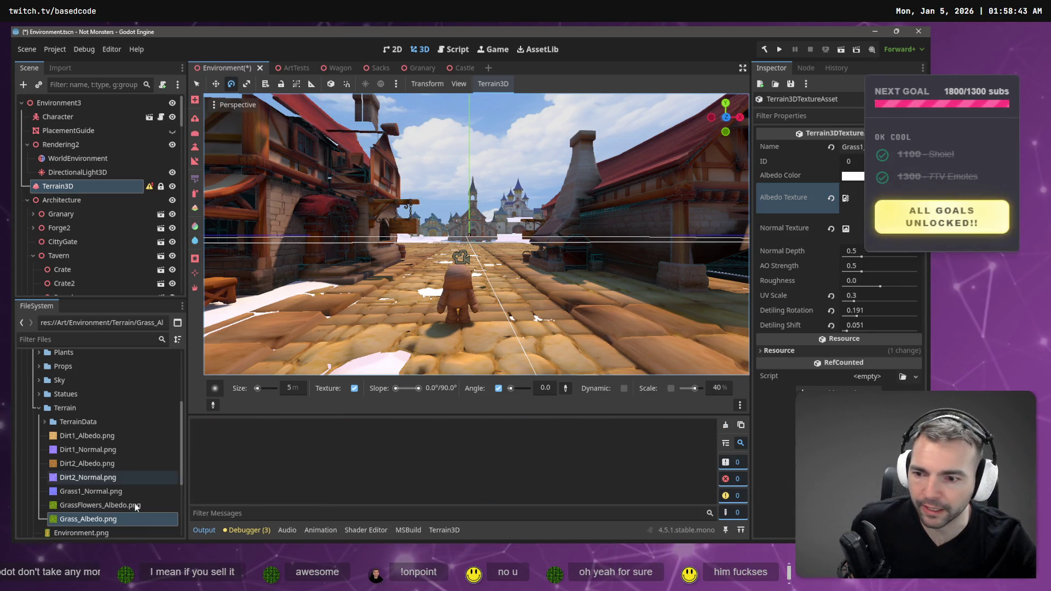
Reselect Terrain3D and reassign Grass_Albedo.png to the Grass1 texture's Albedo Texture slot
left_click(82, 172)
left_click(78, 188)
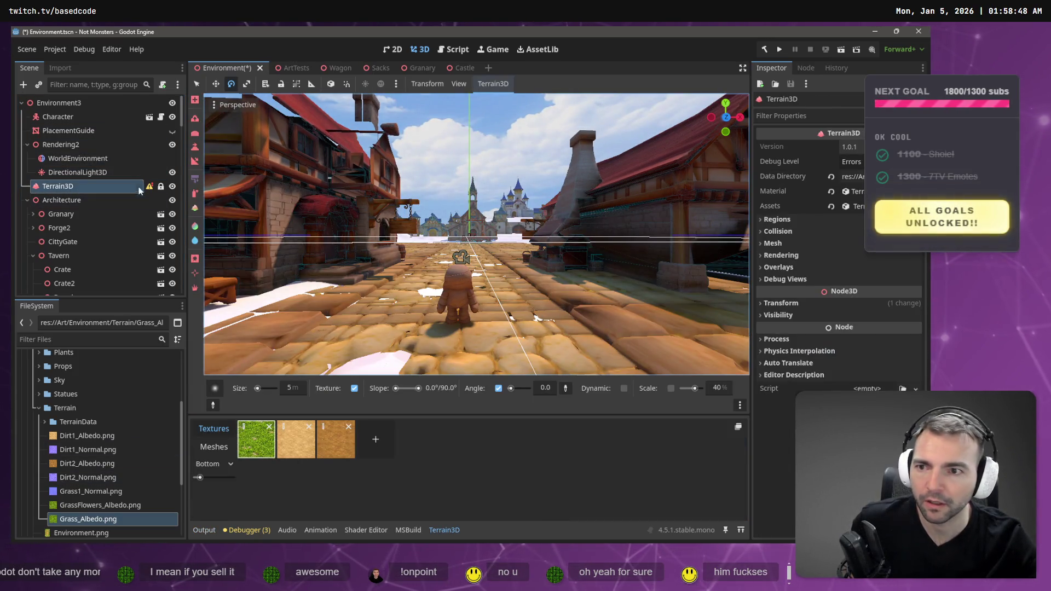
mouse_move(149, 188)
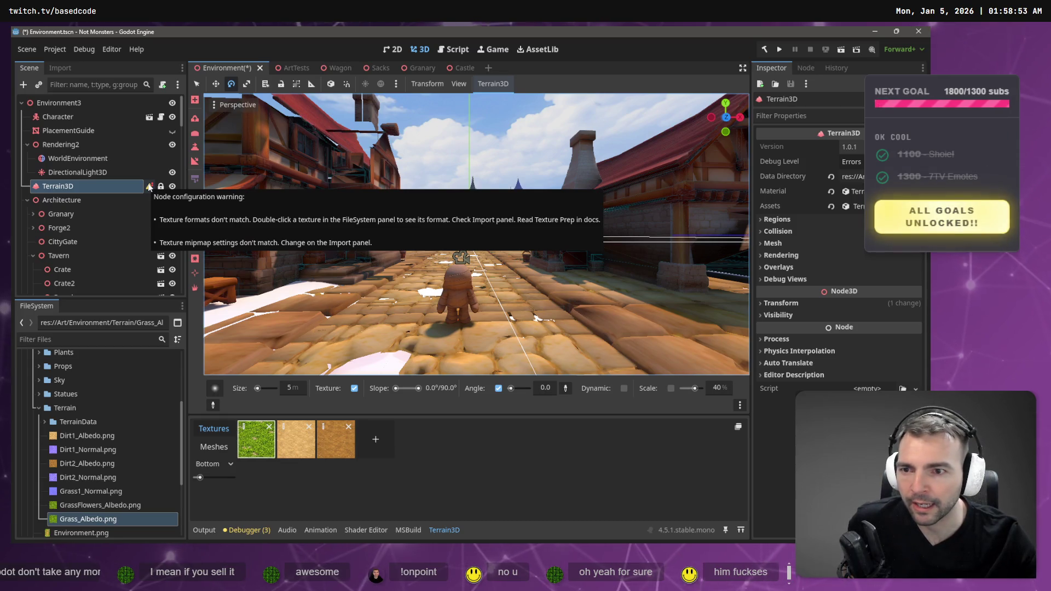
left_click(244, 431)
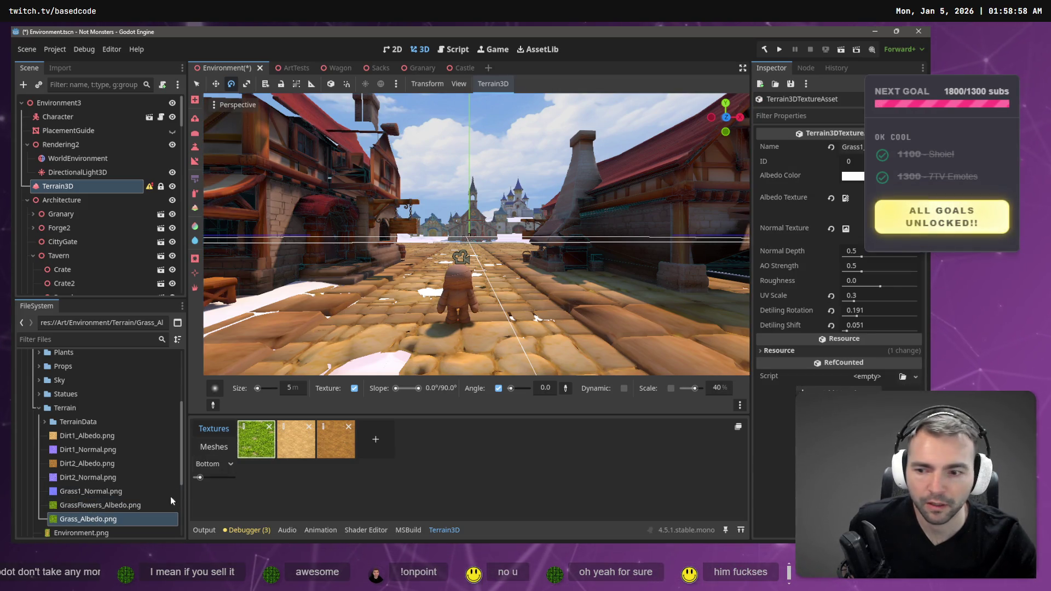
left_click(155, 515)
left_click_drag(154, 514, 847, 198)
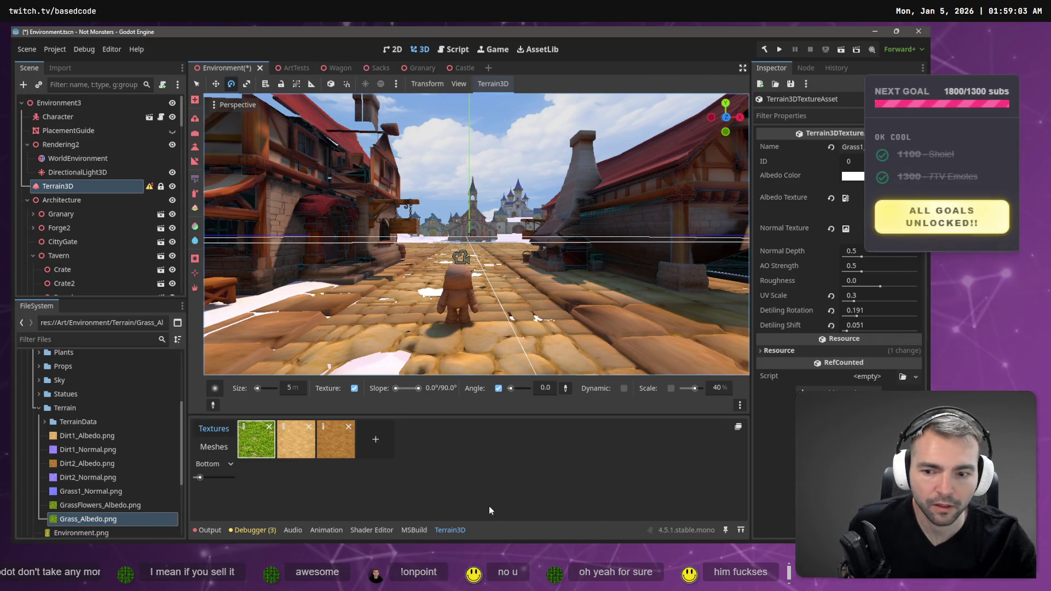
left_click(265, 534)
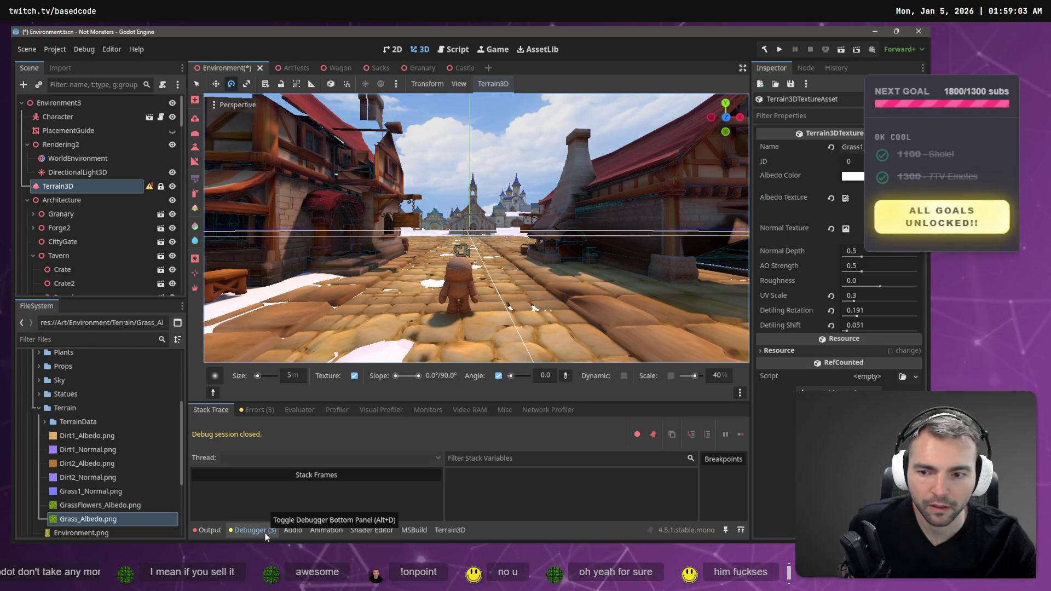
Show the debugger's Errors list with its three errors
left_click(265, 534)
left_click(265, 533)
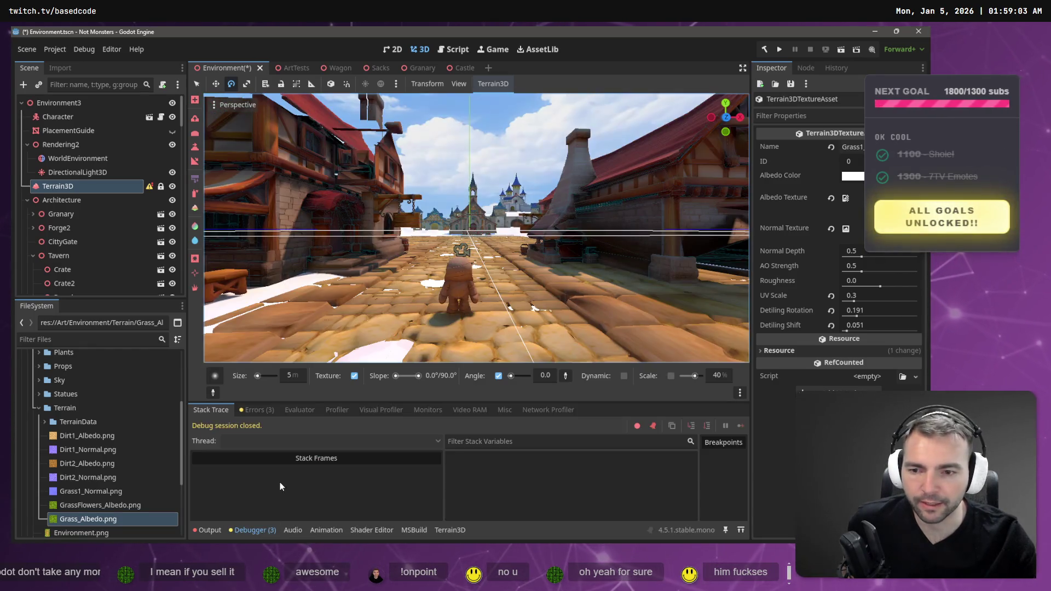
left_click(258, 410)
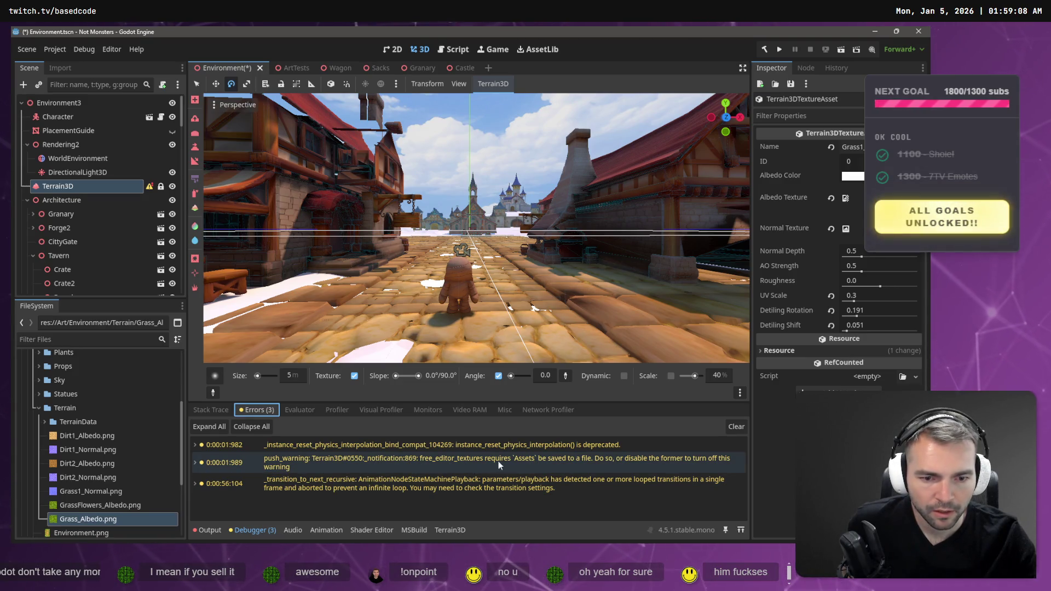
Reimport Grass_Albedo.png and set GrassFlowers_Albedo.png as the grass texture's albedo
right_click(77, 519)
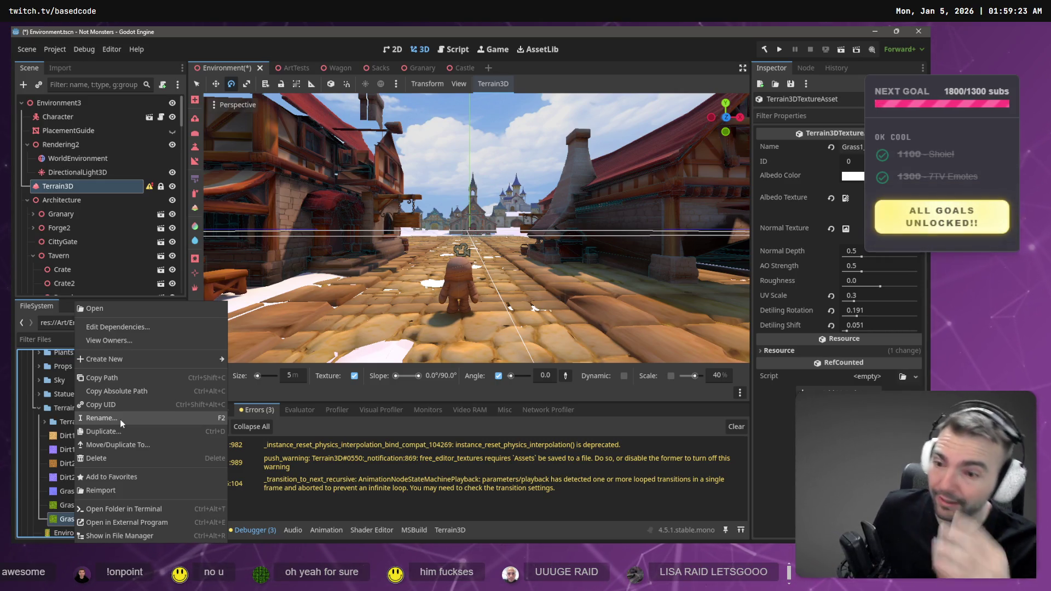
left_click(175, 494)
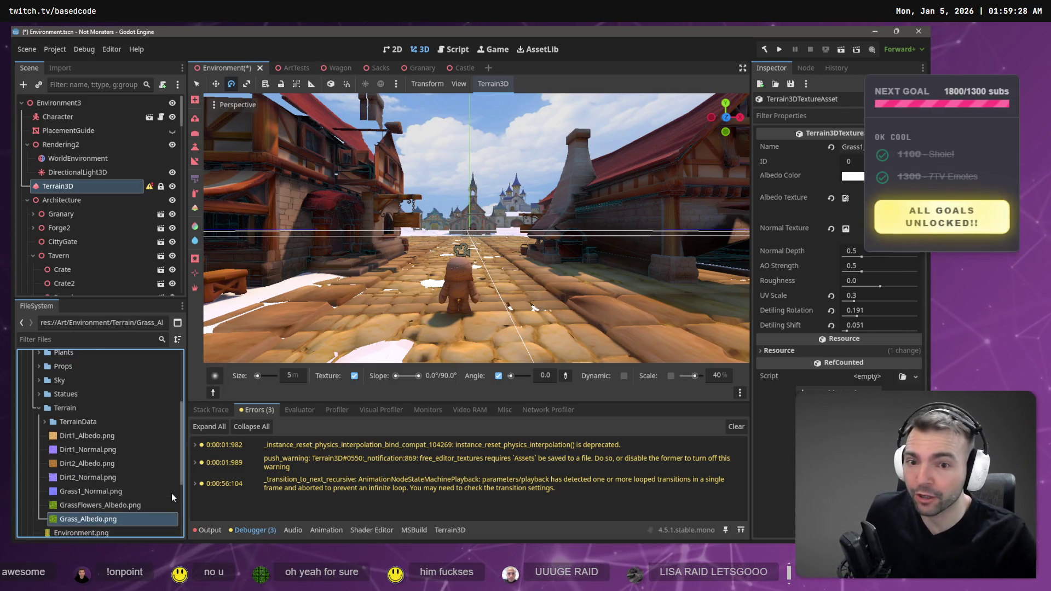
mouse_move(102, 506)
left_mouse_down()
mouse_move(188, 488)
mouse_move(847, 200)
left_mouse_up()
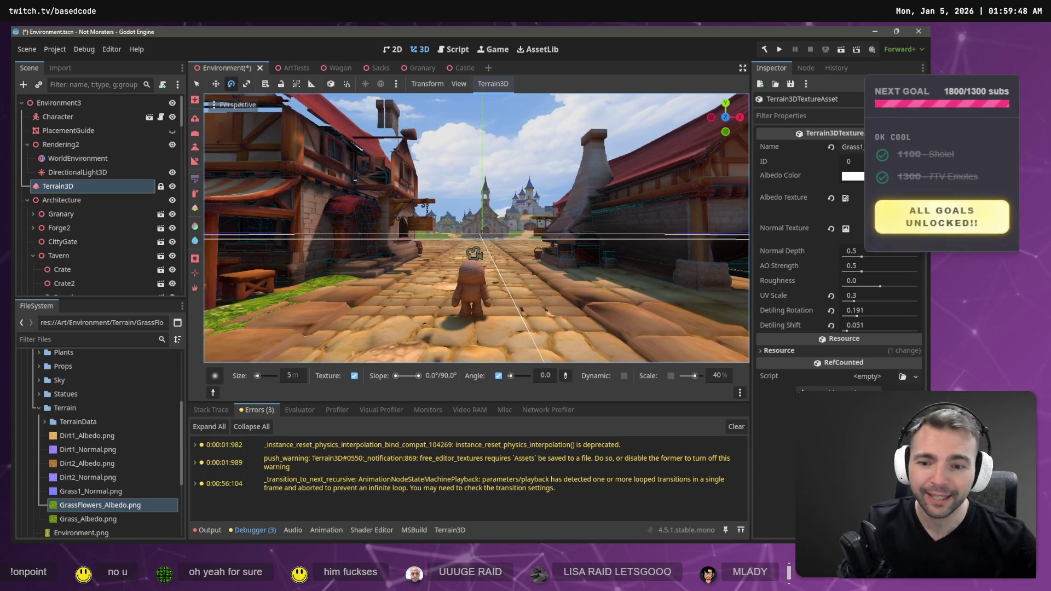
Save the environment scene with Ctrl+S
key("ctrl+s")
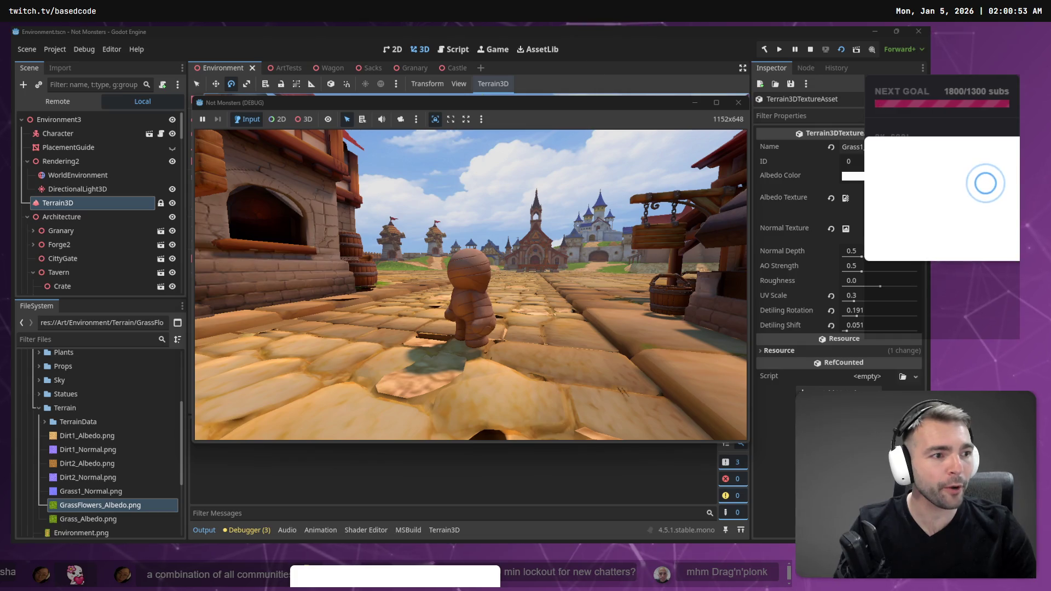
Pan the tldraw board to the Not Monsters logo and bullet list, then return to Godot
key("alt+Tab")
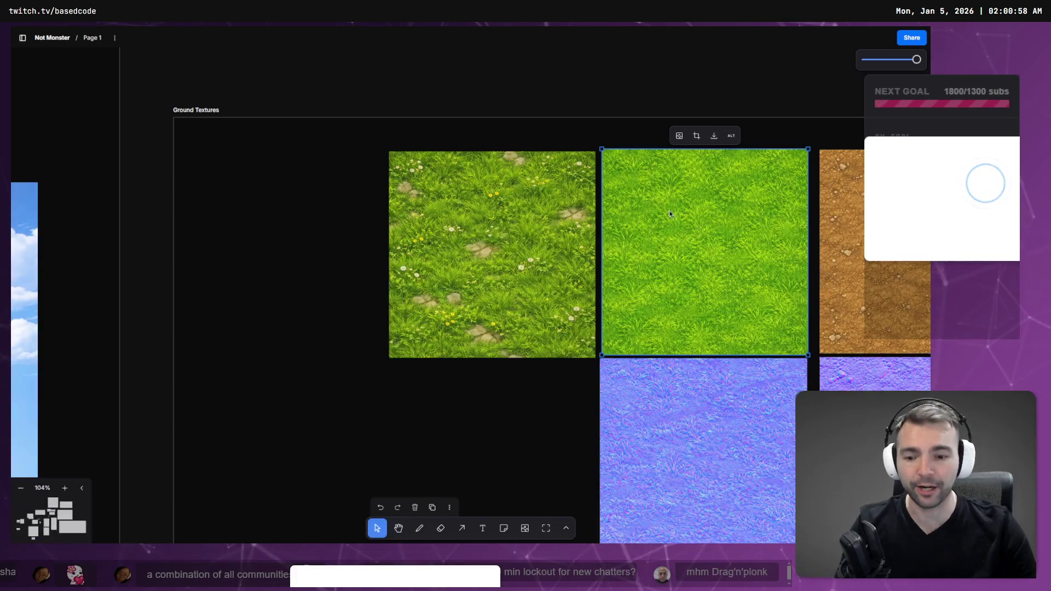
scroll(277, 237, "down", 10)
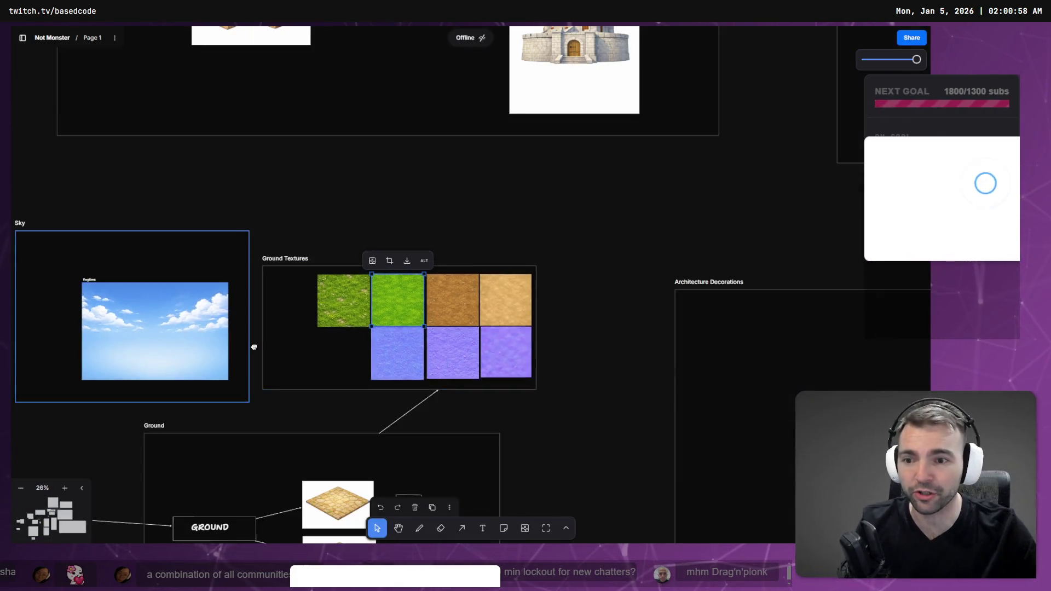
scroll(374, 209, "left", 5)
scroll(374, 210, "down", 3)
scroll(454, 309, "up", 5)
scroll(454, 308, "left", 2)
scroll(453, 308, "up", 1)
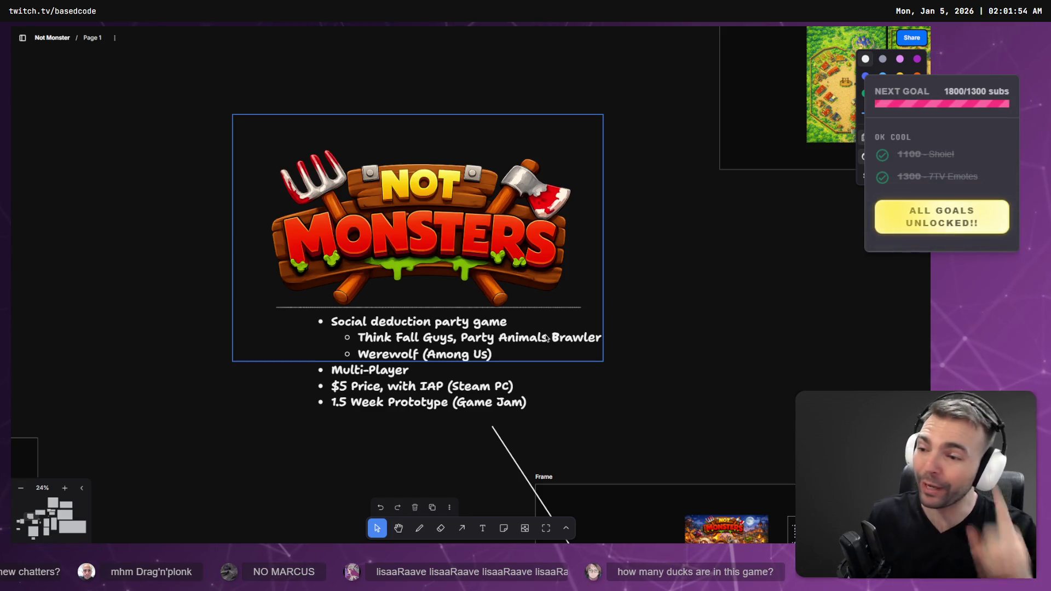
key("alt+Tab")
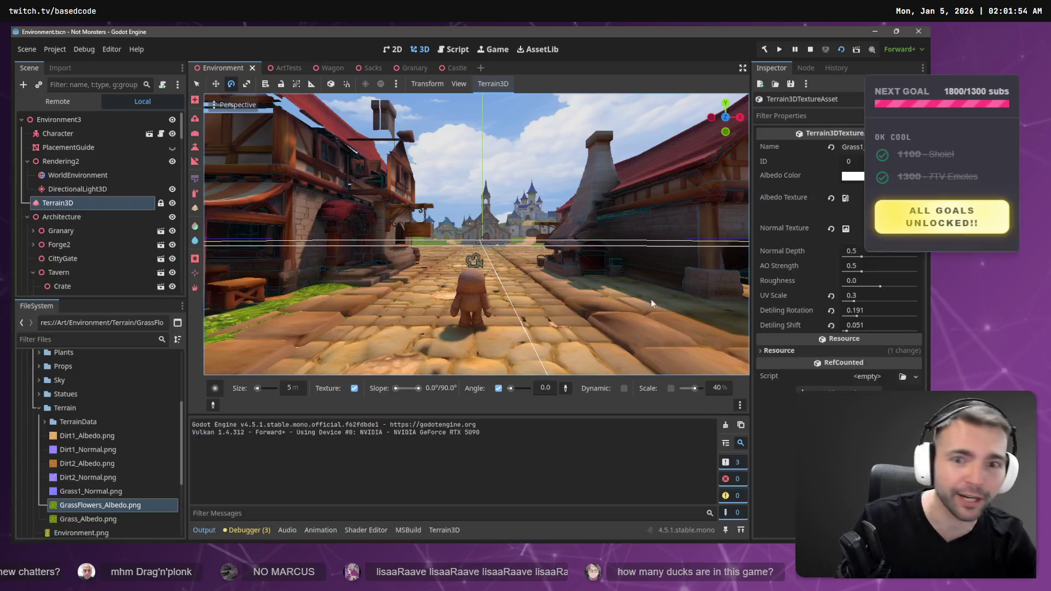
left_click(287, 67)
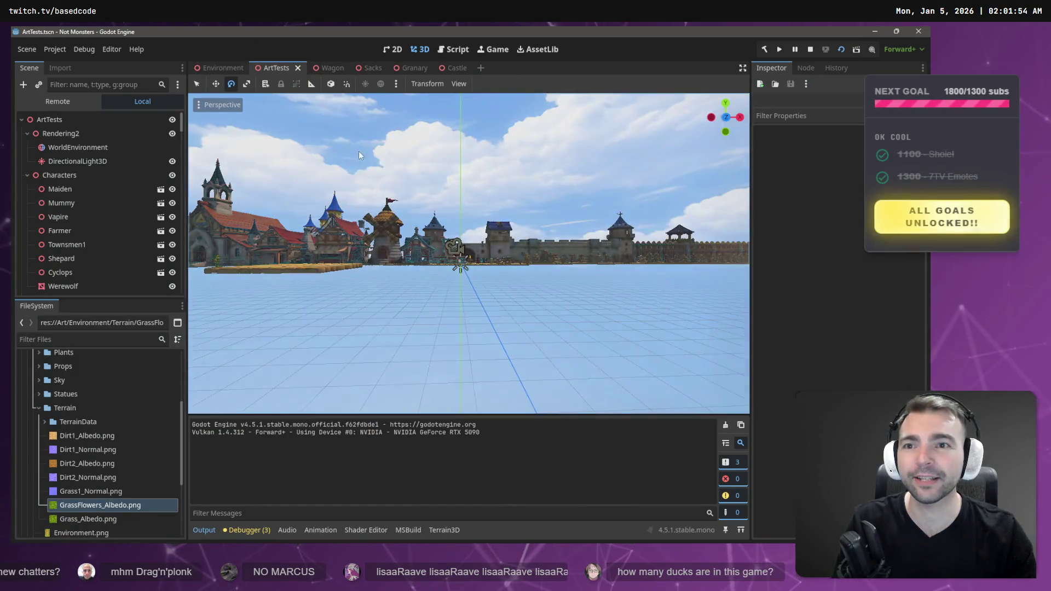
key("w")
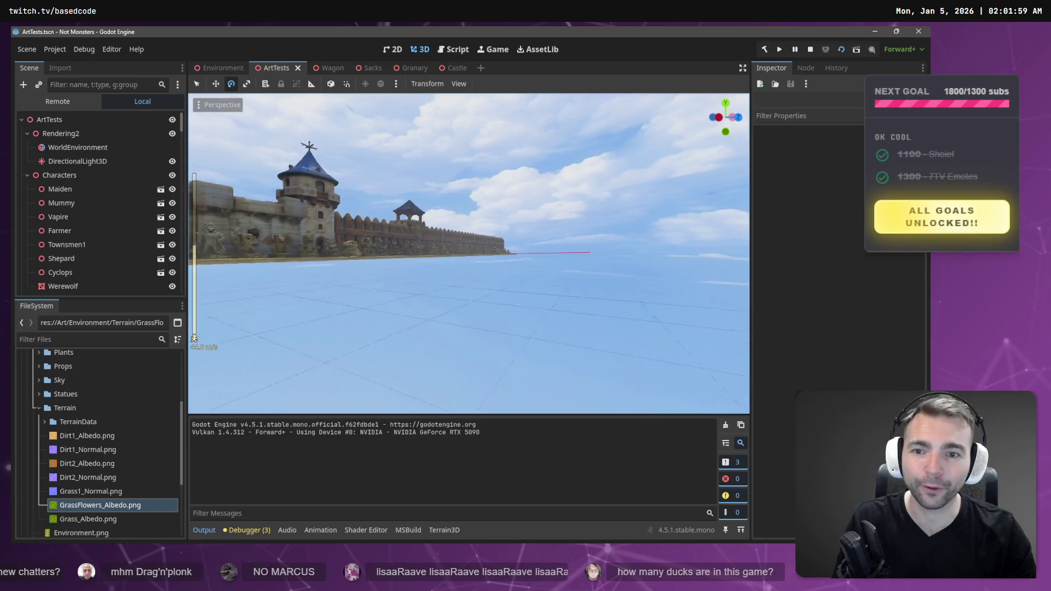
scroll(461, 268, "up", 3)
key("w")
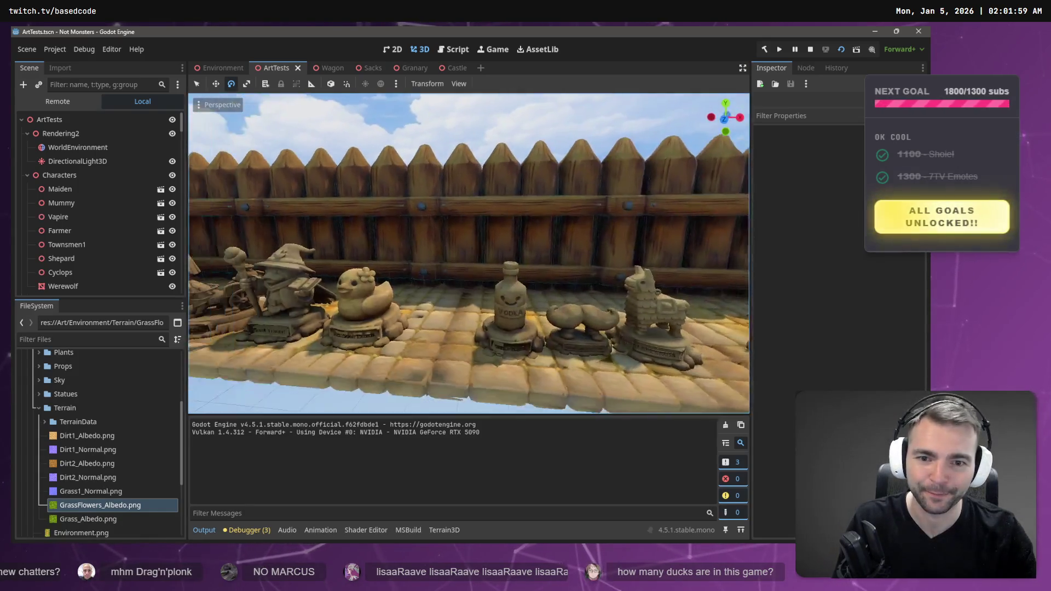
key("w")
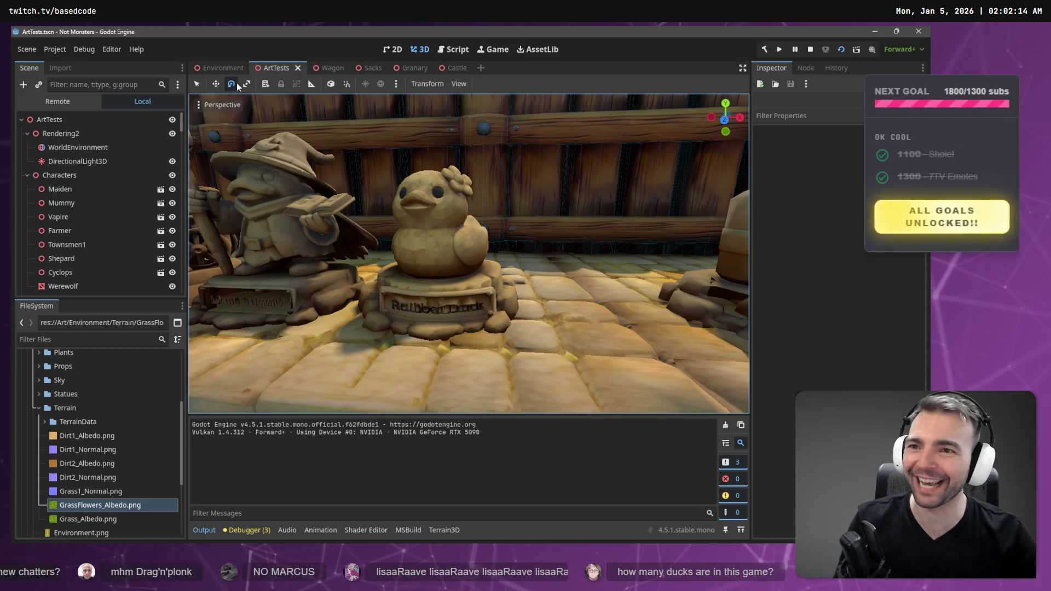
scroll(428, 238, "down", 5)
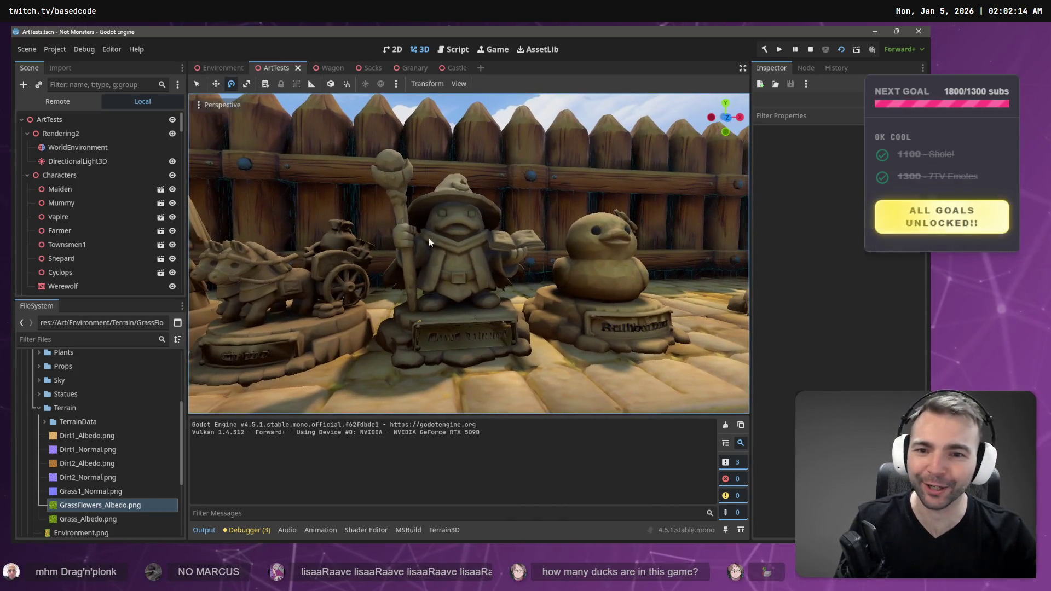
mouse_move(645, 255)
left_mouse_down()
mouse_move(493, 263)
mouse_move(513, 303)
left_mouse_up()
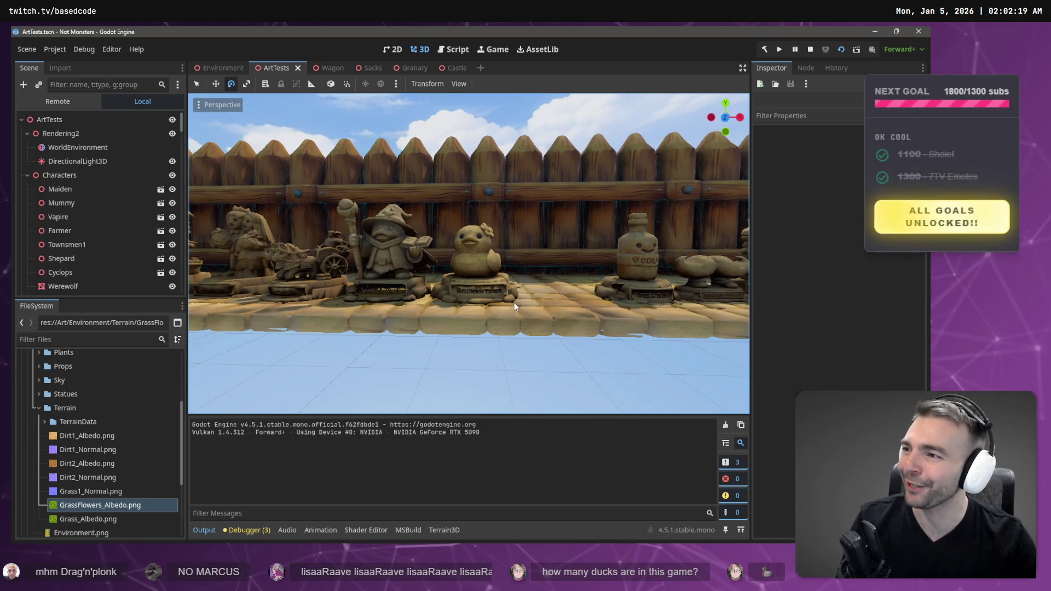
left_click(219, 68)
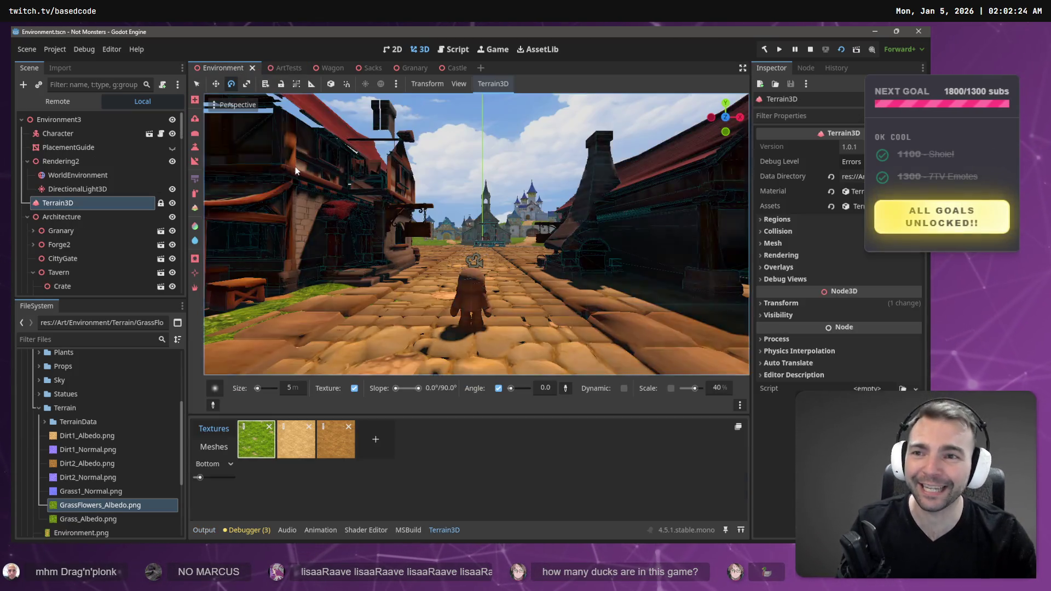
key("alt+Tab")
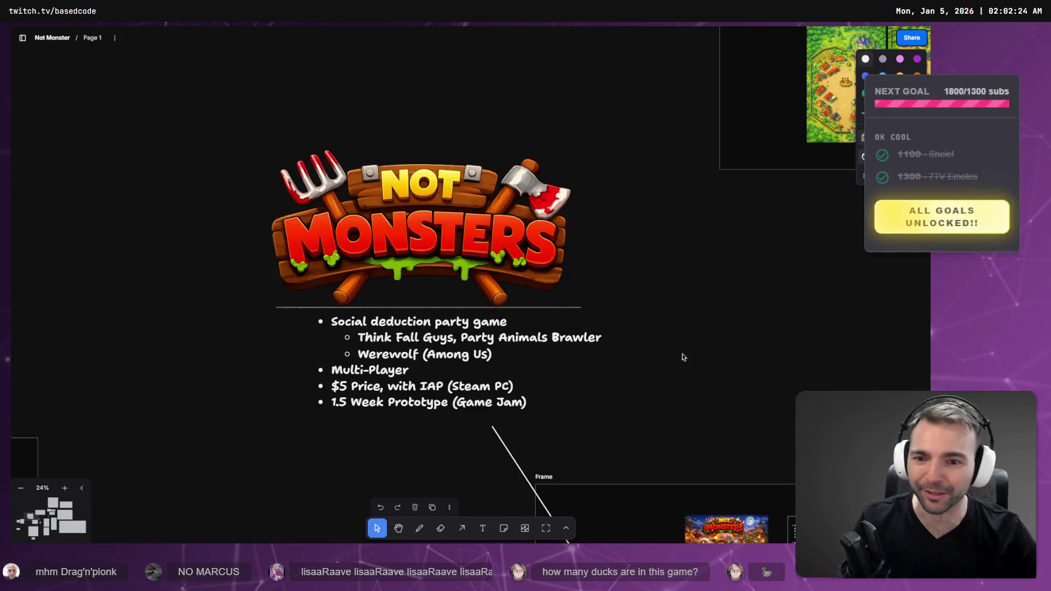
Pan and zoom past the concept art to centre the Game Loop diagram and its screenshots
scroll(693, 366, "down", 1)
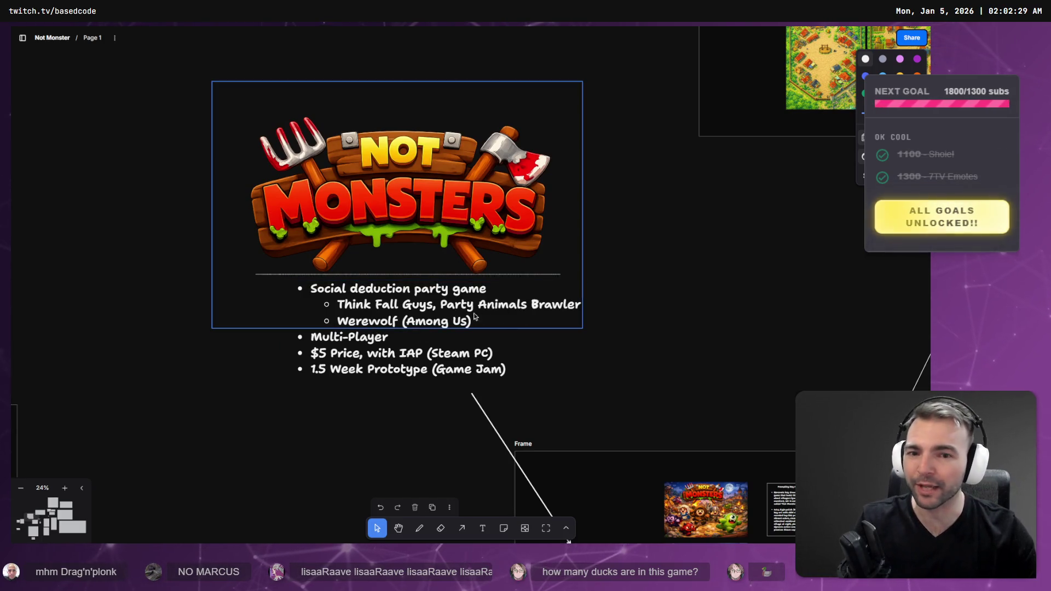
right_click(690, 318)
left_click_drag(674, 339, 500, 149)
scroll(501, 149, "up", 5)
scroll(623, 380, "down", 5)
scroll(626, 311, "up", 5)
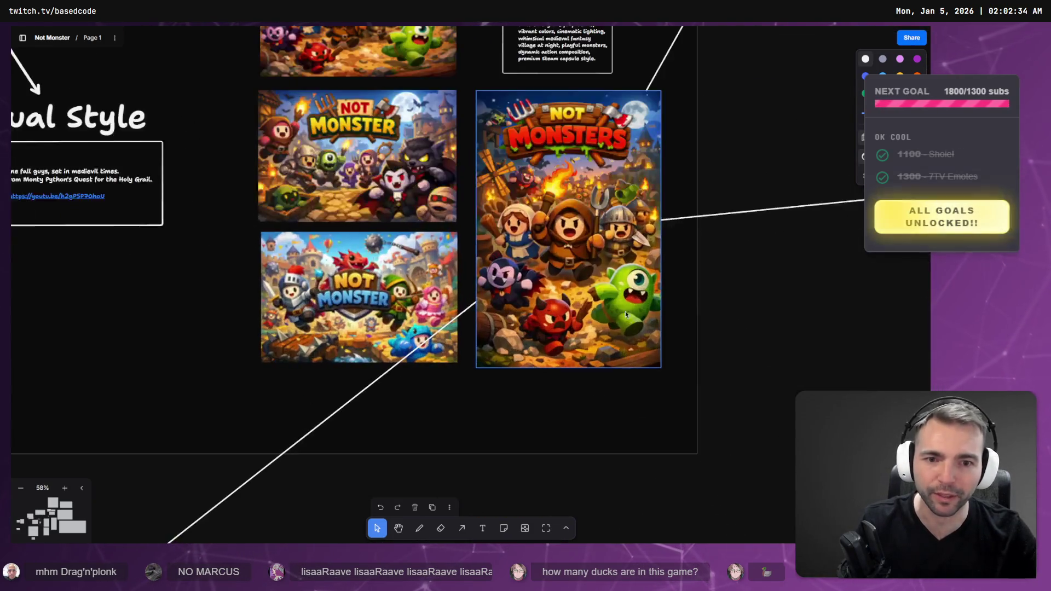
scroll(626, 311, "up", 5)
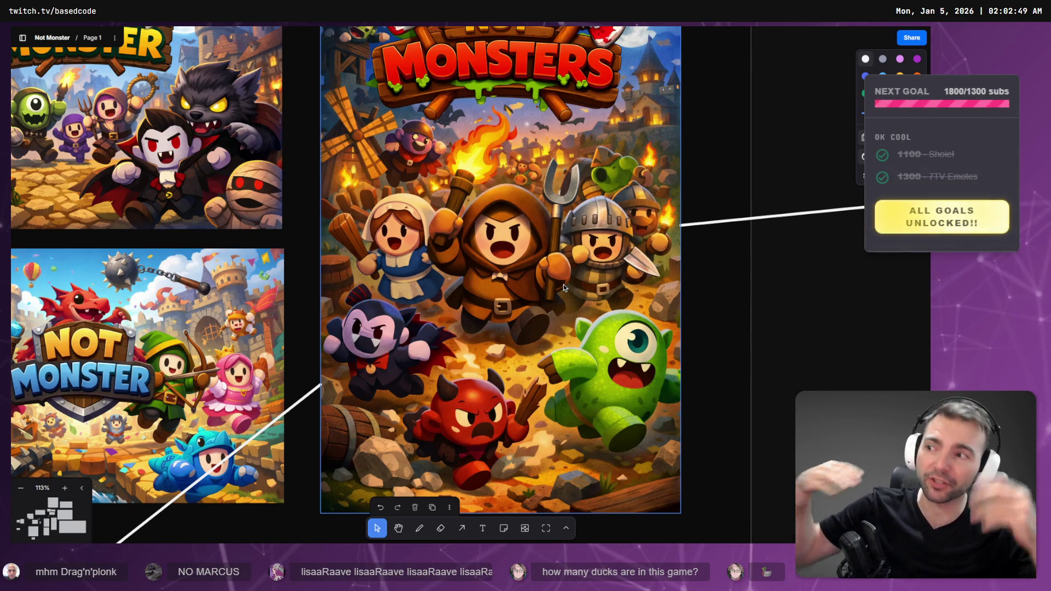
scroll(563, 284, "down", 10)
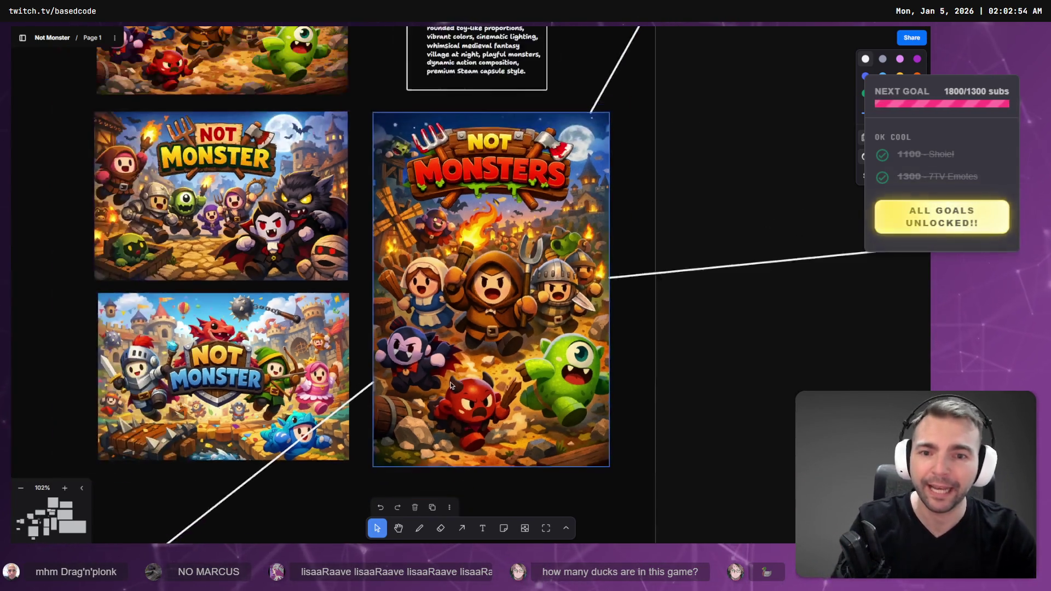
mouse_move(395, 344)
left_mouse_down()
mouse_move(506, 190)
mouse_move(523, 185)
left_mouse_up()
scroll(550, 276, "up", 1)
mouse_move(542, 404)
left_mouse_down()
mouse_move(563, 175)
mouse_move(675, 84)
left_mouse_up()
scroll(550, 275, "up", 5)
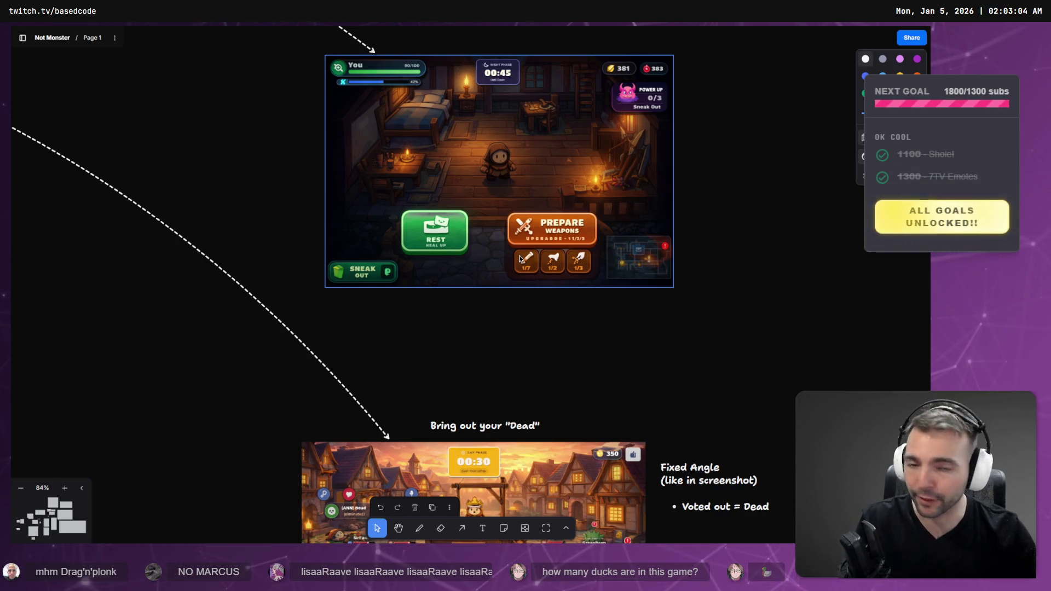
Scroll to the village combat mockup showing the Spiked Mace card and Incinerate ability
scroll(648, 387, "down", 5)
scroll(585, 298, "up", 1)
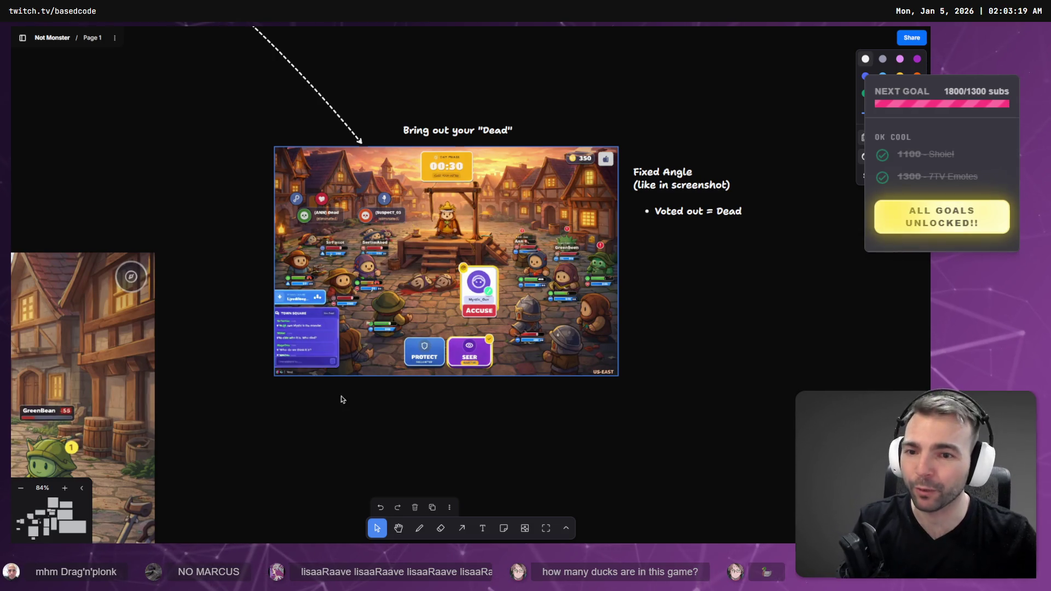
scroll(334, 417, "left", 10)
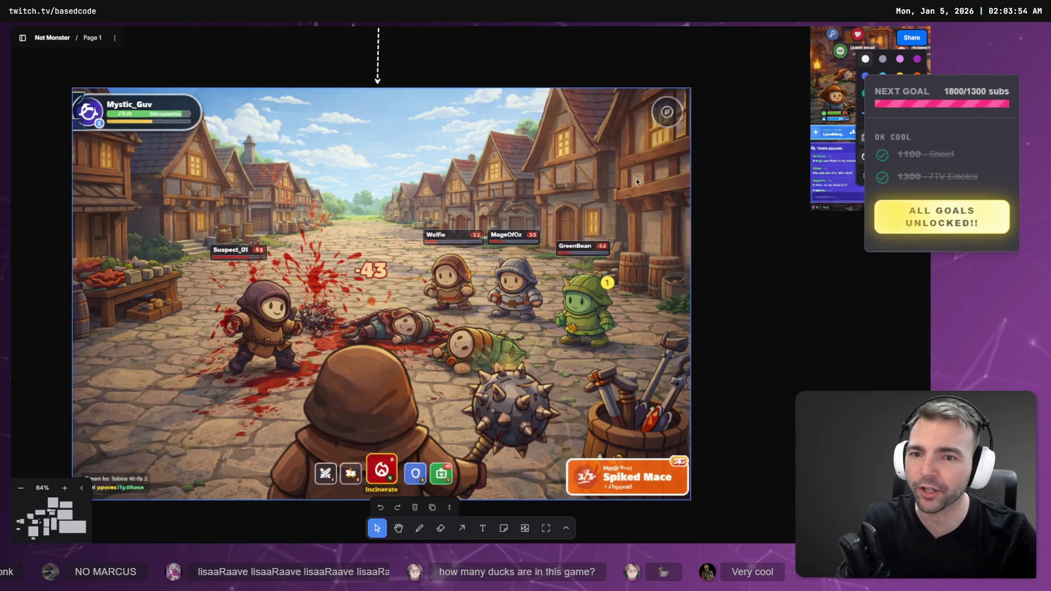
Browse the mockups on the board to reach the Game Over screenshot
scroll(636, 178, "down", 5)
scroll(405, 290, "up", 10)
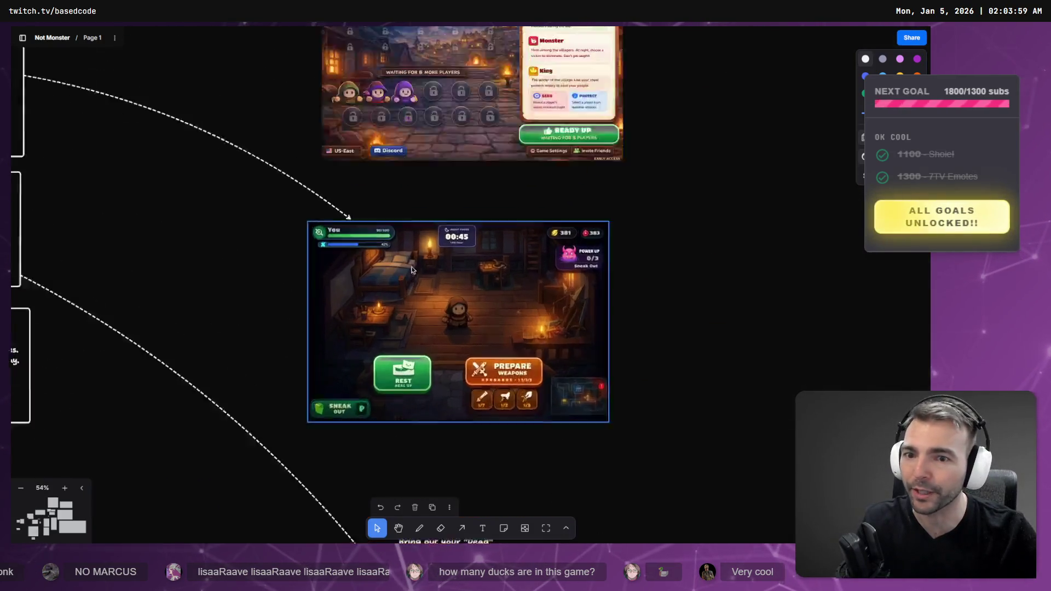
scroll(412, 269, "up", 5)
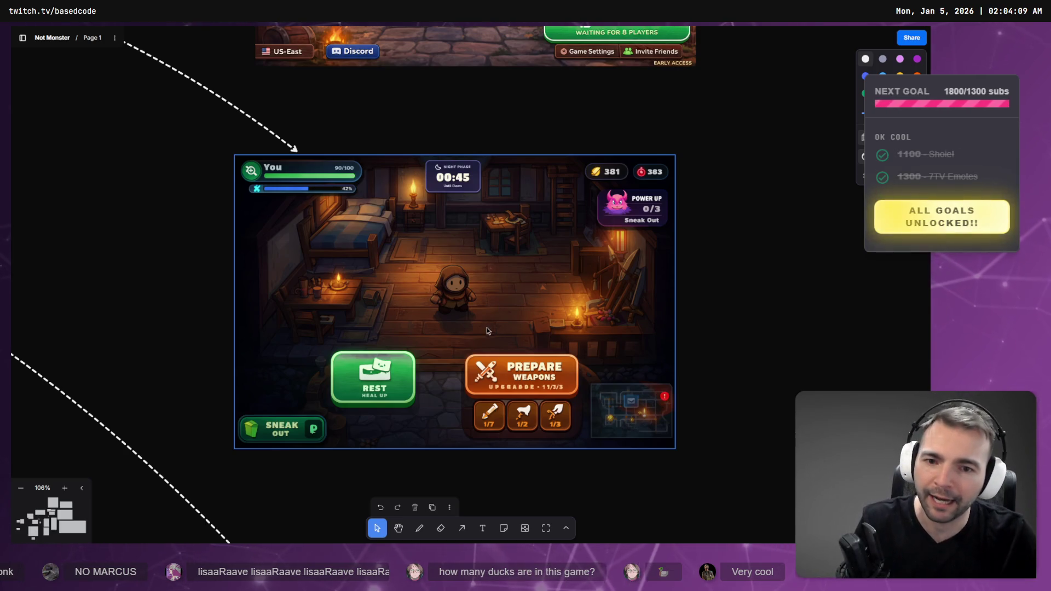
scroll(487, 328, "down", 3)
scroll(575, 218, "down", 5, "ctrl")
scroll(575, 219, "down", 5)
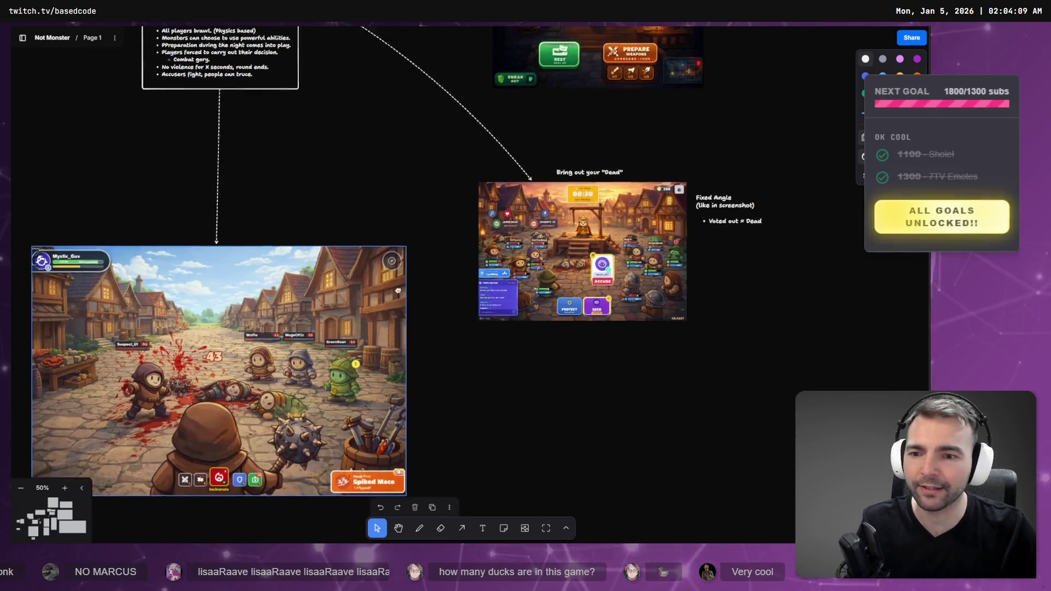
scroll(489, 235, "left", 3)
scroll(489, 235, "left", 3)
scroll(548, 197, "up", 5)
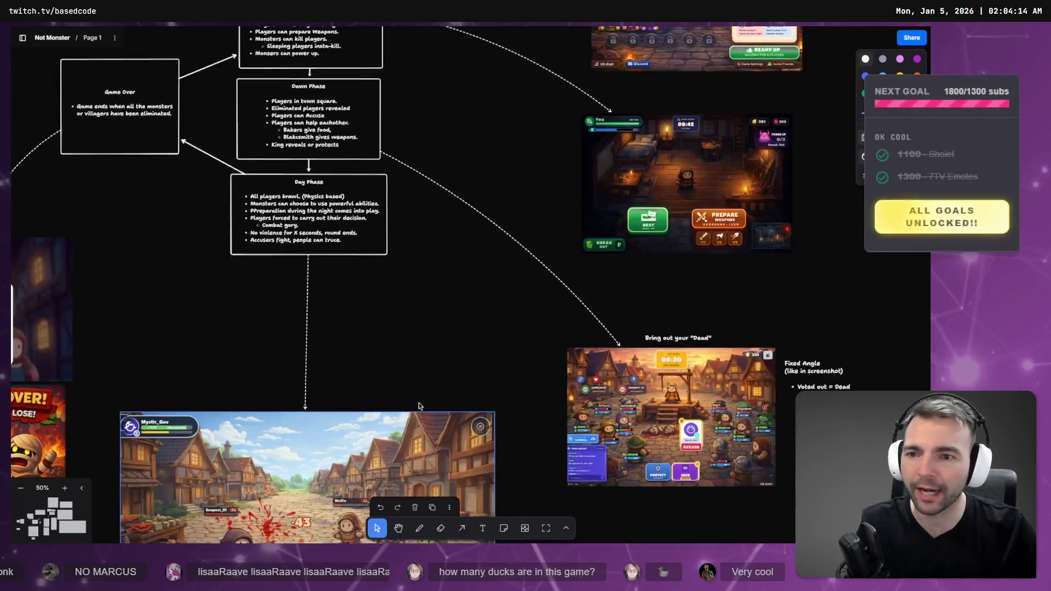
scroll(594, 160, "up", 3)
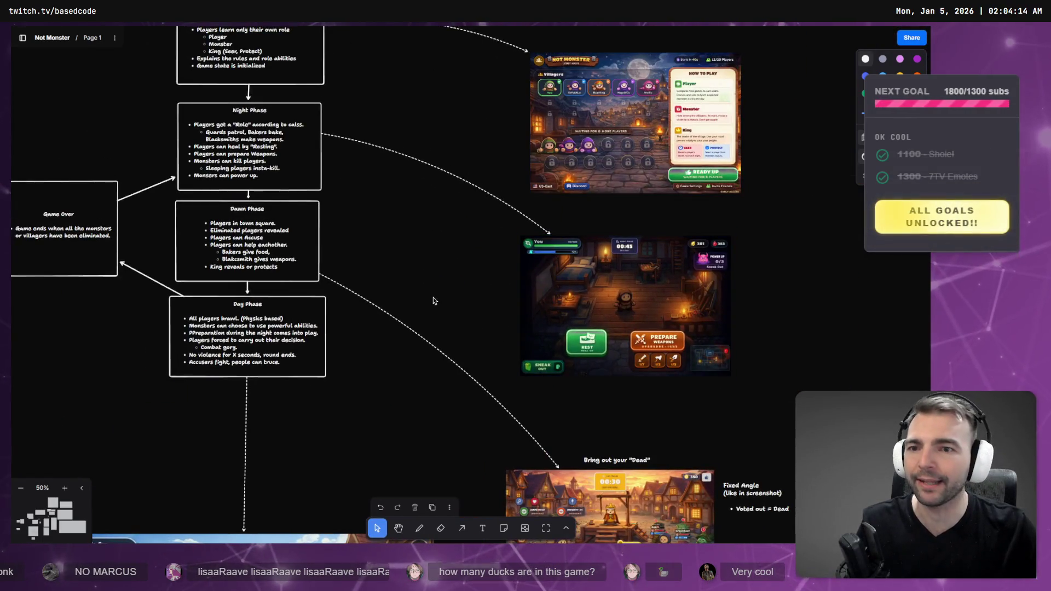
scroll(433, 298, "down", 5)
scroll(432, 298, "left", 5)
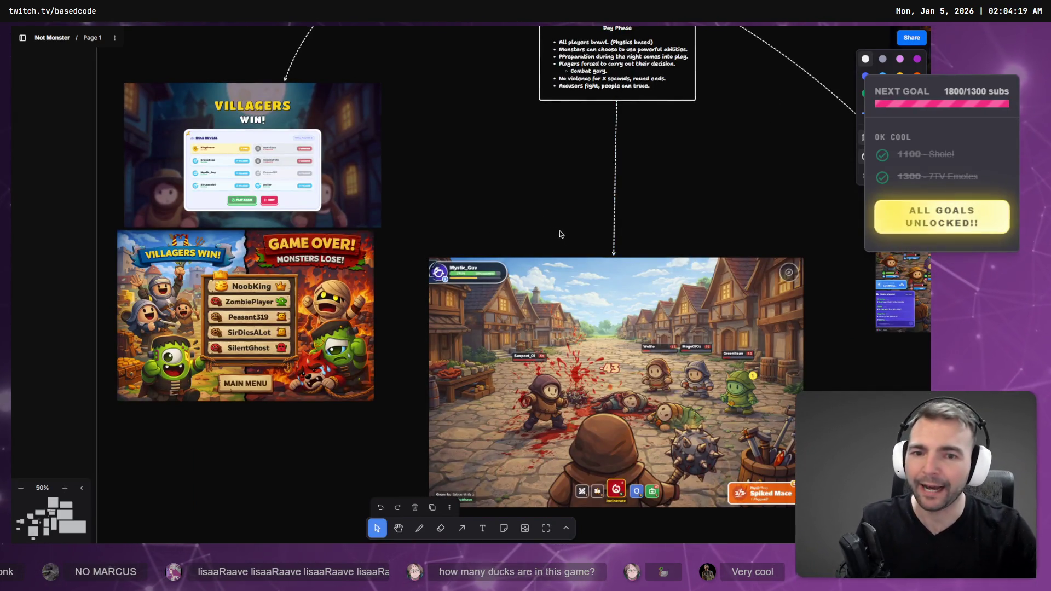
scroll(559, 234, "down", 5)
scroll(560, 234, "up", 5, "ctrl")
scroll(720, 292, "up", 5)
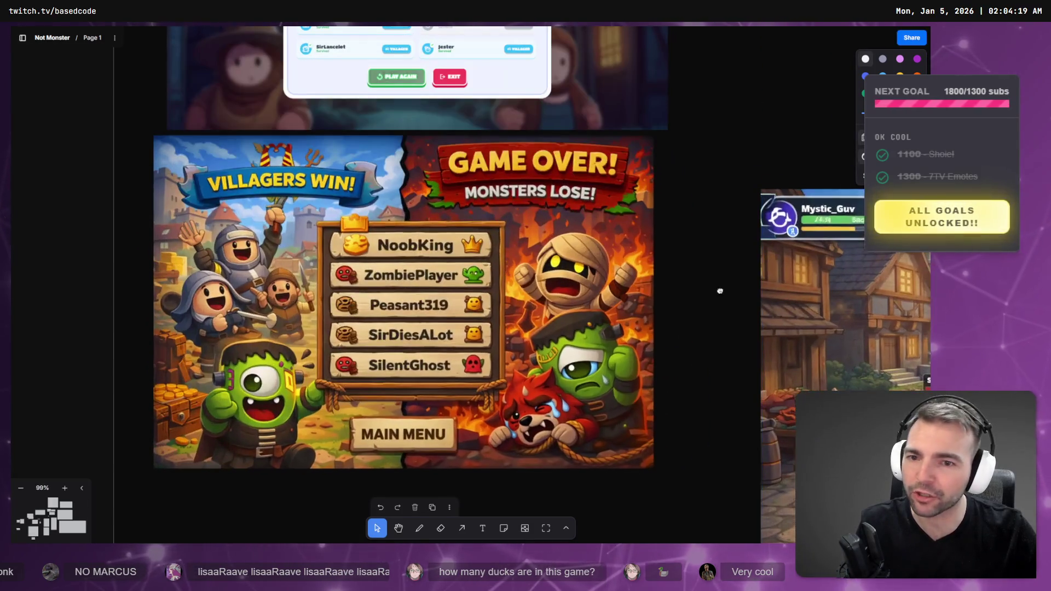
left_click_drag(720, 291, 756, 287)
scroll(657, 257, "right", 10)
scroll(560, 208, "up", 3, "ctrl")
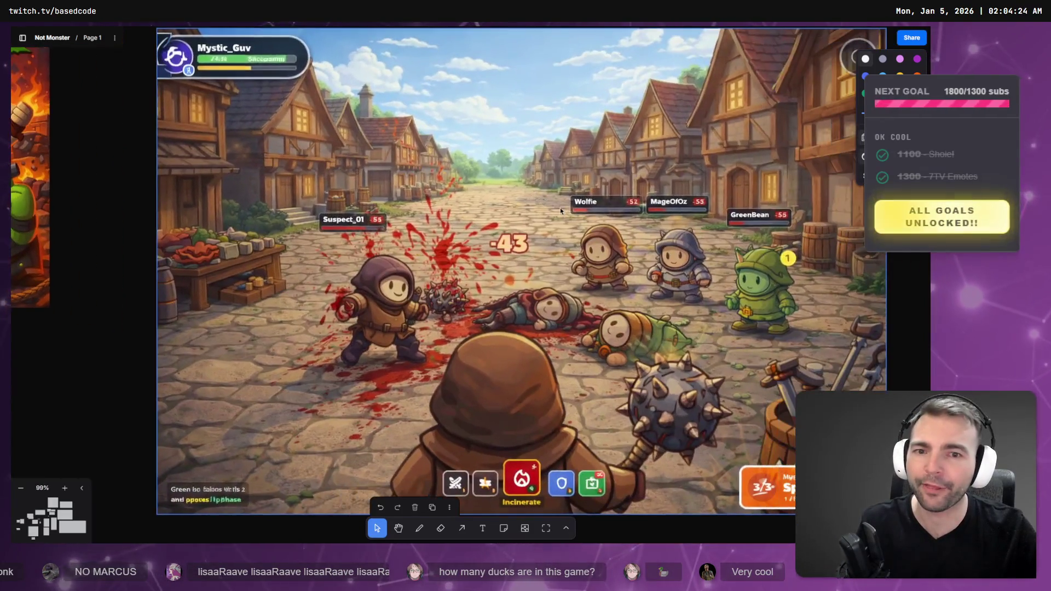
scroll(553, 216, "down", 5, "ctrl")
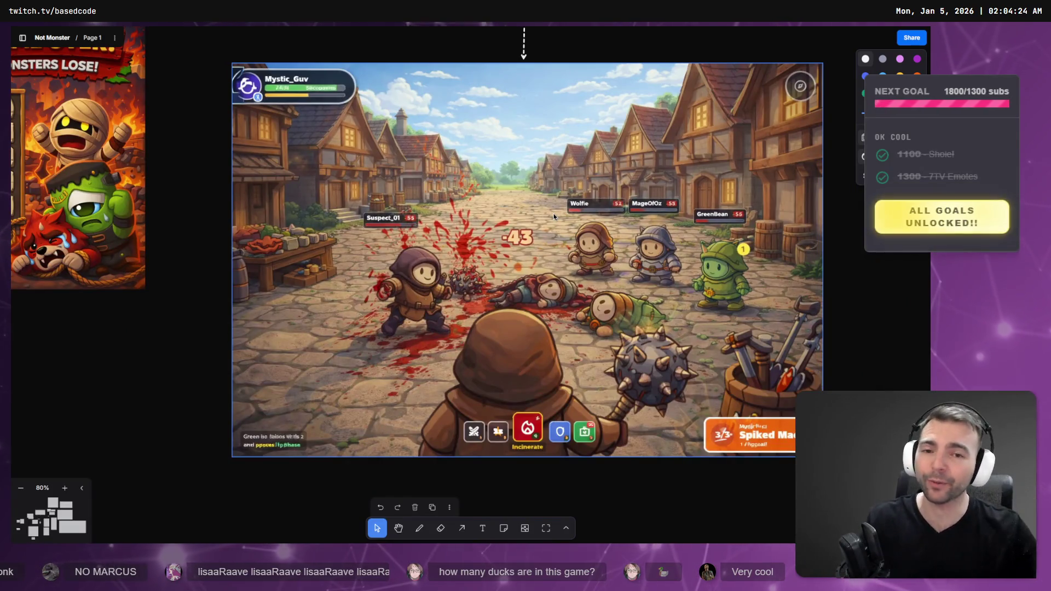
scroll(554, 216, "down", 6)
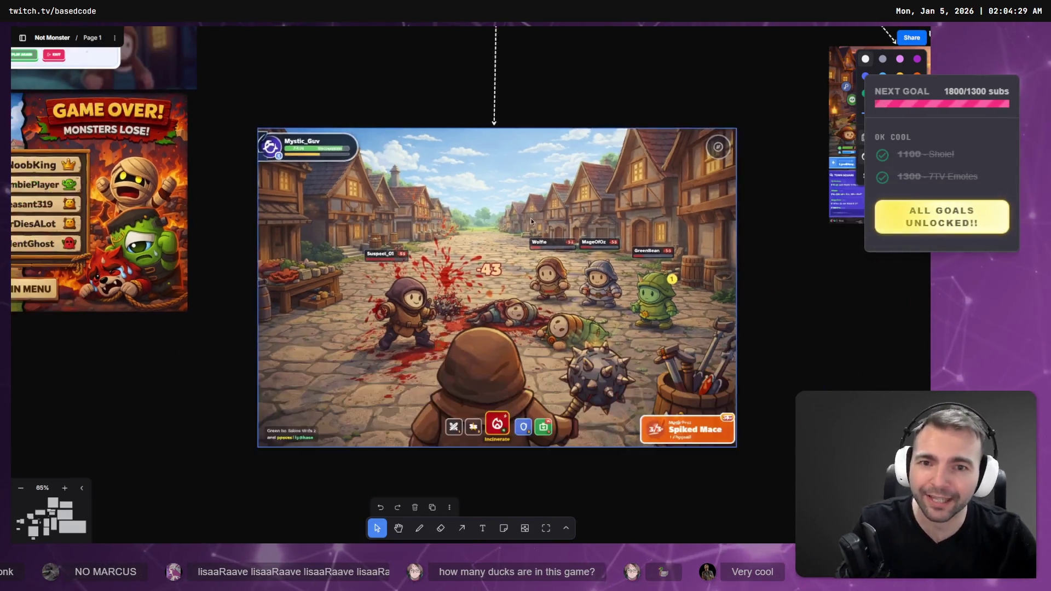
scroll(596, 377, "down", 5)
Zoom to fit the village images, then build and run the game from Godot with F5
key("shift+2")
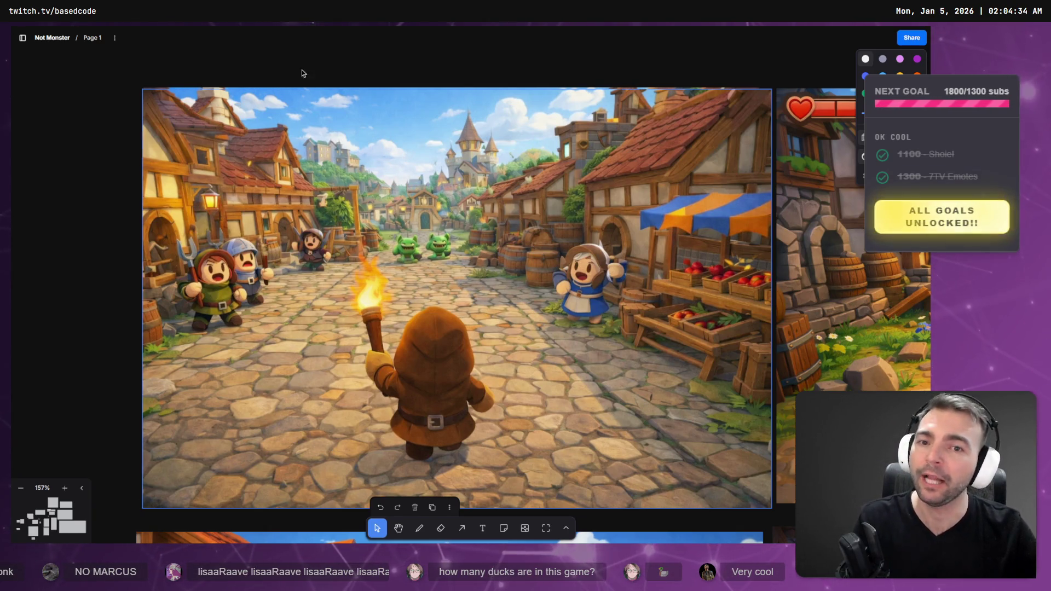
key("Tab")
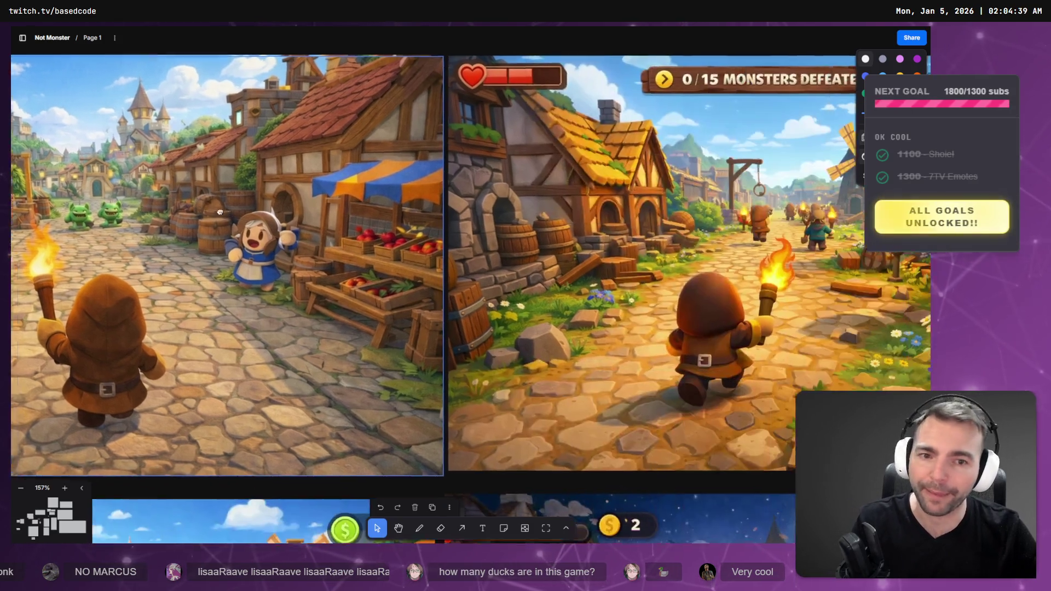
key("Tab")
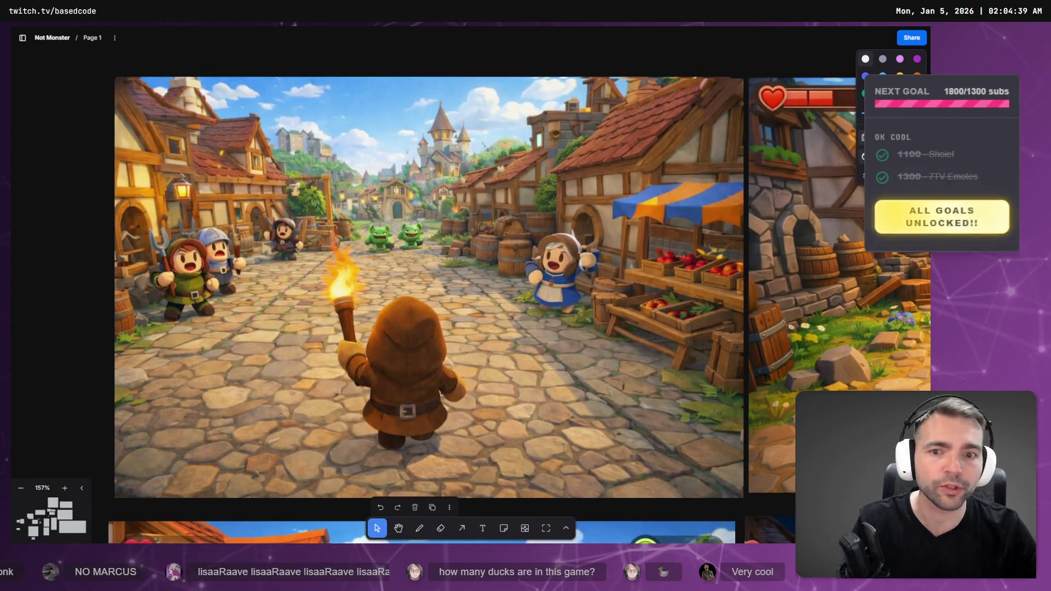
key("alt+Tab")
key("F5")
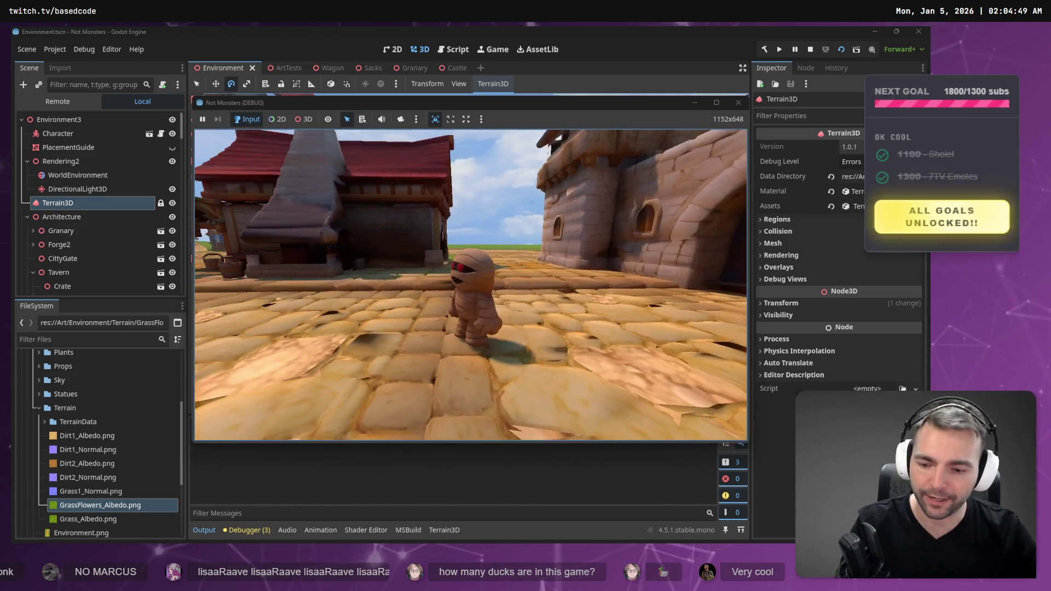
Stop the running game and relaunch the Not Monsters debug build with F5
key("F5")
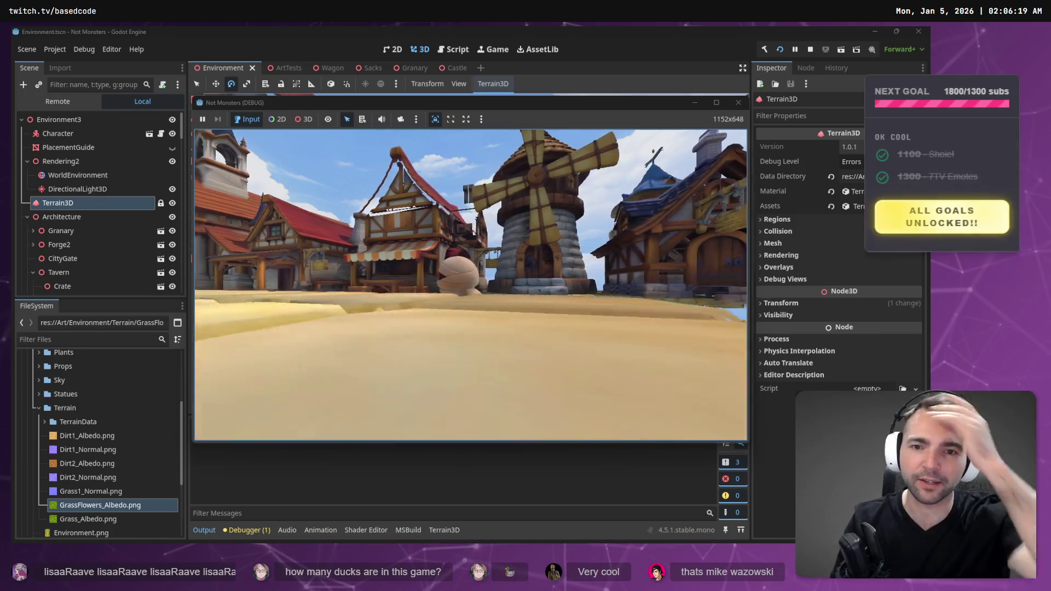
Walk the mummy past the corn plant and across the cobblestones, then stop the game with F8
key("d")
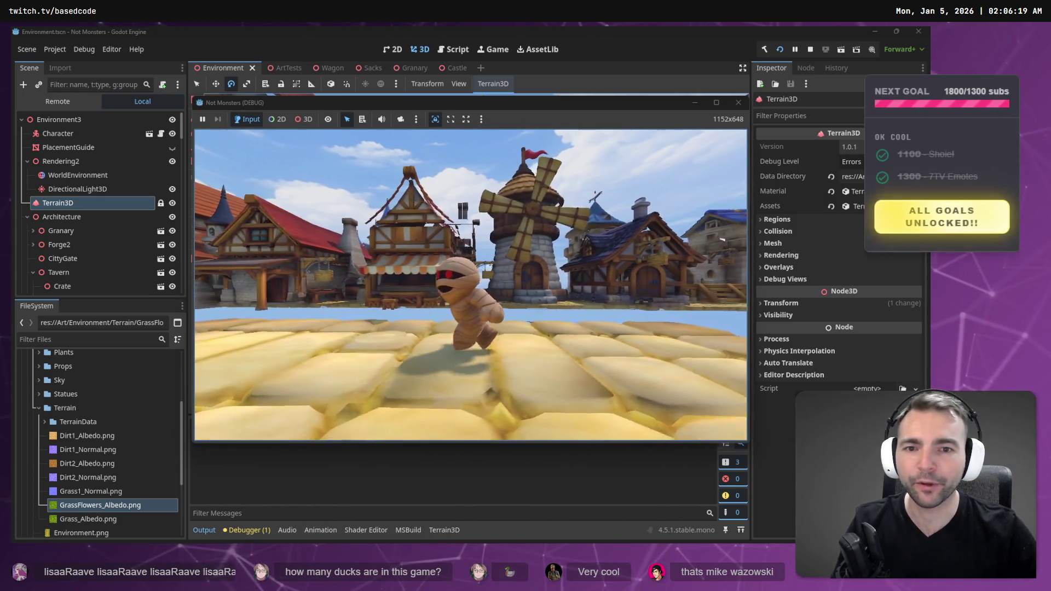
key("s")
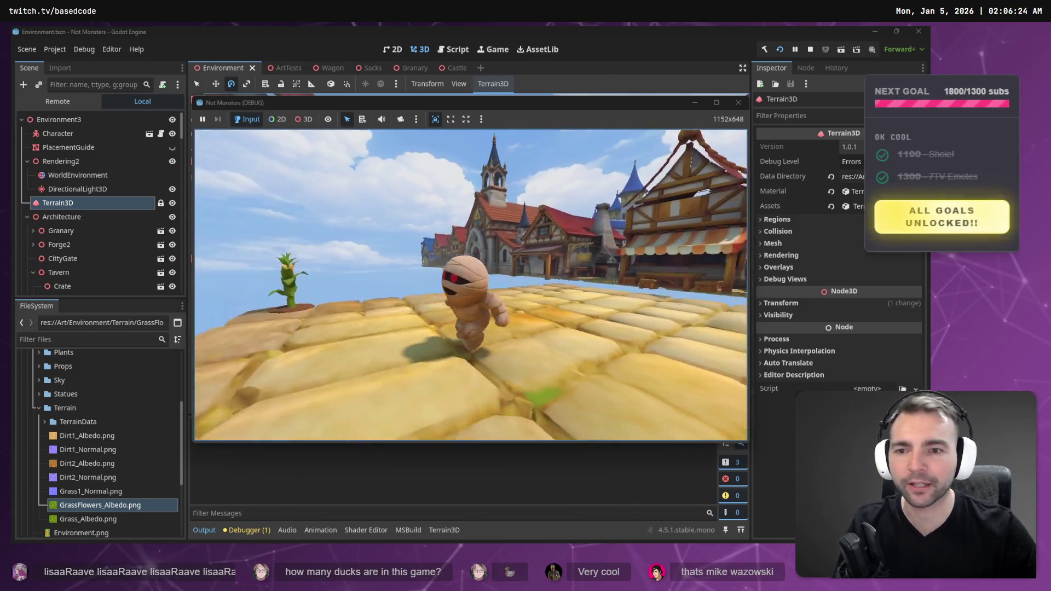
key("w")
key("s")
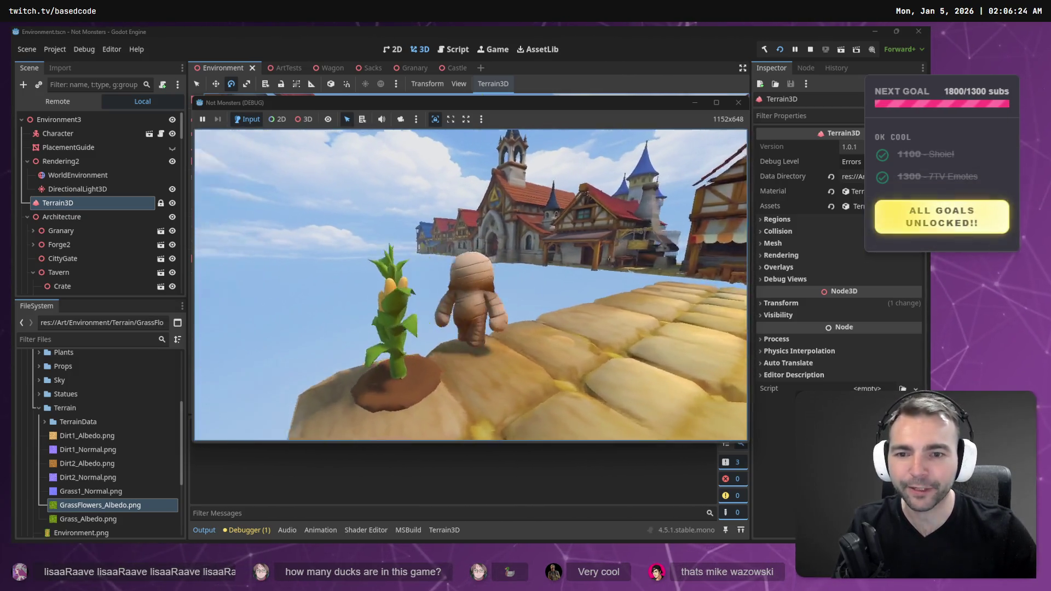
key("w")
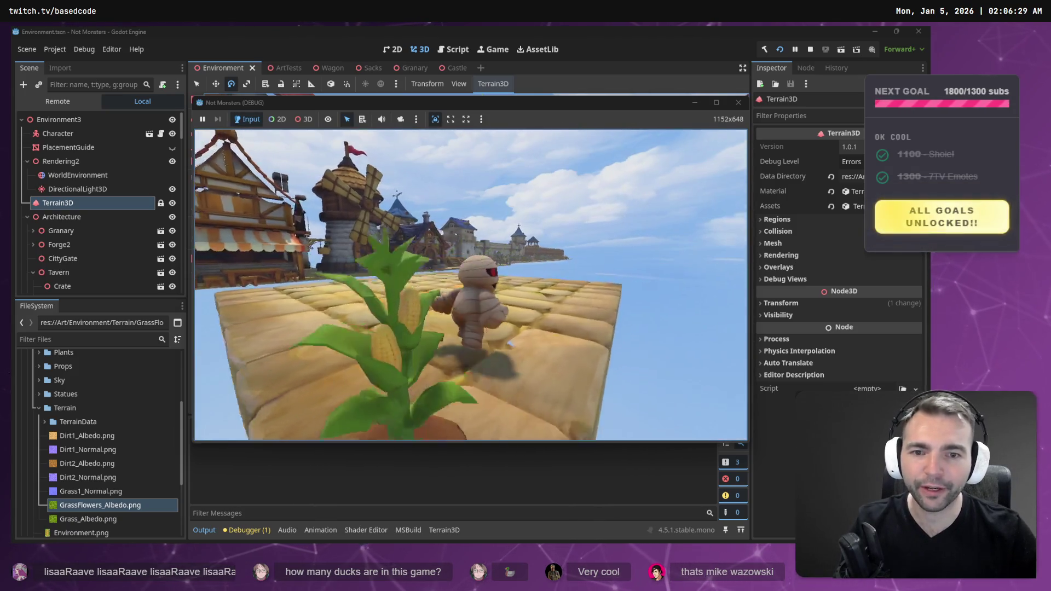
key("w")
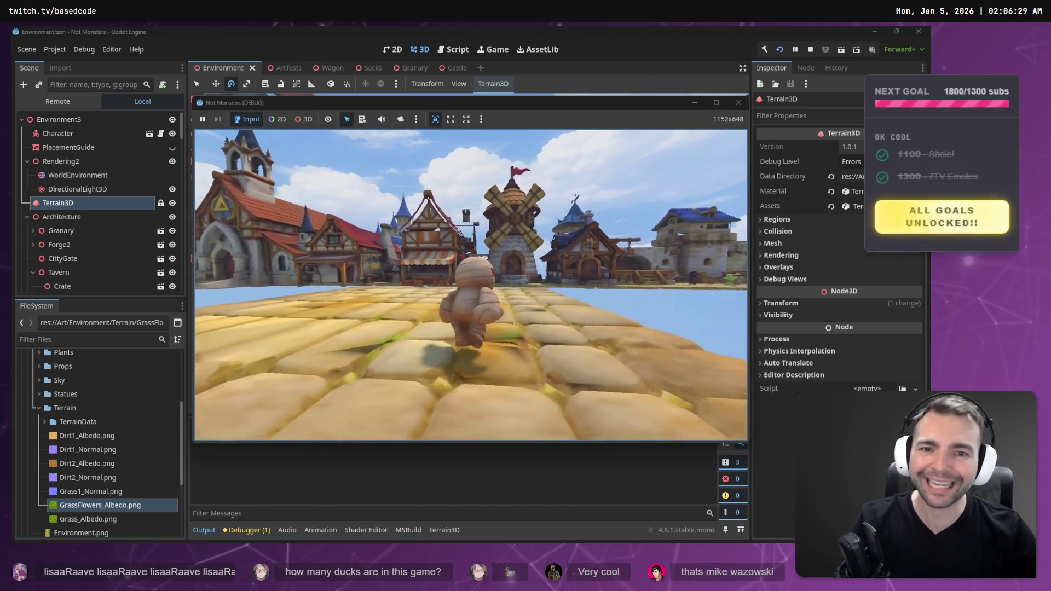
key("w")
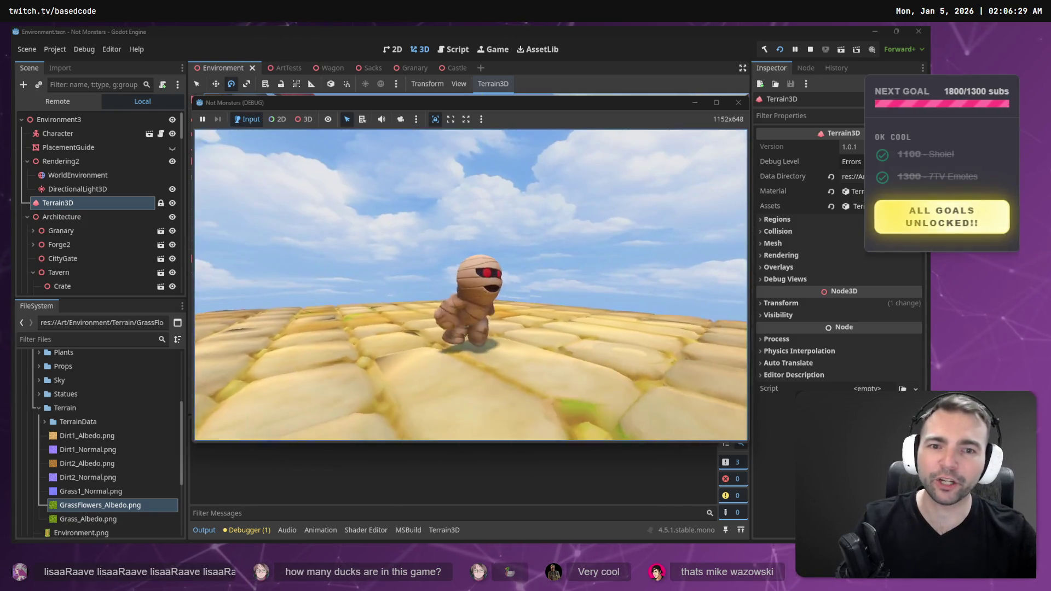
key("d")
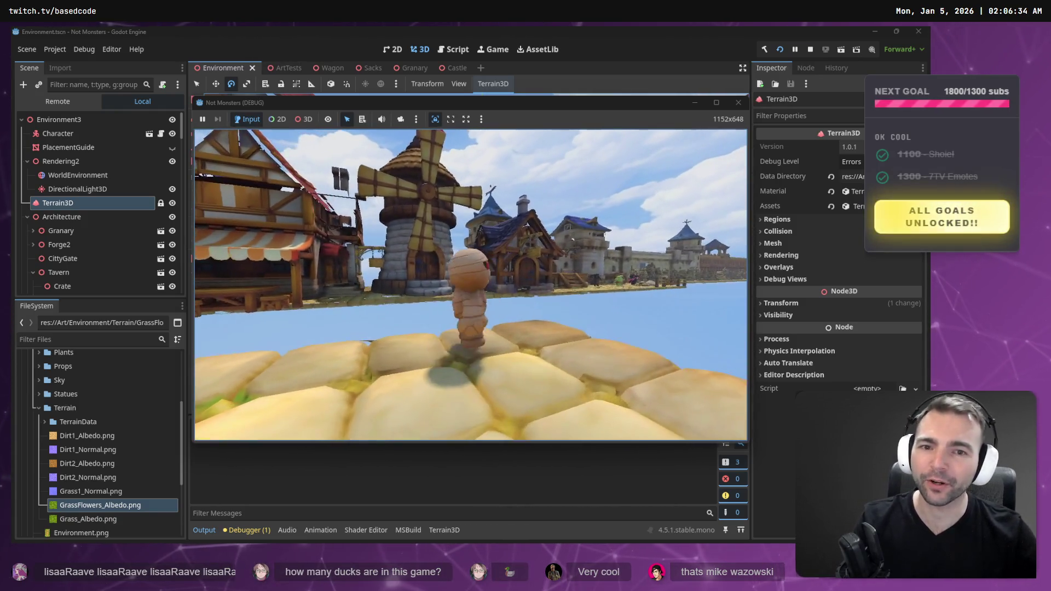
key("w")
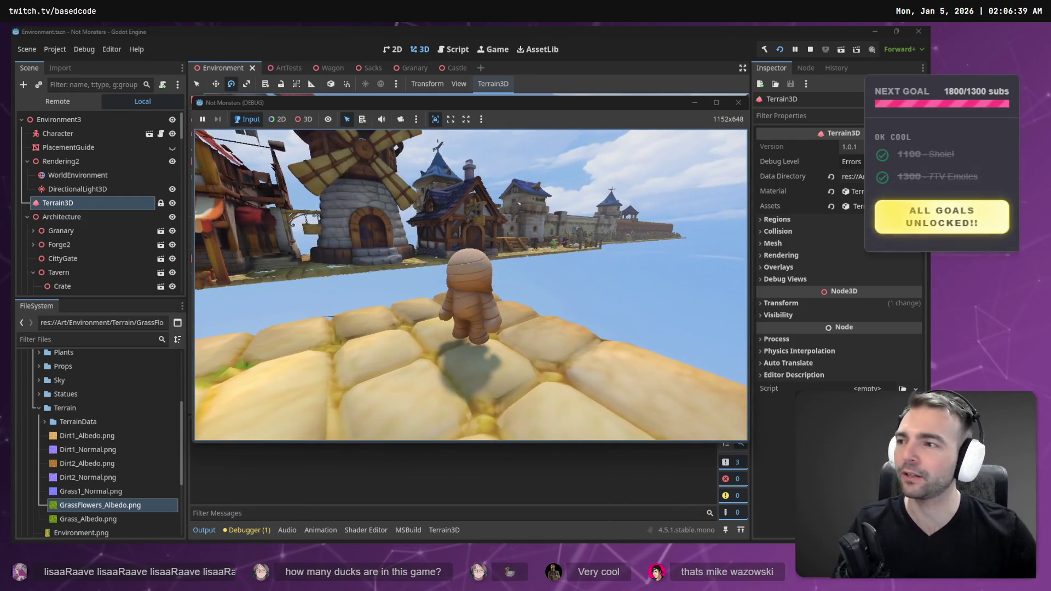
key("F8")
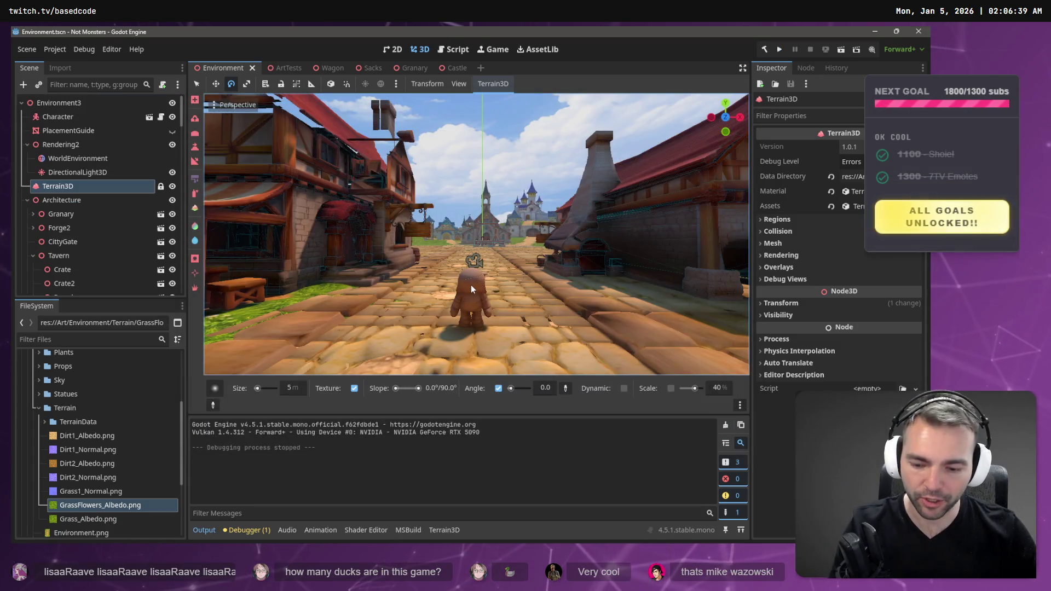
Relaunch the Not Monsters game with F5 so the .NET project rebuilds and runs
key("F5")
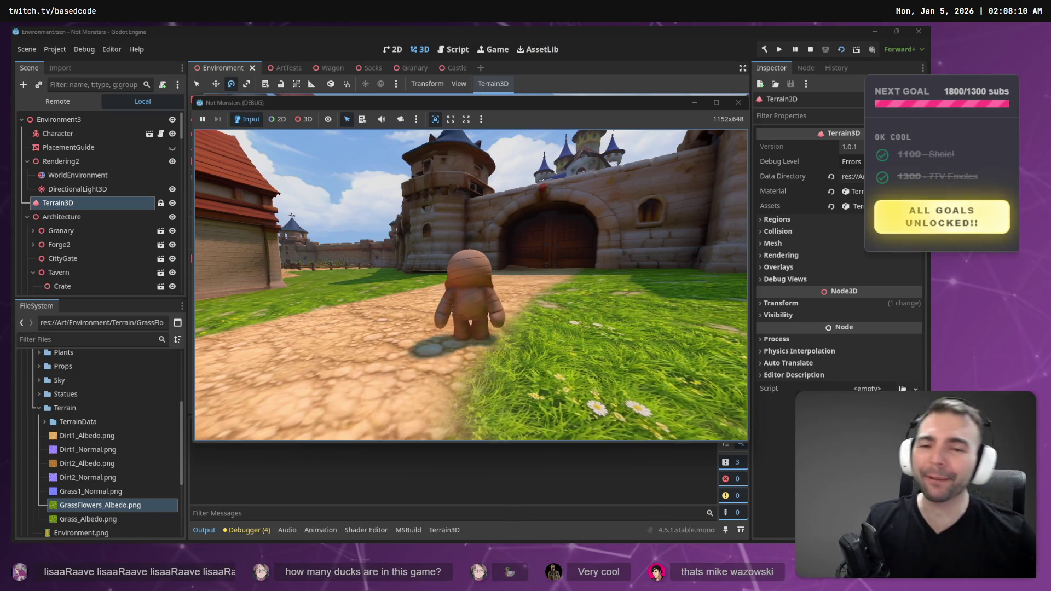
key("s")
key("d")
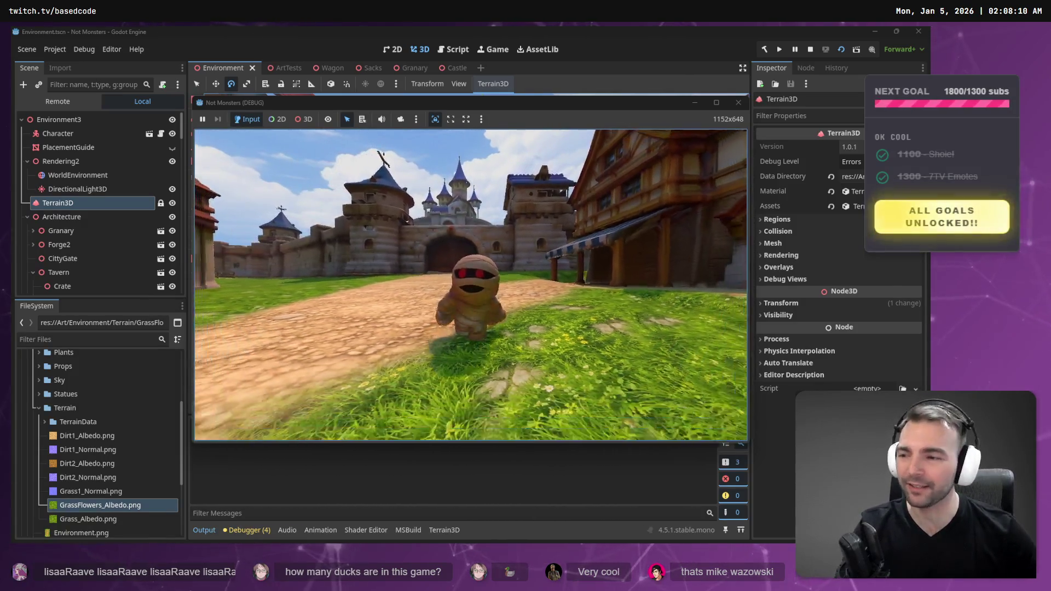
key("w")
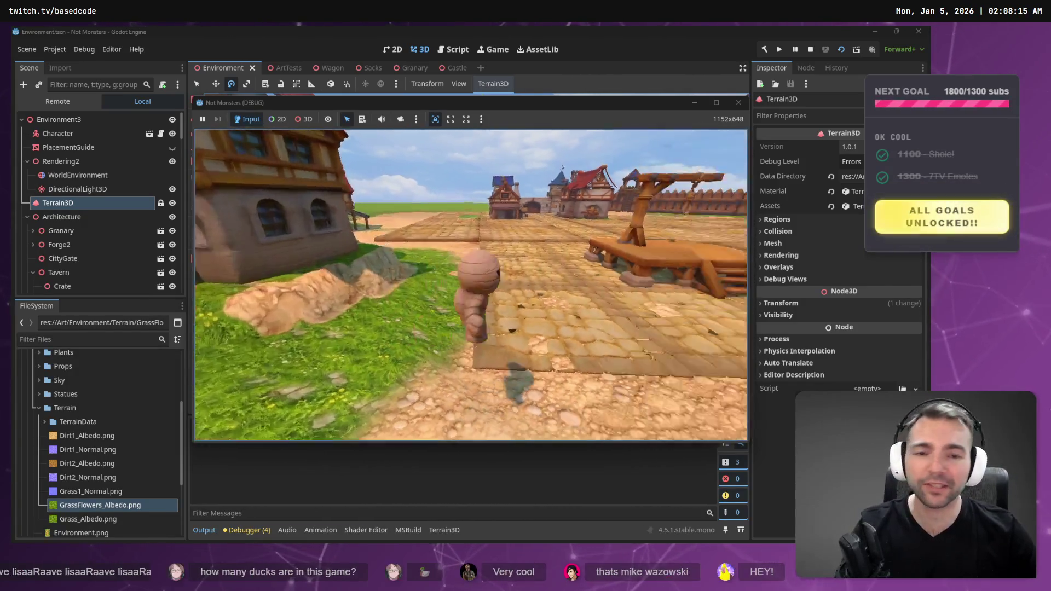
key("w")
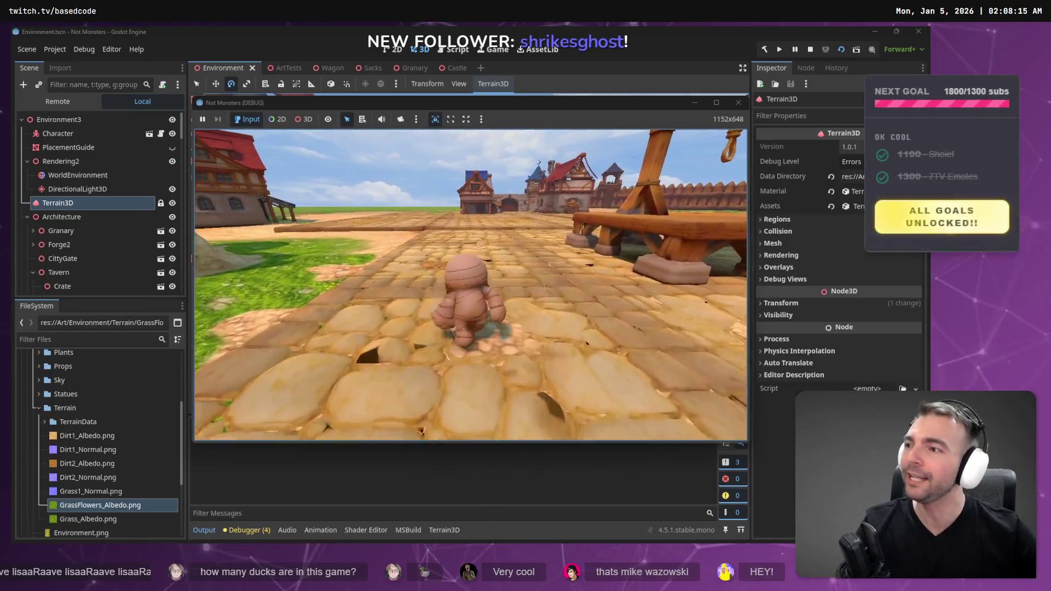
key("w")
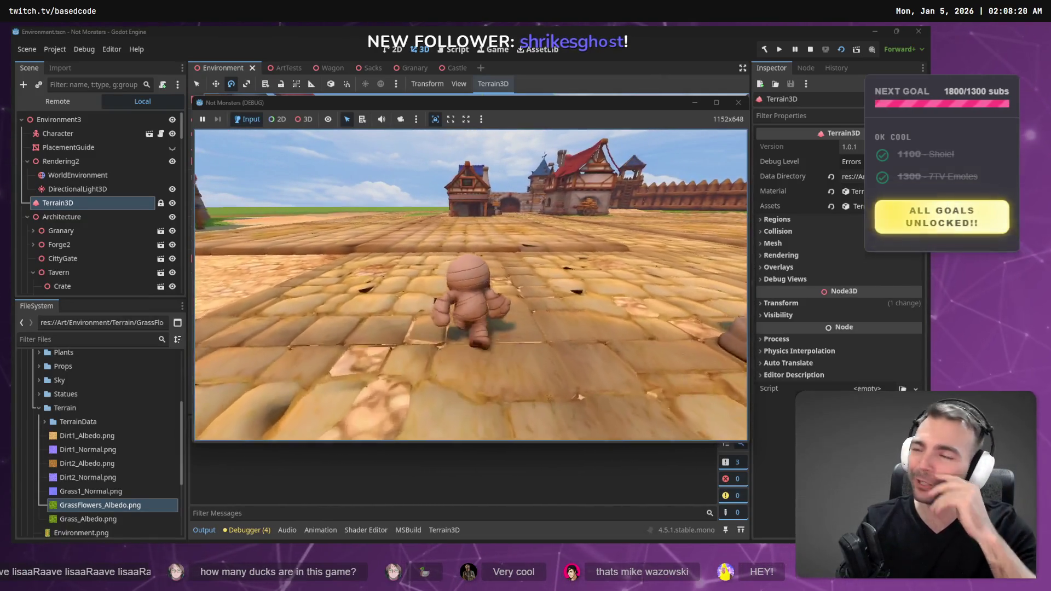
key("space")
key("w")
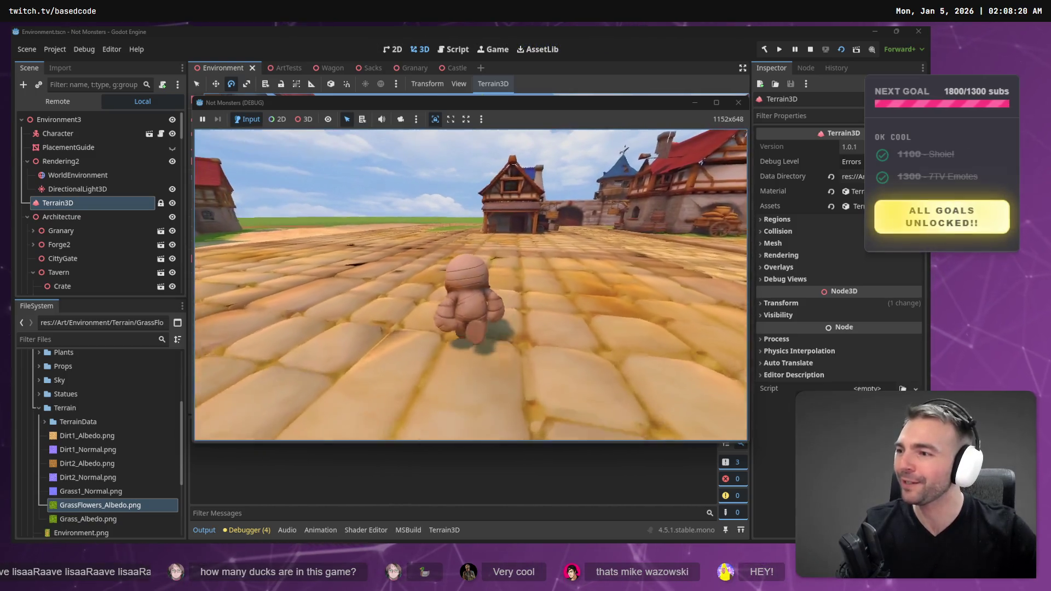
key("w")
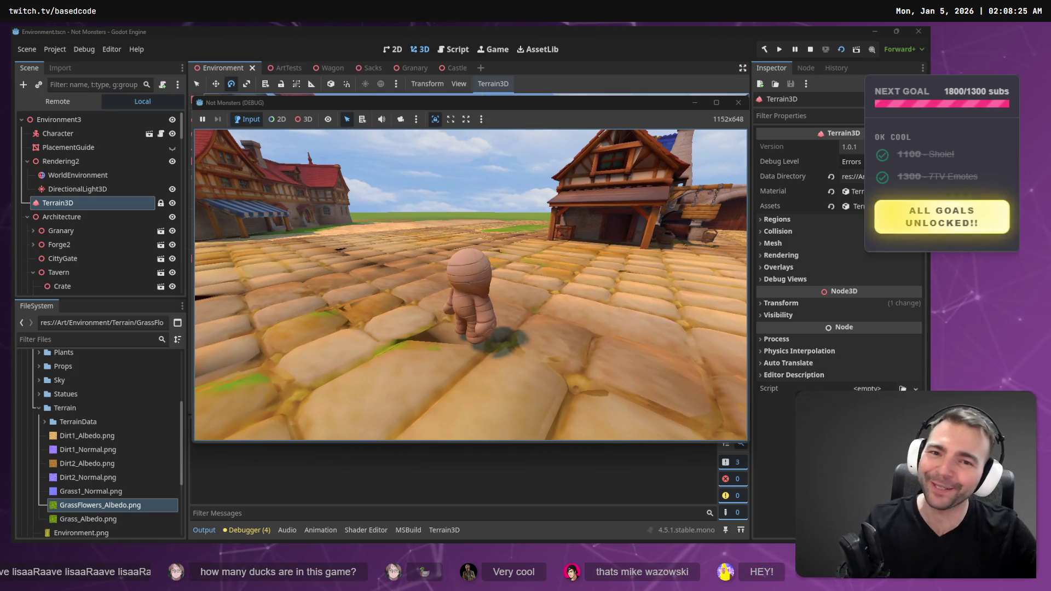
key("s")
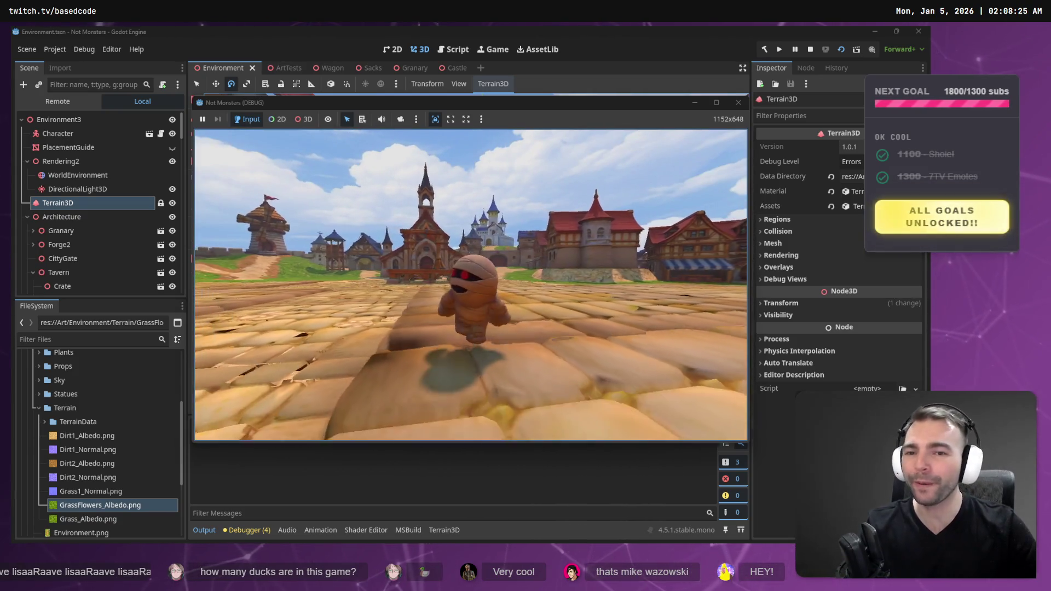
key("s")
key("d")
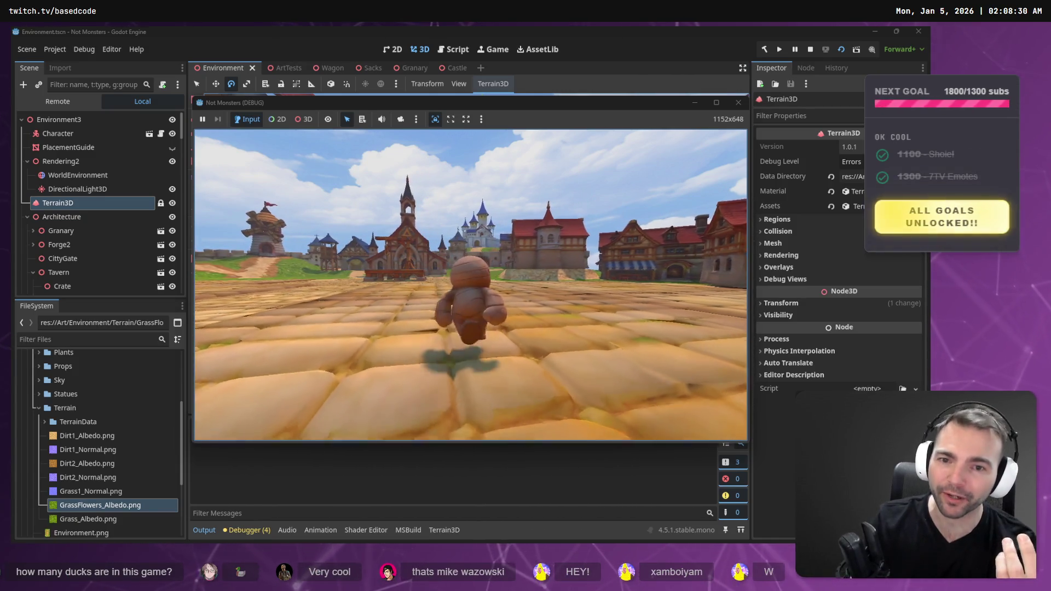
key("w")
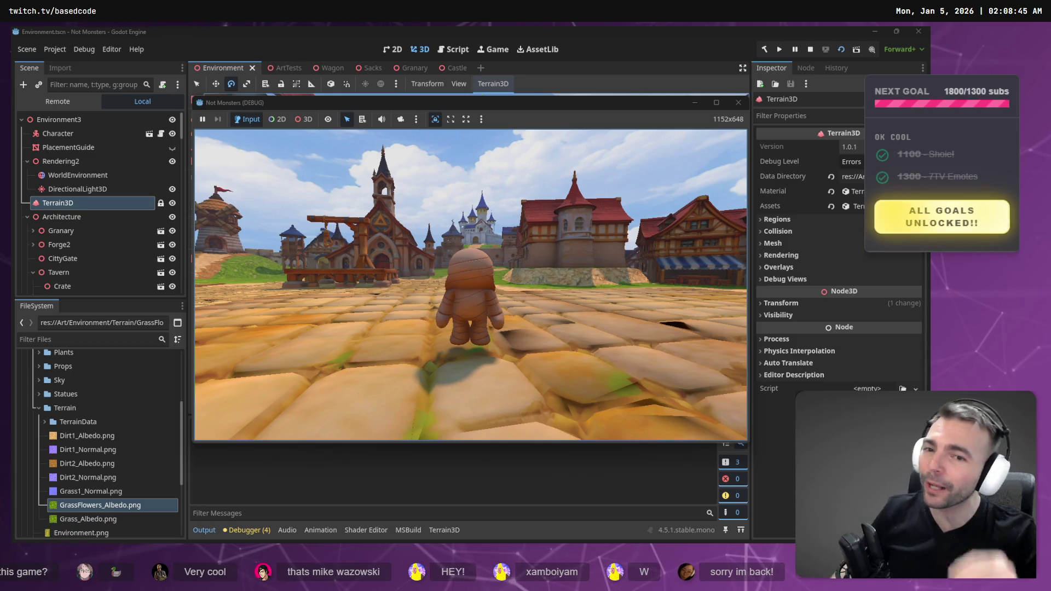
key("w")
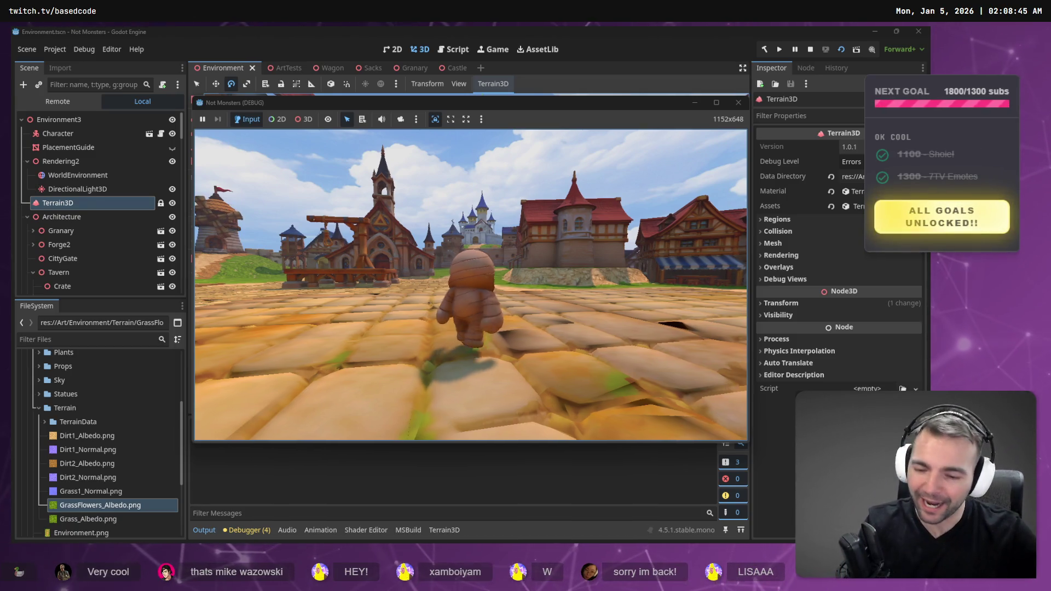
key("s")
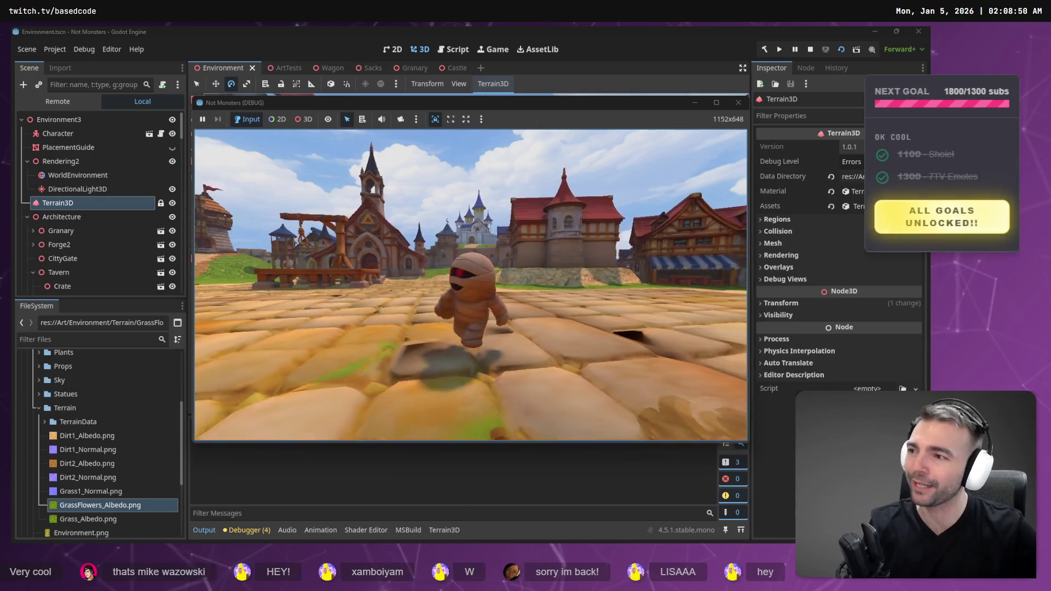
key("w")
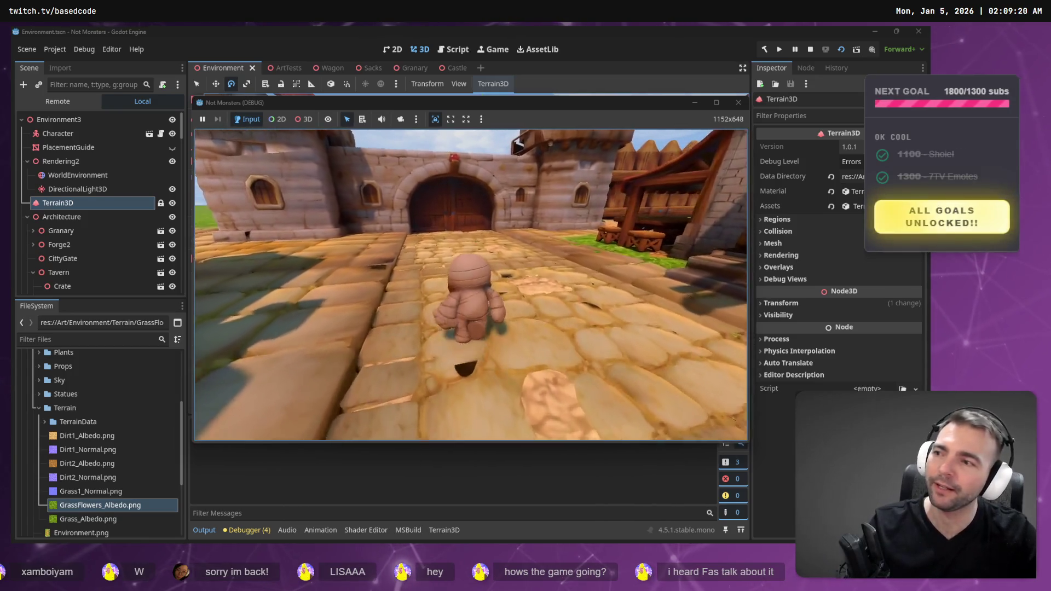
Stop the Not Monsters playtest with F8
key("F8")
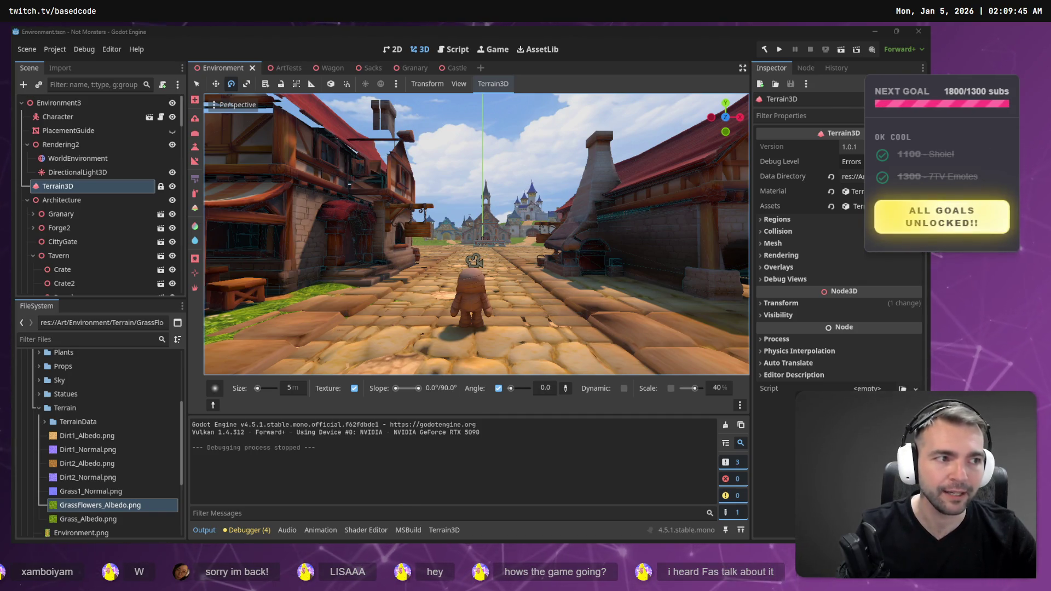
Switch from the Godot editor to the tldraw concept art board
key("alt+Tab")
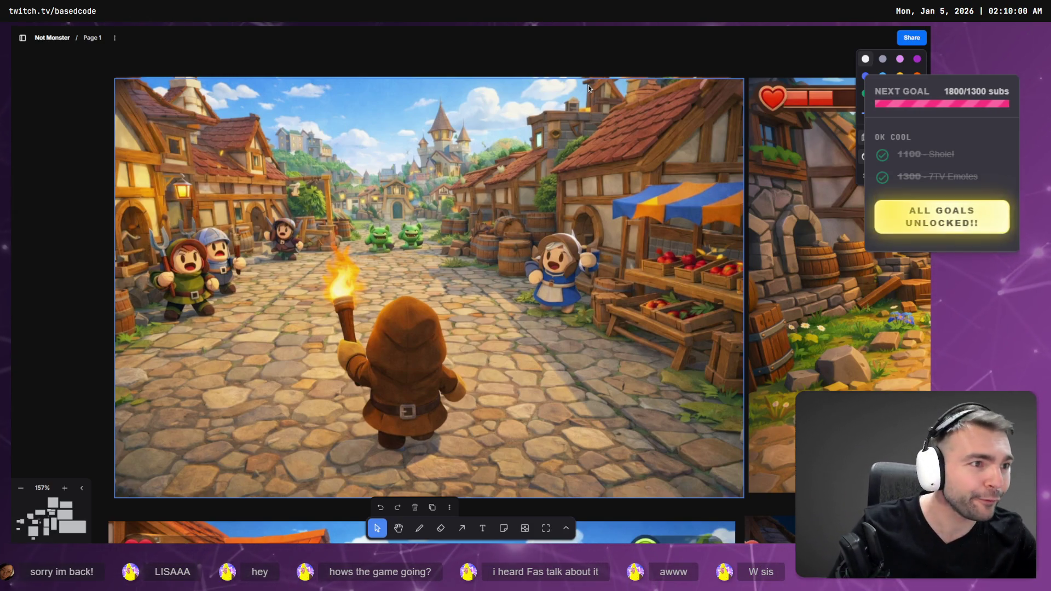
scroll(512, 284, "down", 10)
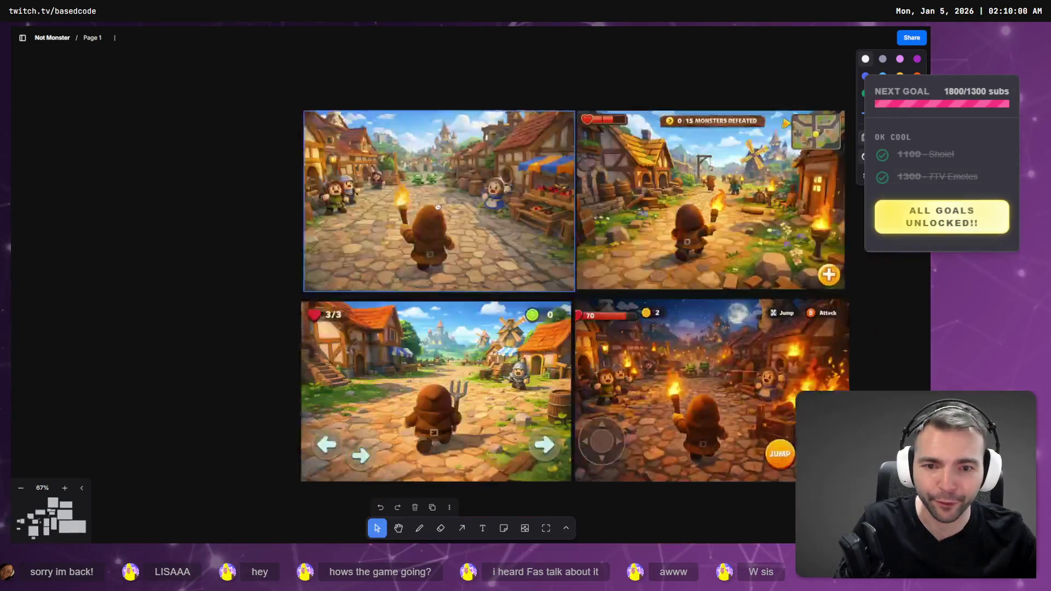
scroll(458, 289, "up", 10)
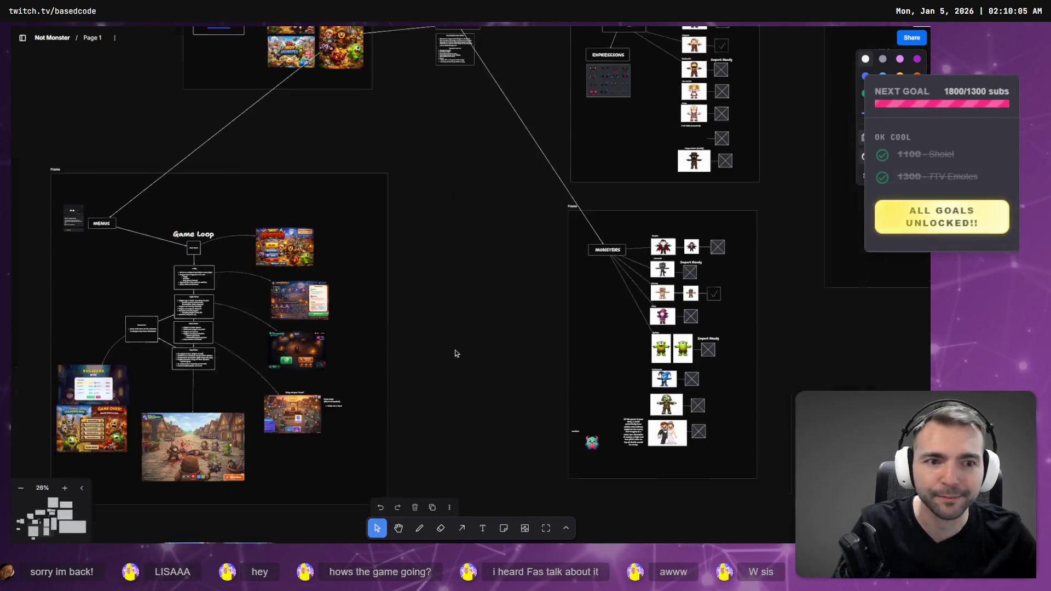
scroll(556, 248, "up", 3)
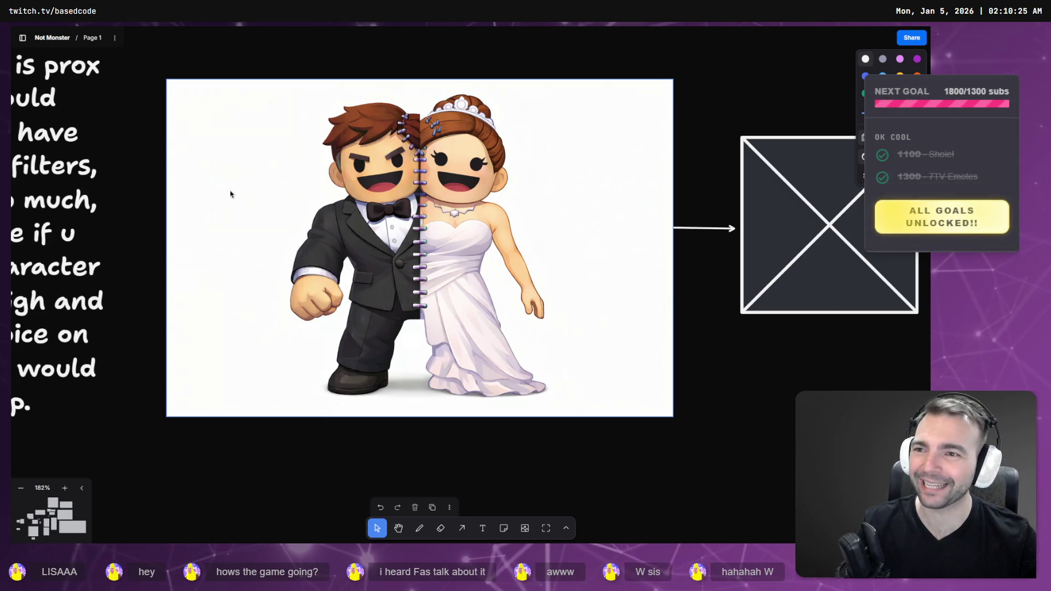
scroll(265, 122, "up", 2)
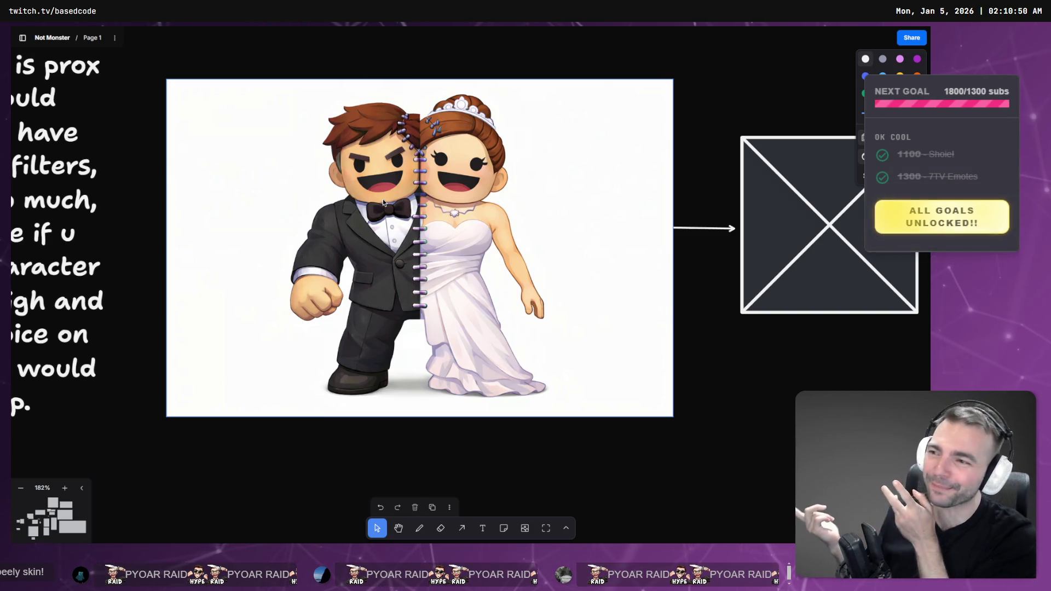
scroll(424, 278, "down", 5)
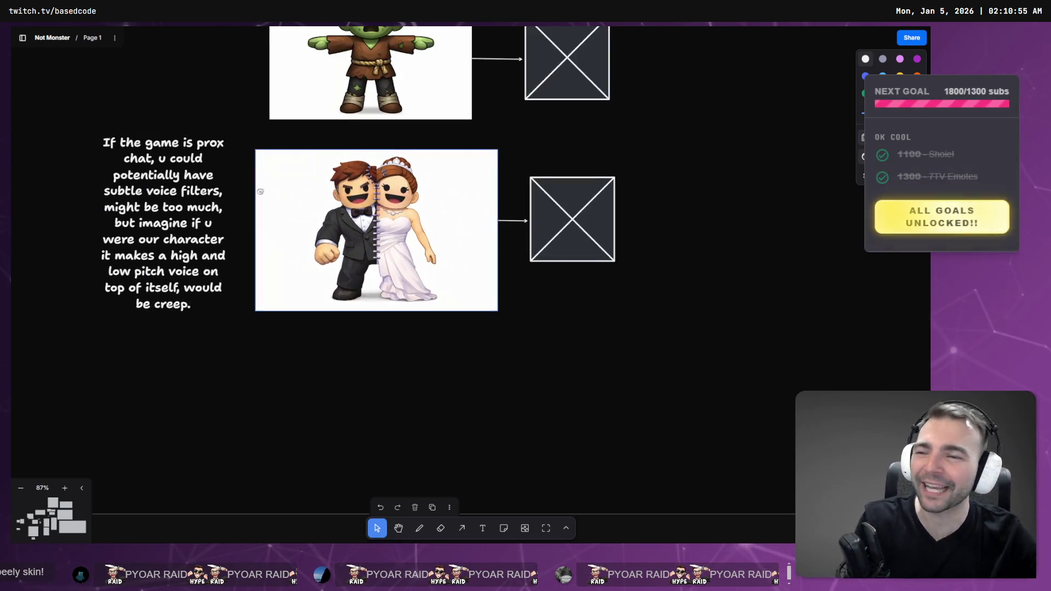
scroll(220, 140, "up", 3)
scroll(220, 140, "left", 10)
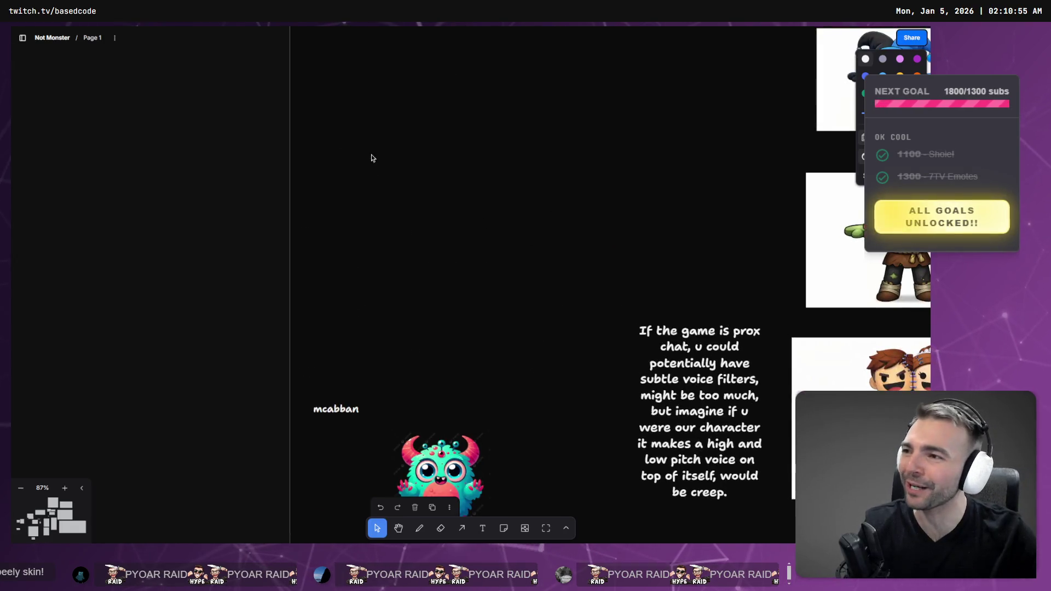
scroll(411, 188, "right", 3)
scroll(432, 226, "down", 5)
scroll(372, 242, "right", 5)
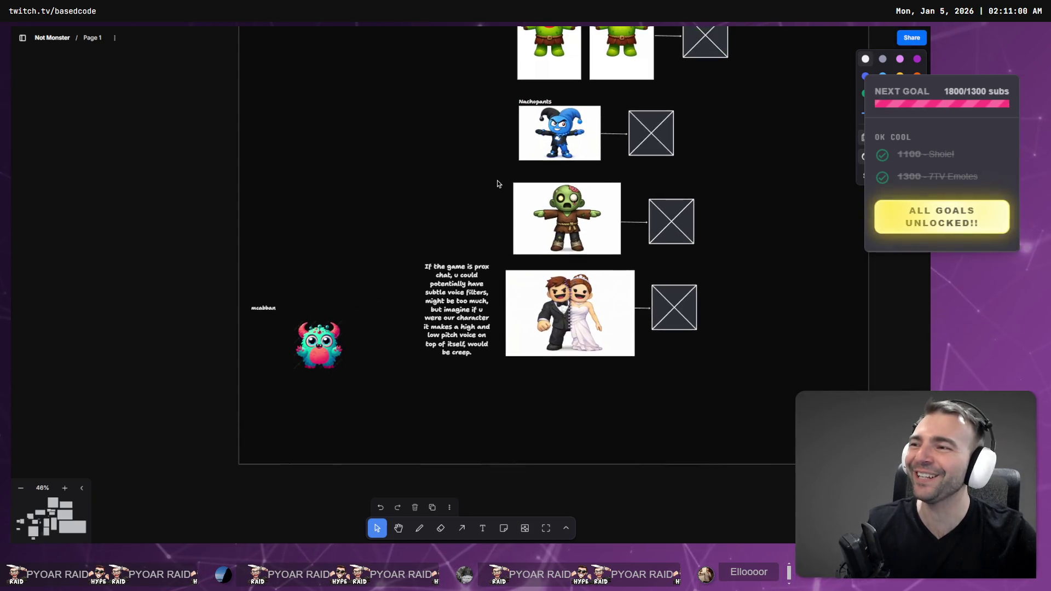
scroll(270, 301, "left", 5)
scroll(270, 301, "up", 3)
scroll(359, 310, "down", 5)
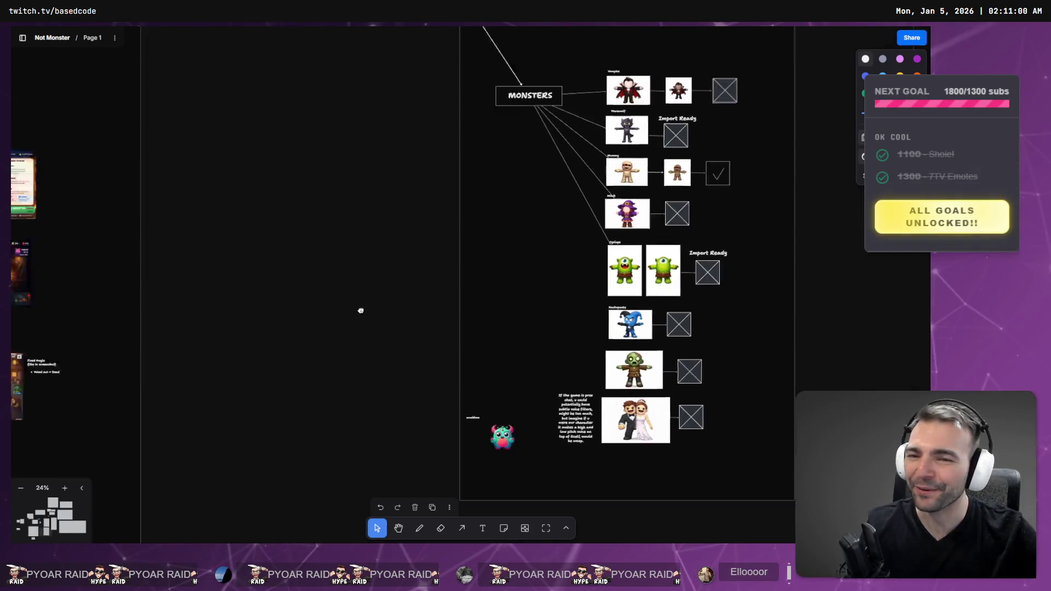
scroll(366, 226, "left", 10)
left_click_drag(366, 226, 538, 255)
scroll(522, 270, "up", 5)
scroll(603, 166, "up", 10)
scroll(711, 192, "up", 5)
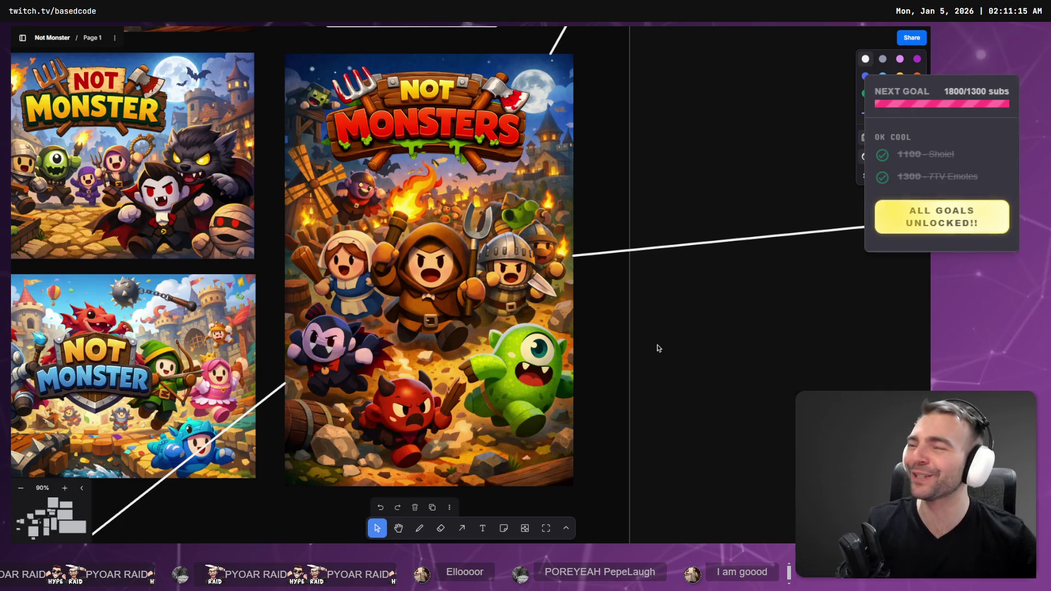
left_click(545, 354)
scroll(545, 354, "down", 5)
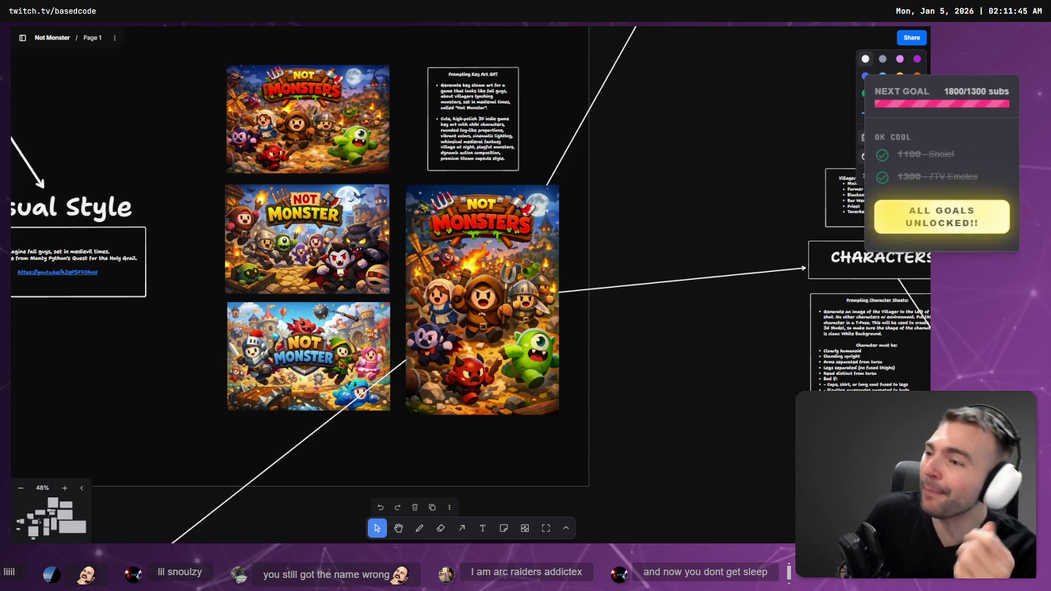
mouse_move(413, 179)
left_mouse_down()
mouse_move(456, 269)
mouse_move(439, 265)
left_mouse_up()
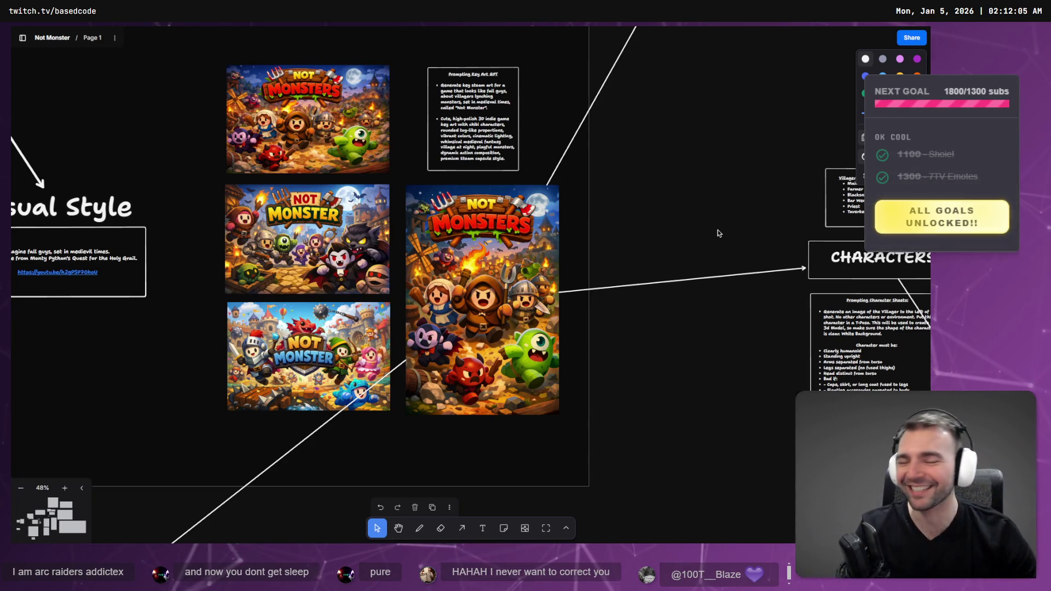
Zoom out and pan down the tldraw board, then switch to the Godot editor
scroll(491, 301, "down", 10)
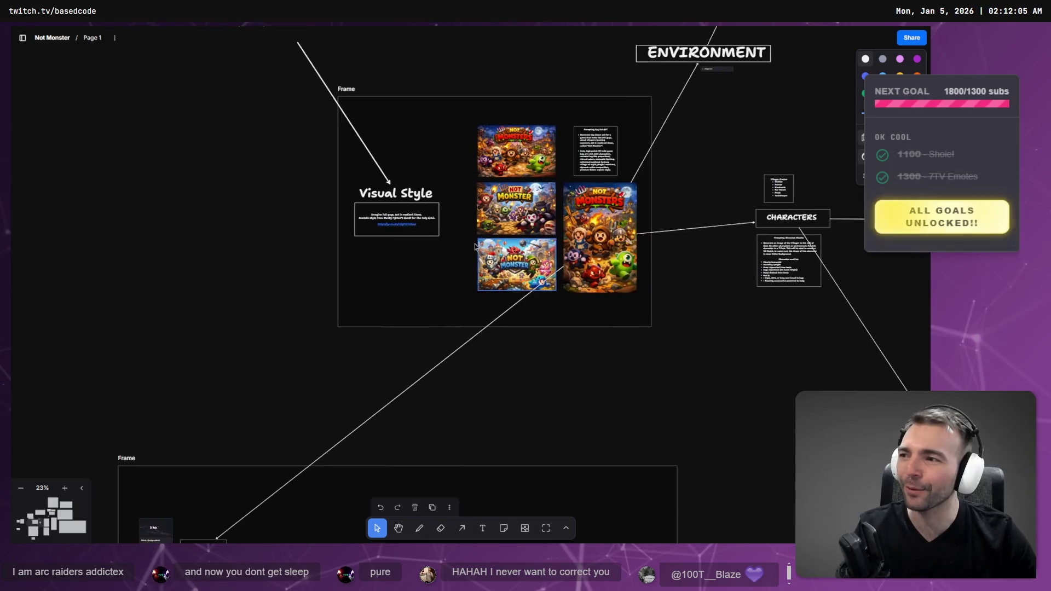
mouse_move(583, 327)
left_mouse_down()
mouse_move(638, 133)
mouse_move(605, 264)
left_mouse_up()
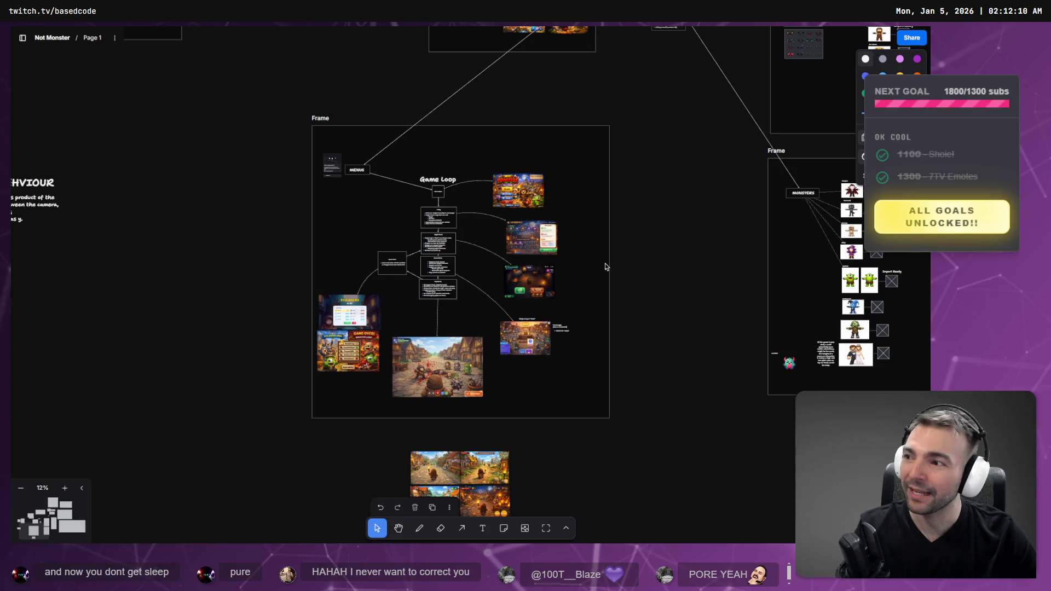
key("alt+Tab")
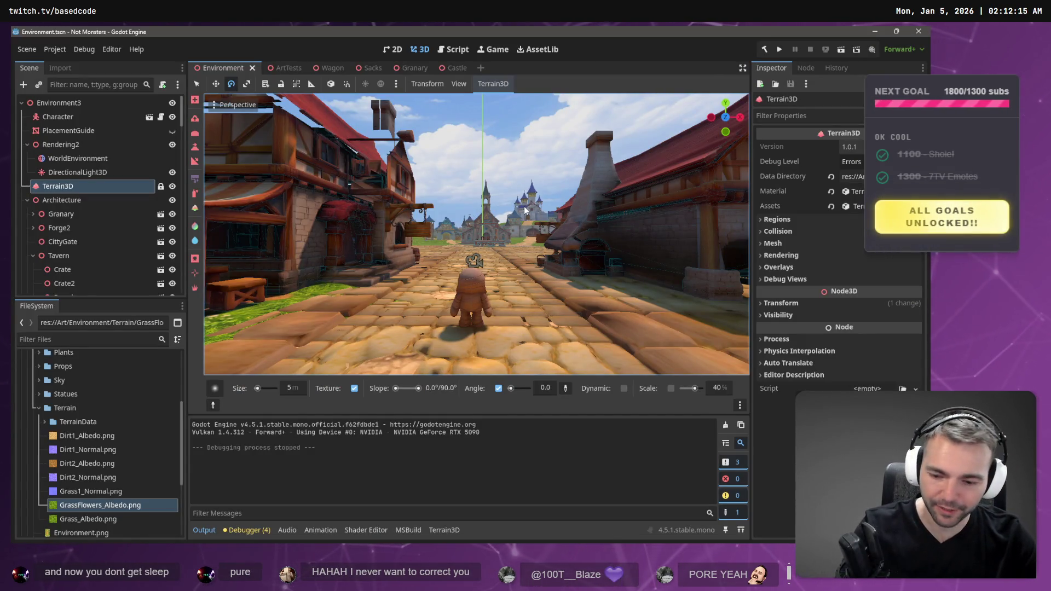
key("F5")
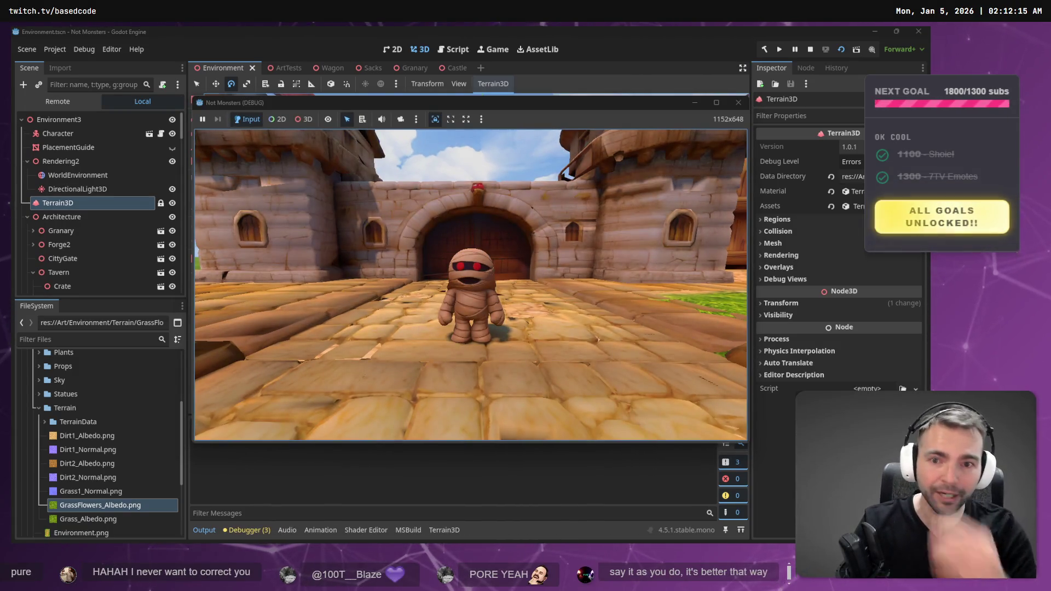
key("w")
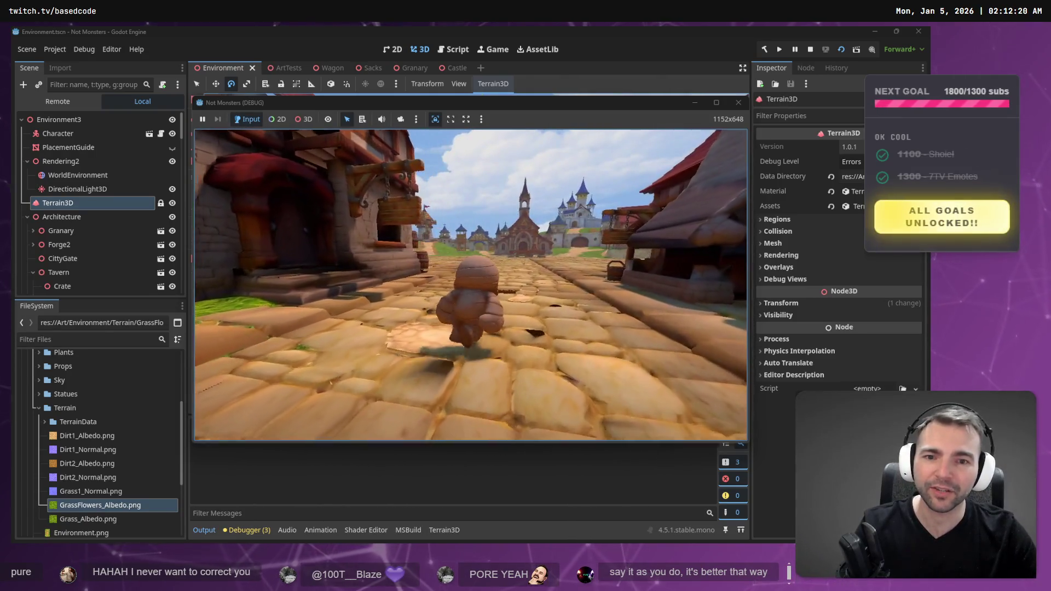
key("w")
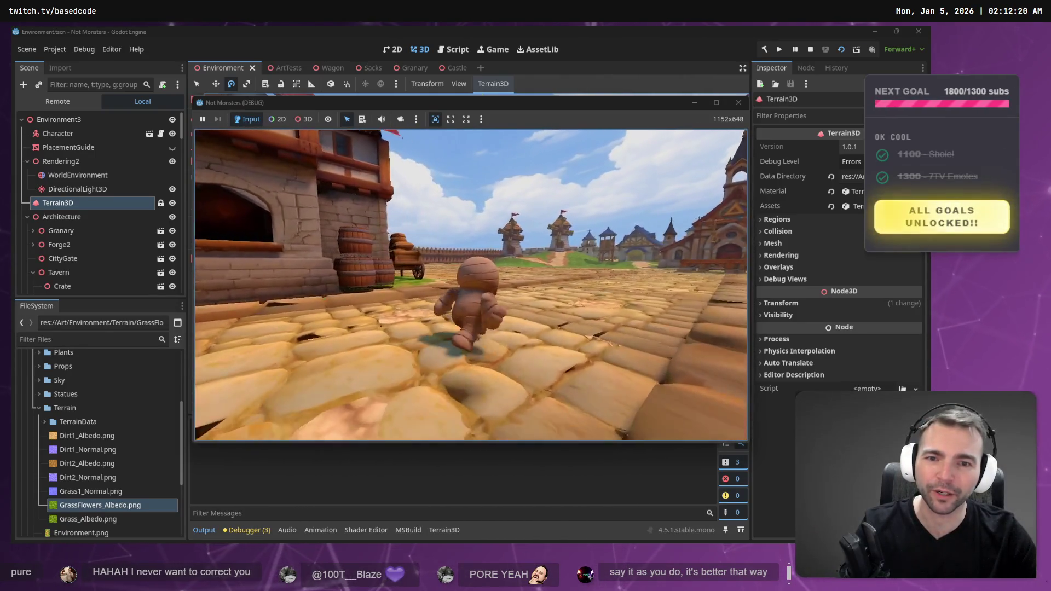
key("w")
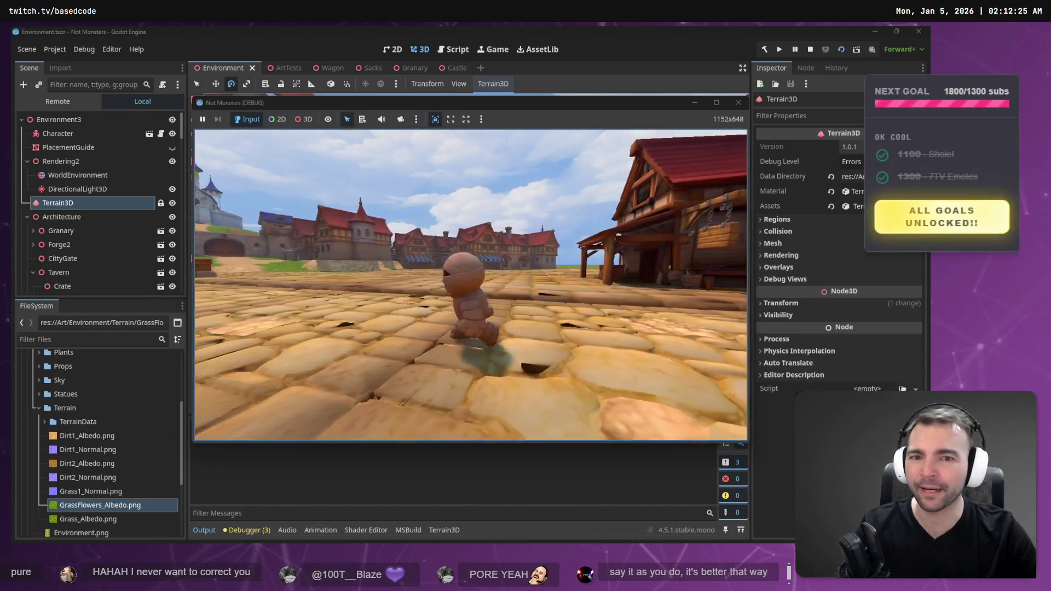
key("s")
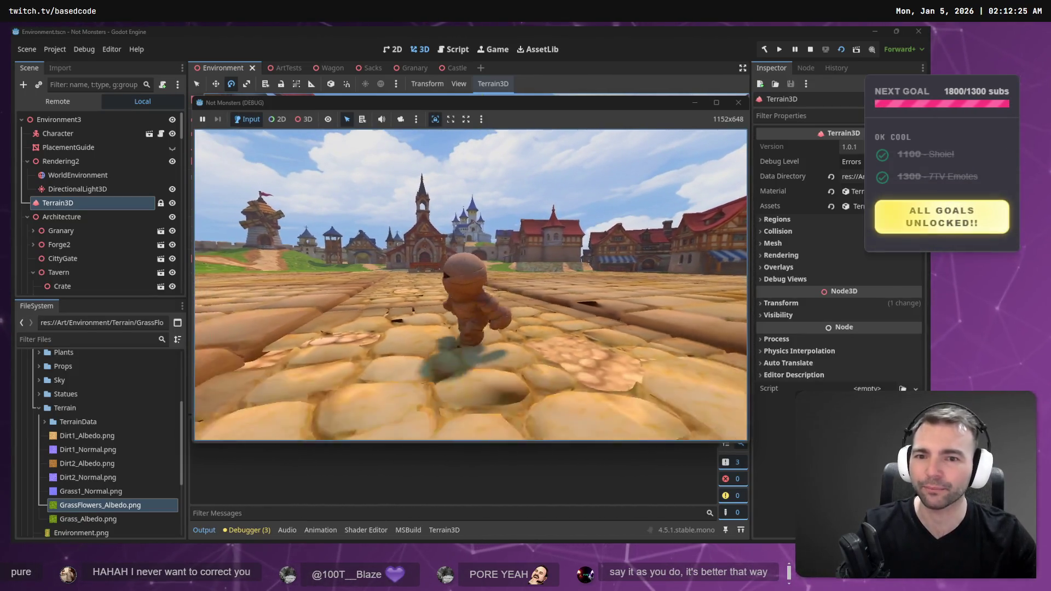
key("w")
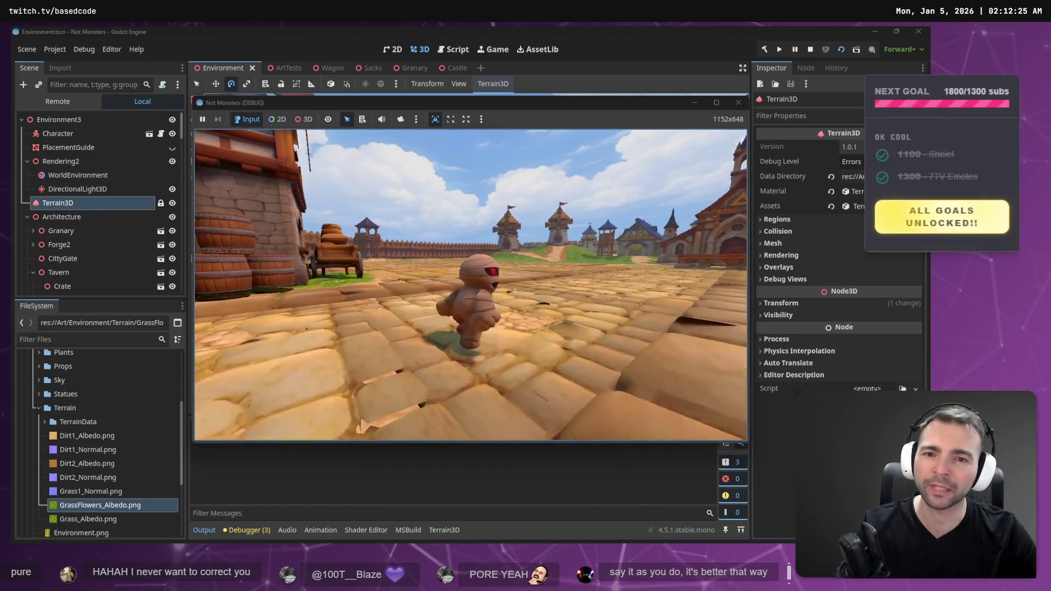
key("F8")
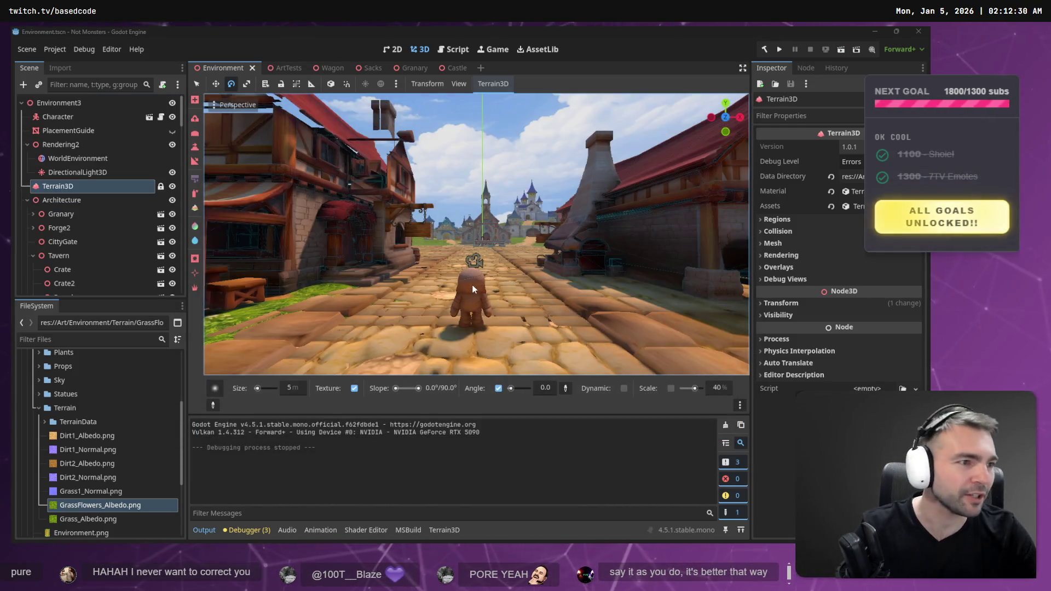
key("alt+Tab")
Zoom in and out around the Visual Style and Game Loop frames to view the mock-ups
scroll(498, 461, "up", 5)
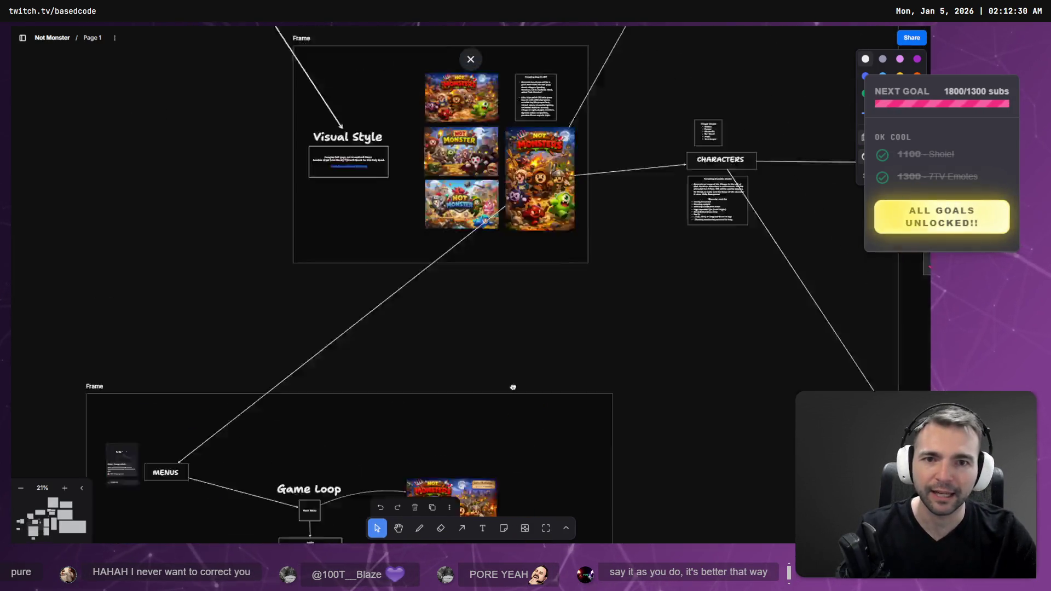
scroll(499, 461, "up", 10)
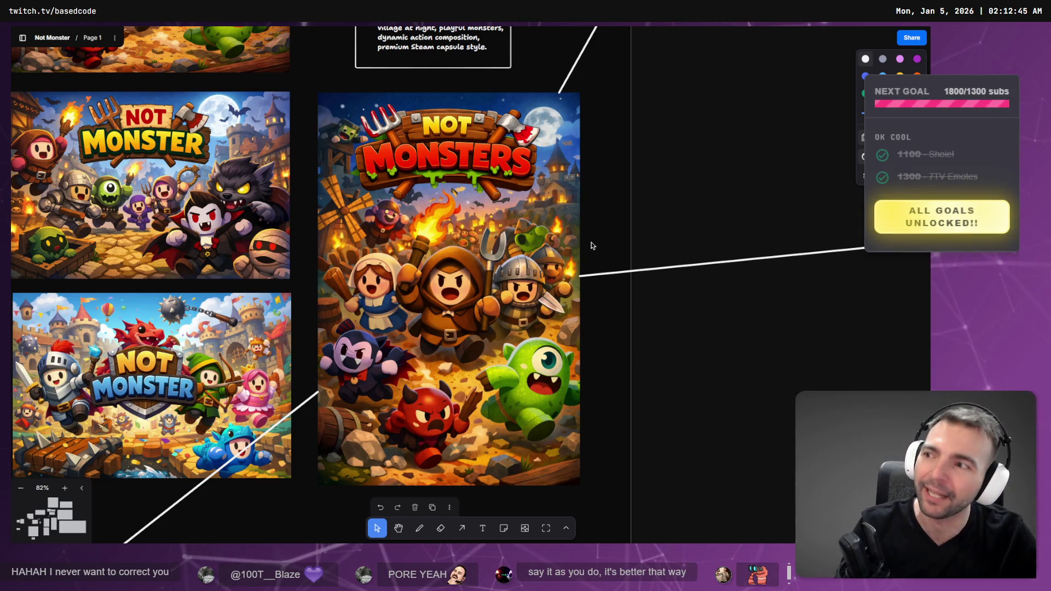
scroll(372, 332, "down", 10)
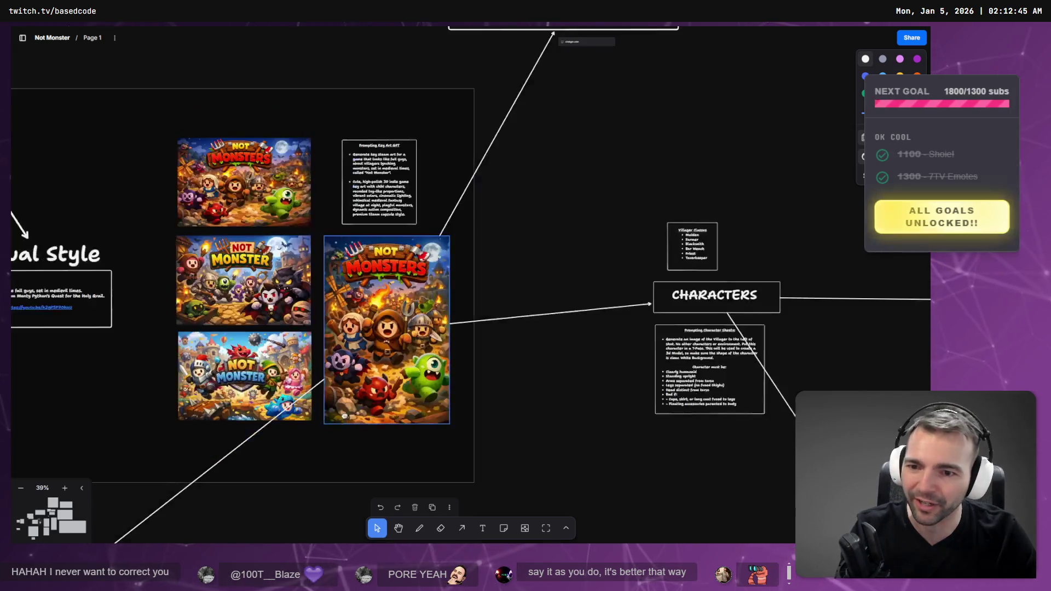
scroll(472, 360, "down", 10)
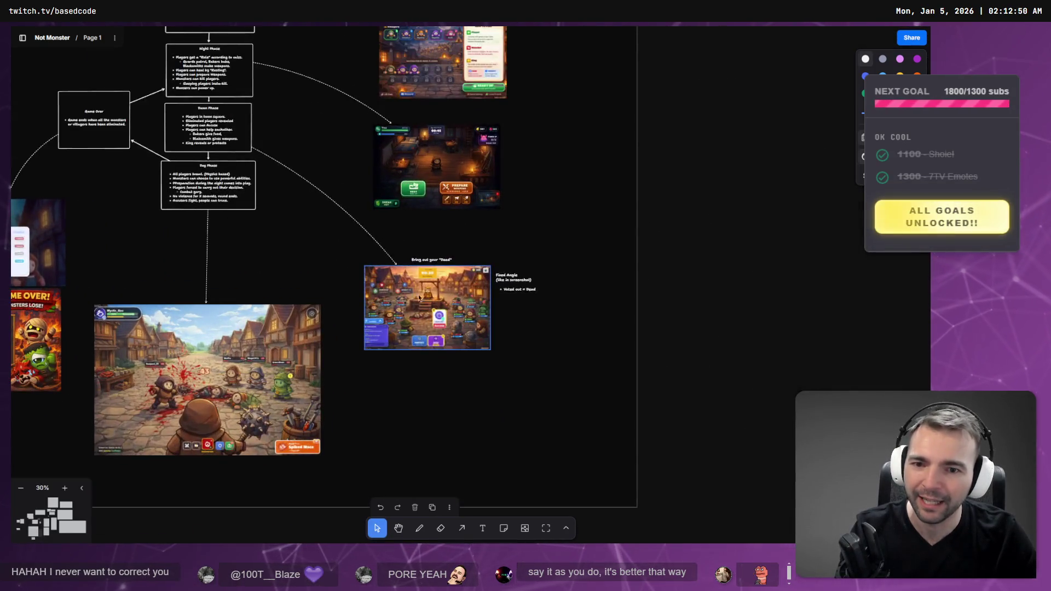
scroll(435, 445, "up", 10)
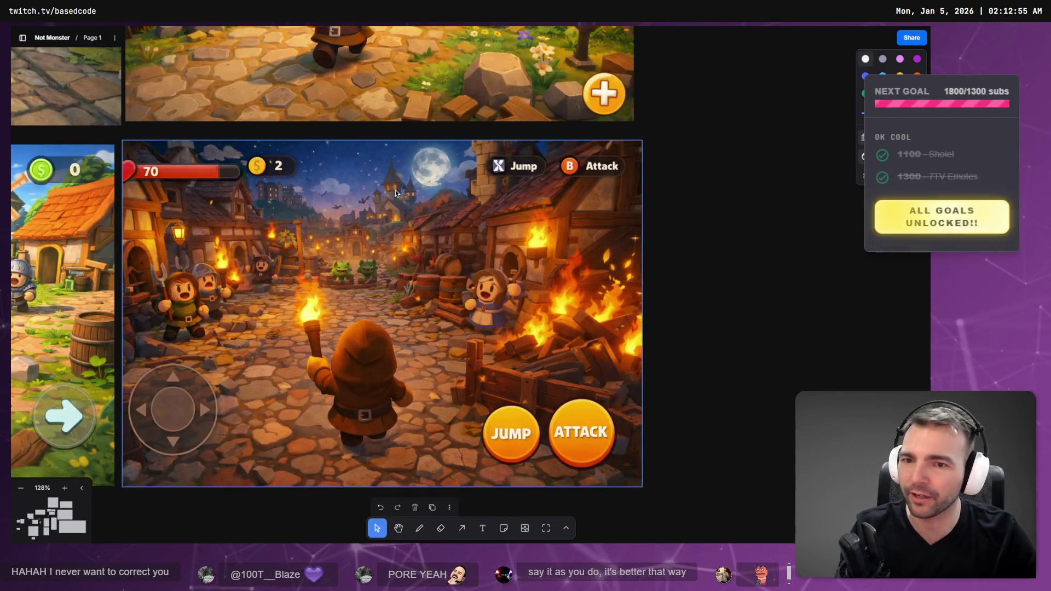
scroll(444, 406, "down", 5)
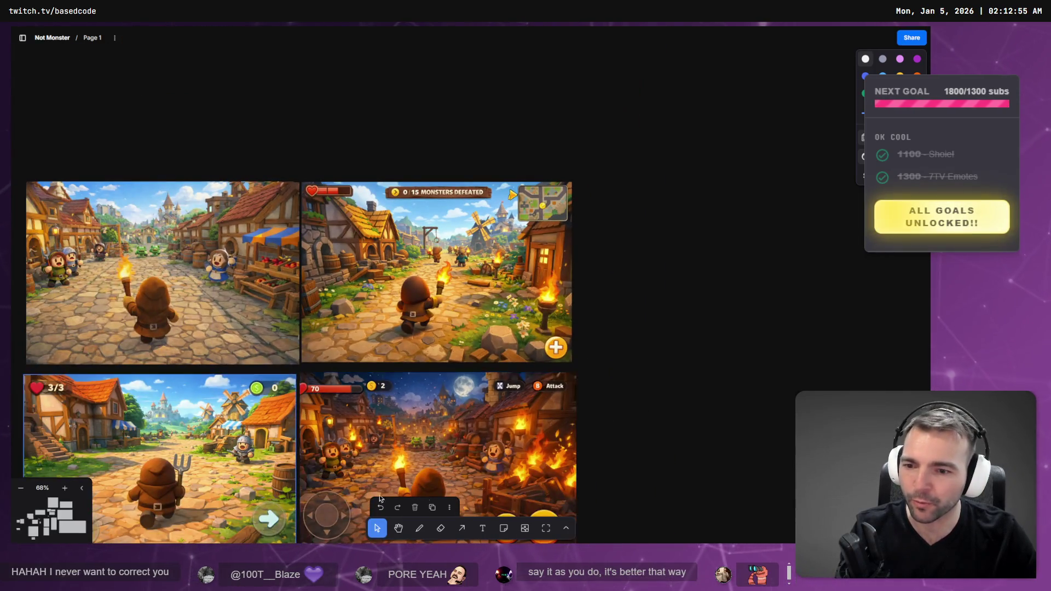
scroll(438, 455, "up", 5)
scroll(439, 320, "down", 4)
scroll(438, 321, "up", 3)
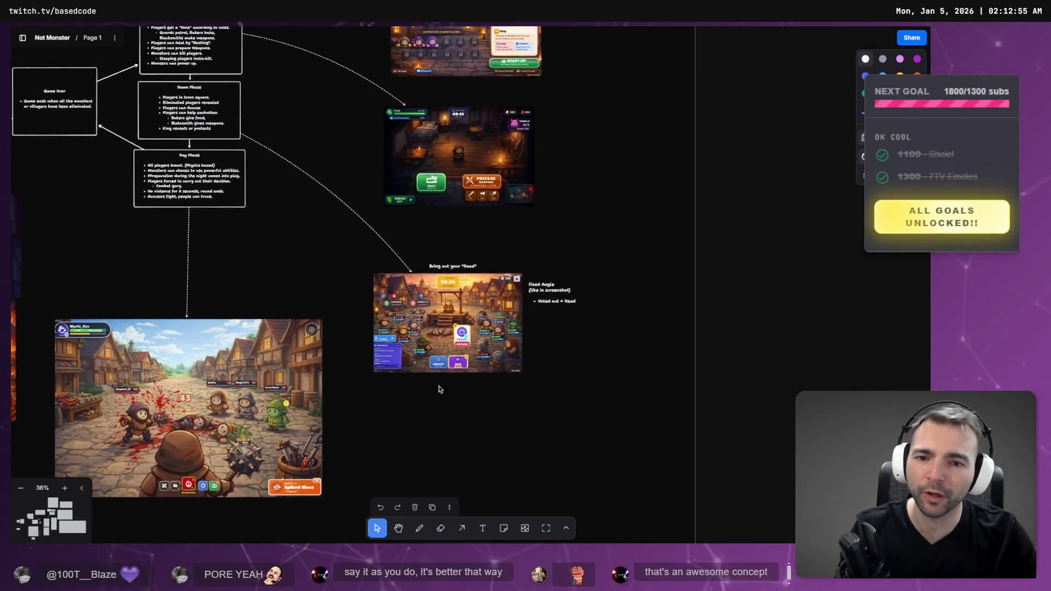
scroll(474, 310, "up", 8)
left_click_drag(430, 360, 501, 285)
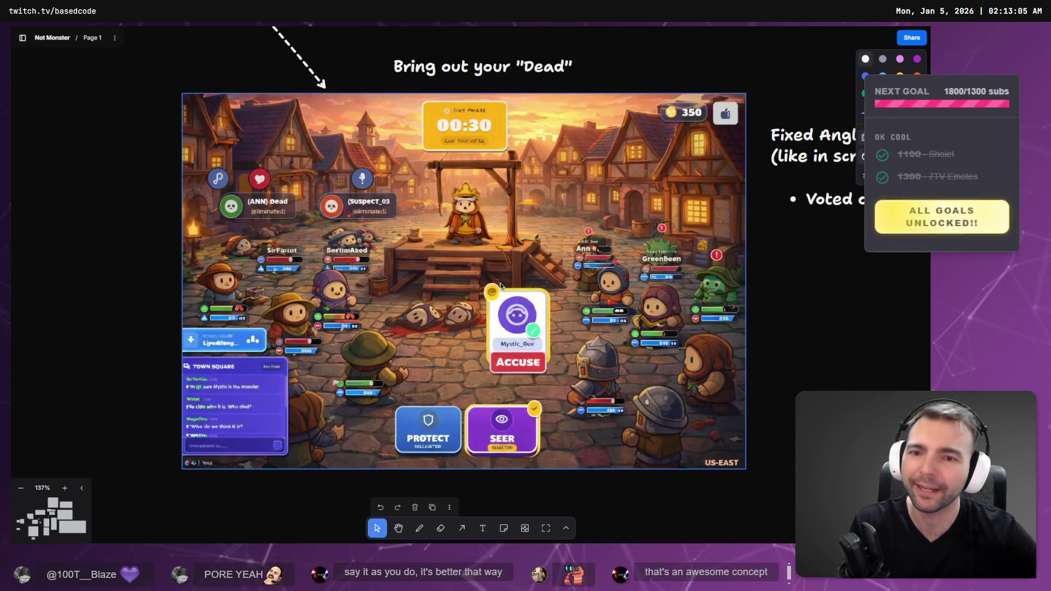
scroll(500, 285, "left", 10)
scroll(634, 219, "down", 2)
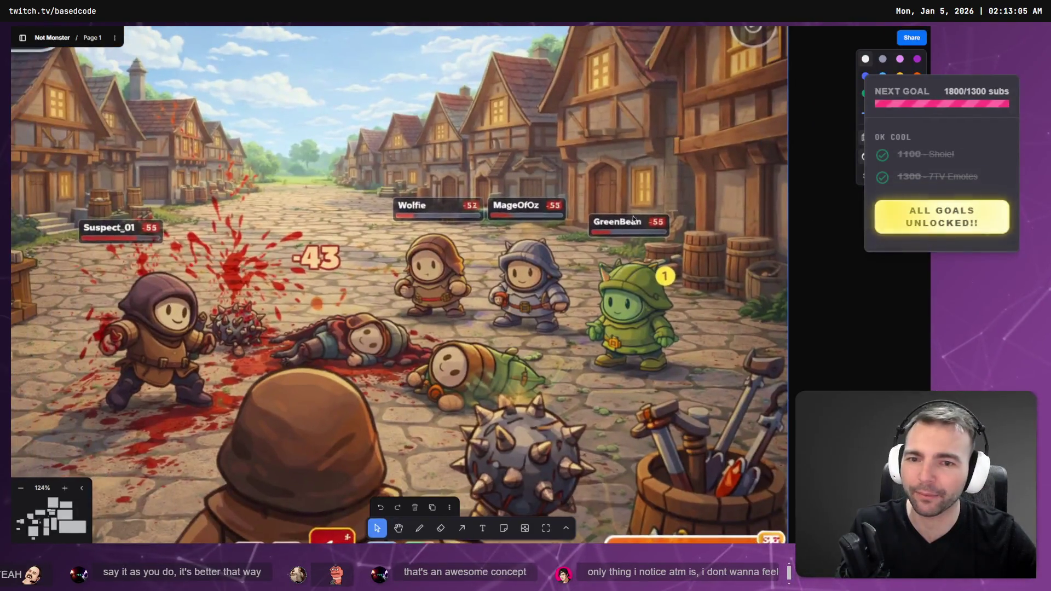
scroll(549, 248, "down", 5)
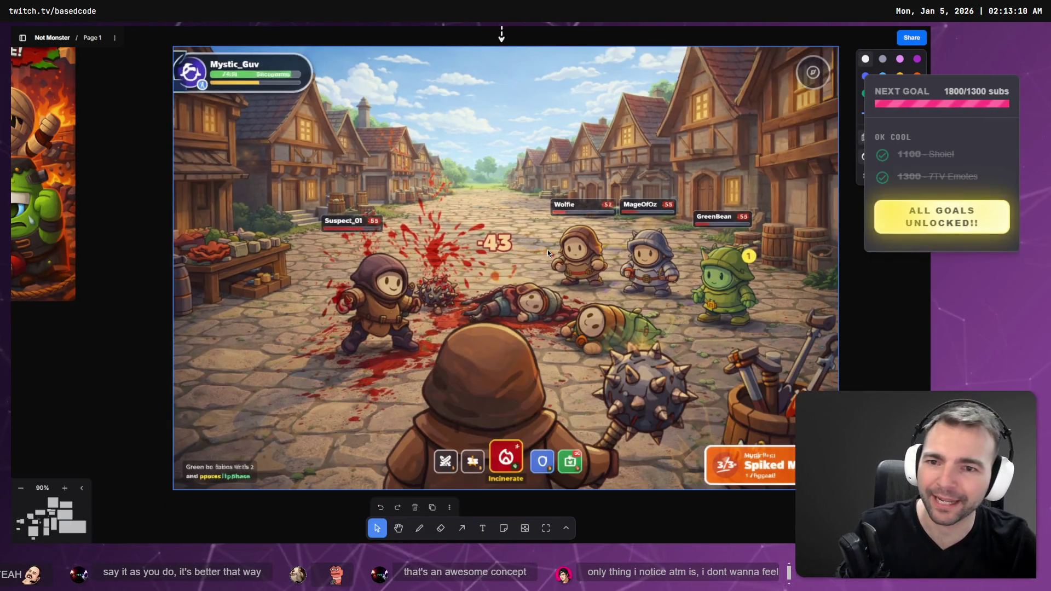
scroll(548, 250, "down", 9)
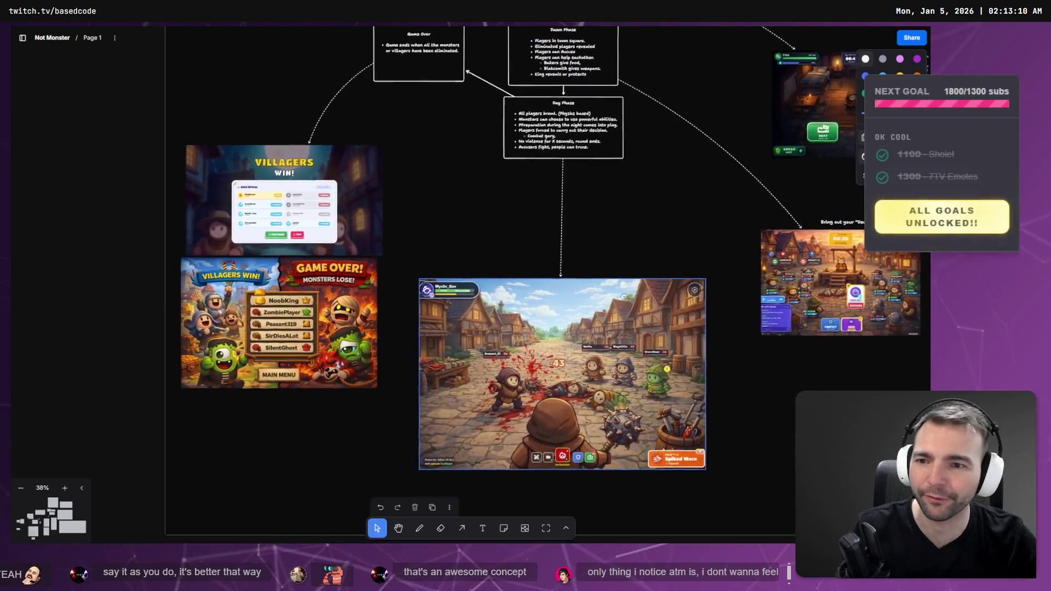
left_click(225, 261)
key("shift+2")
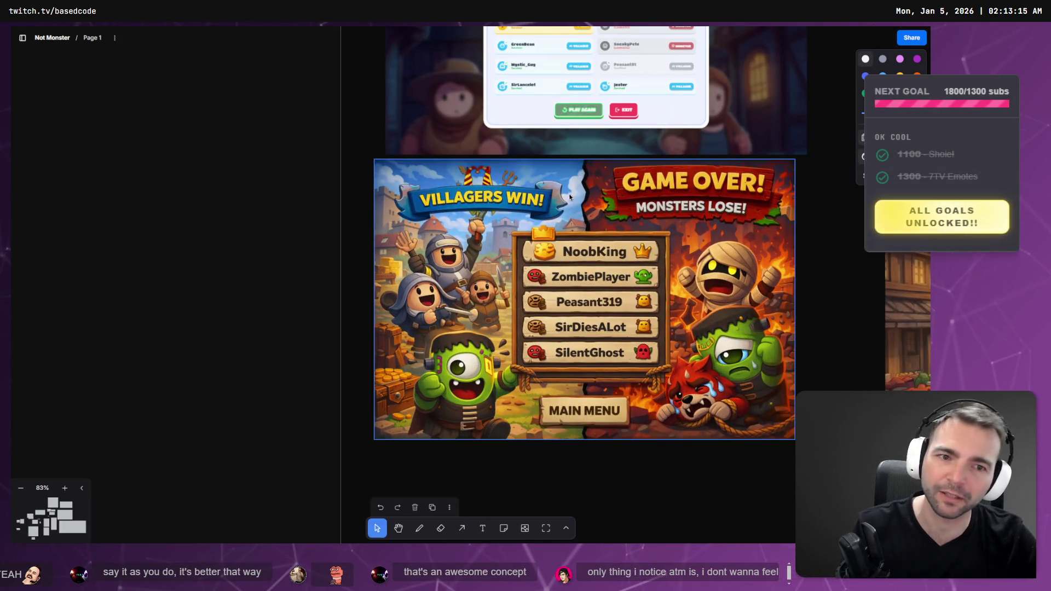
scroll(693, 278, "down", 10)
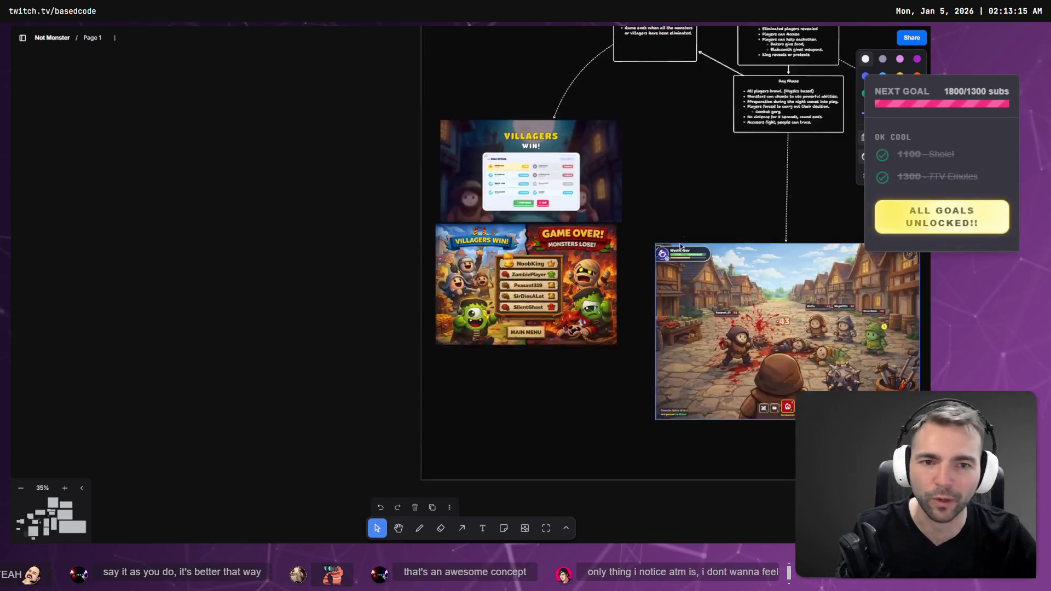
scroll(477, 246, "down", 1)
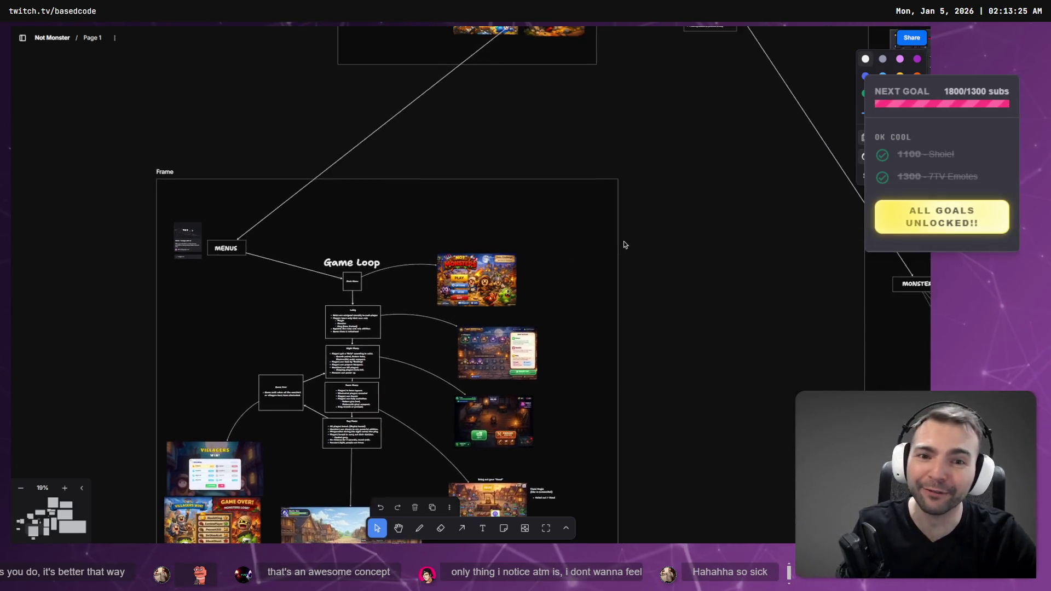
Zoom onto the Not Monsters title card, then switch to the Godot editor
scroll(623, 242, "down", 5)
scroll(433, 363, "up", 7)
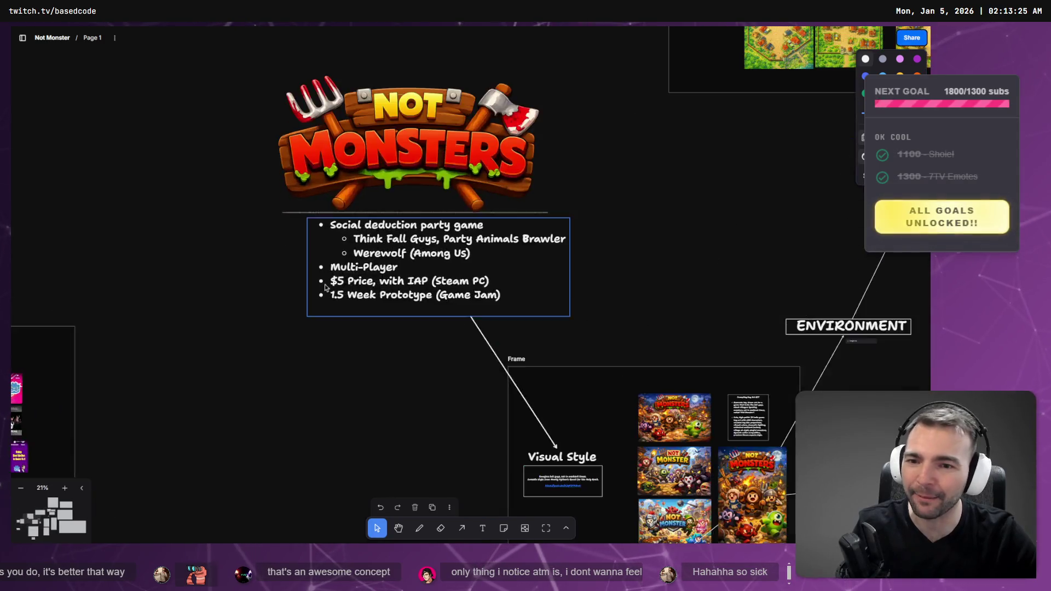
scroll(712, 181, "down", 2)
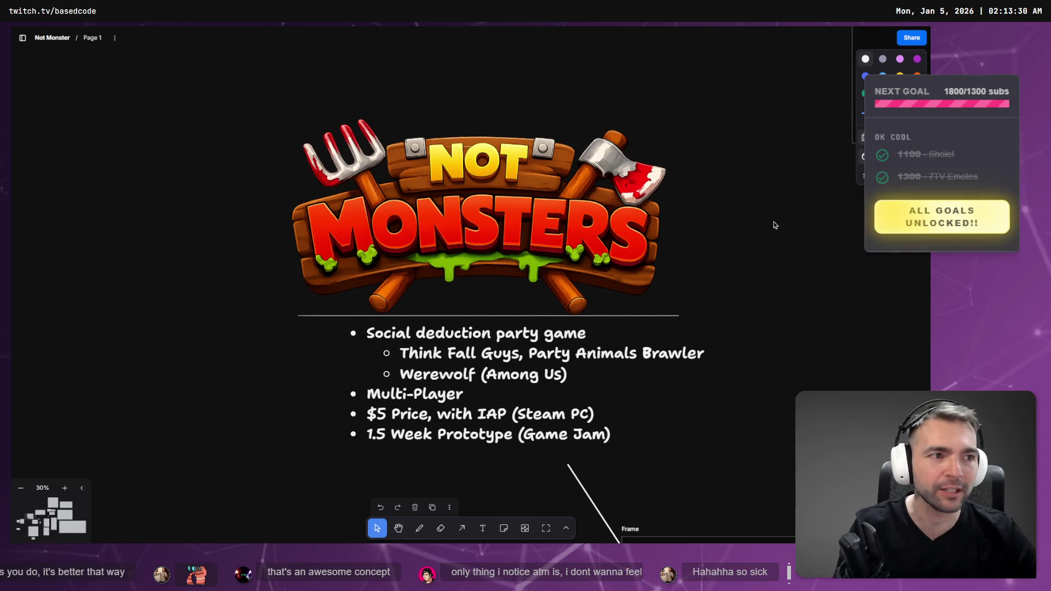
key("alt+Tab")
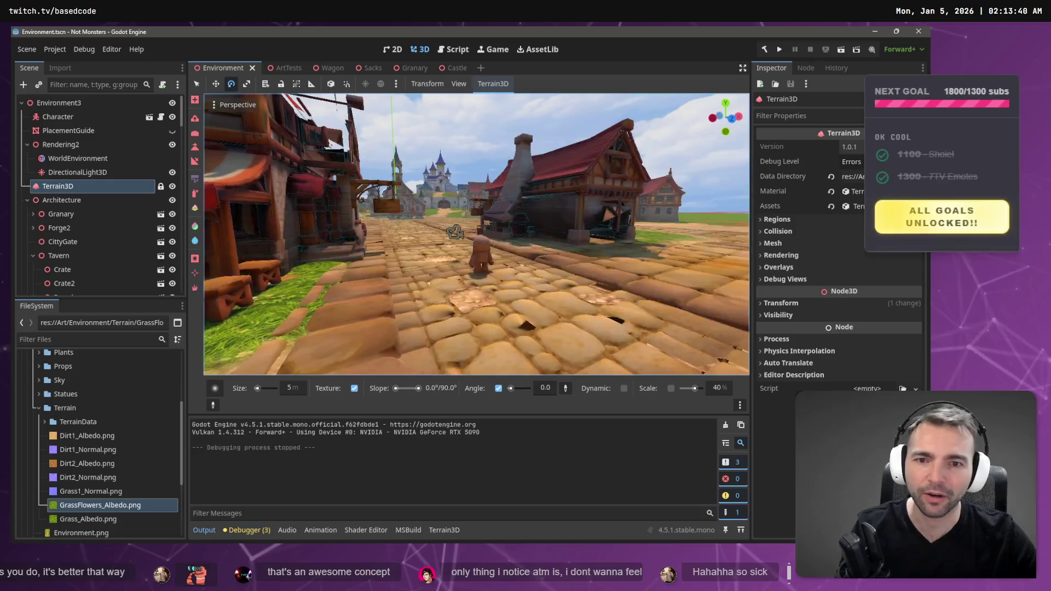
Run the game and steer the character across the town square and back toward the camera
key("F5")
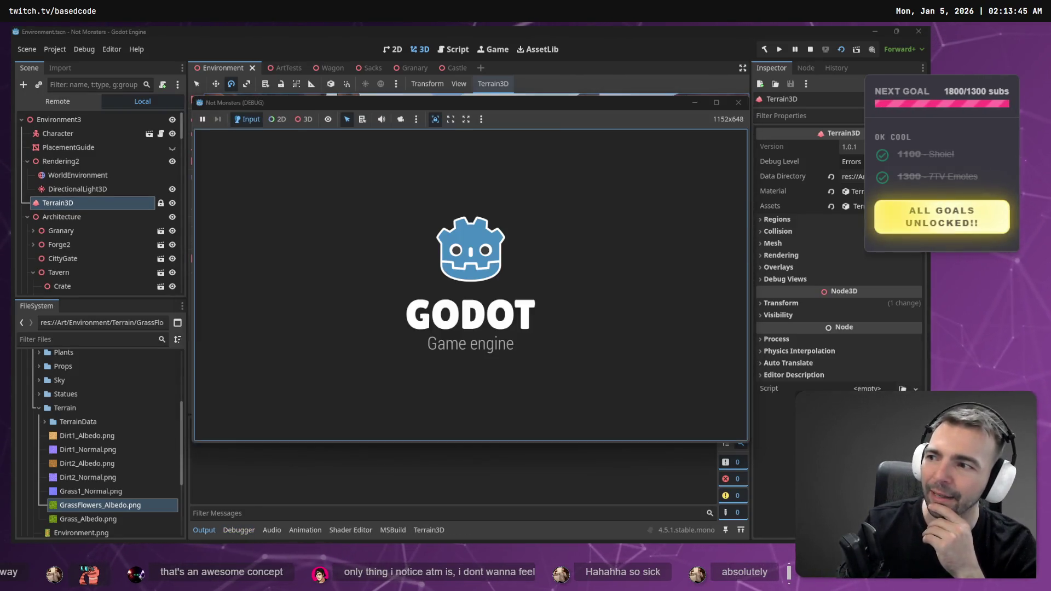
key("w")
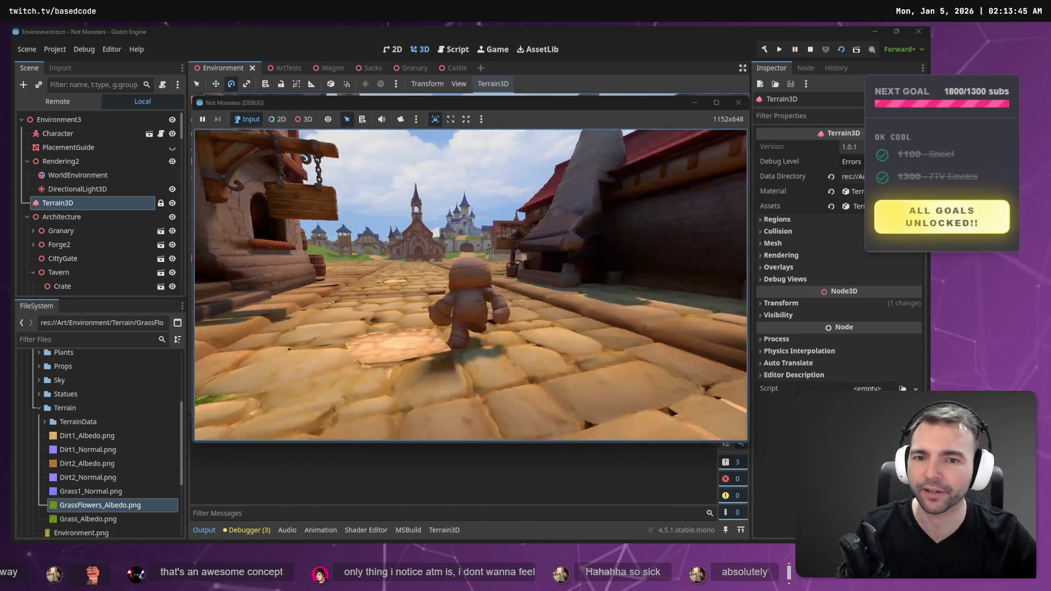
key("w")
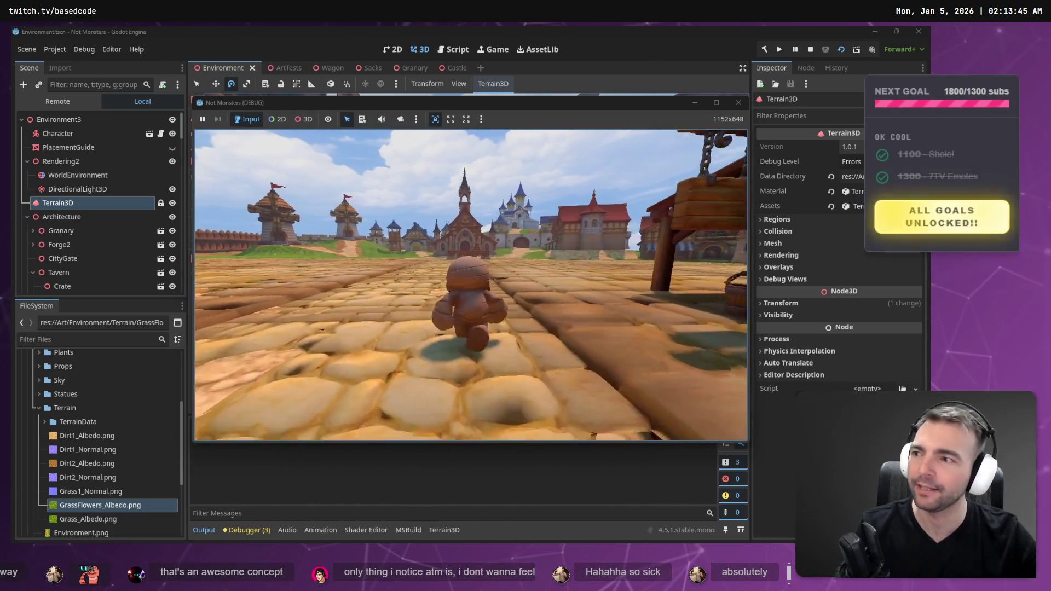
key("w")
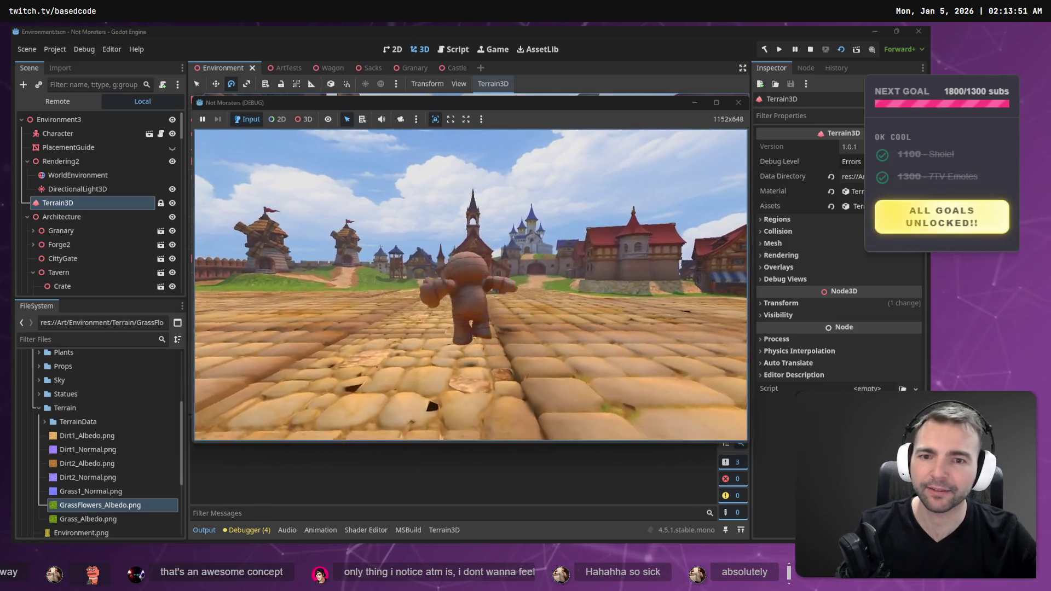
key("s")
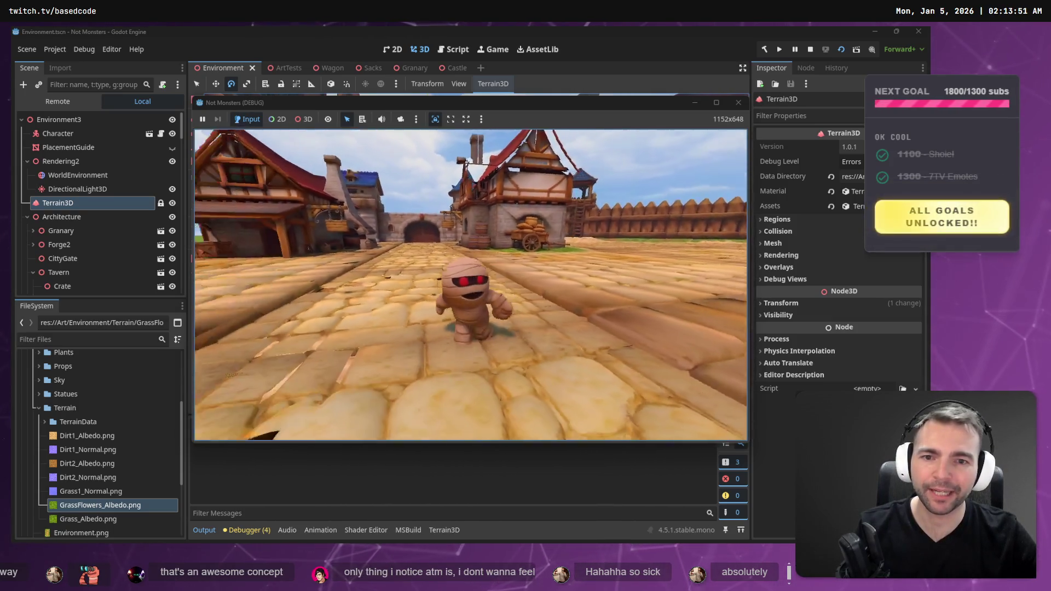
key("d")
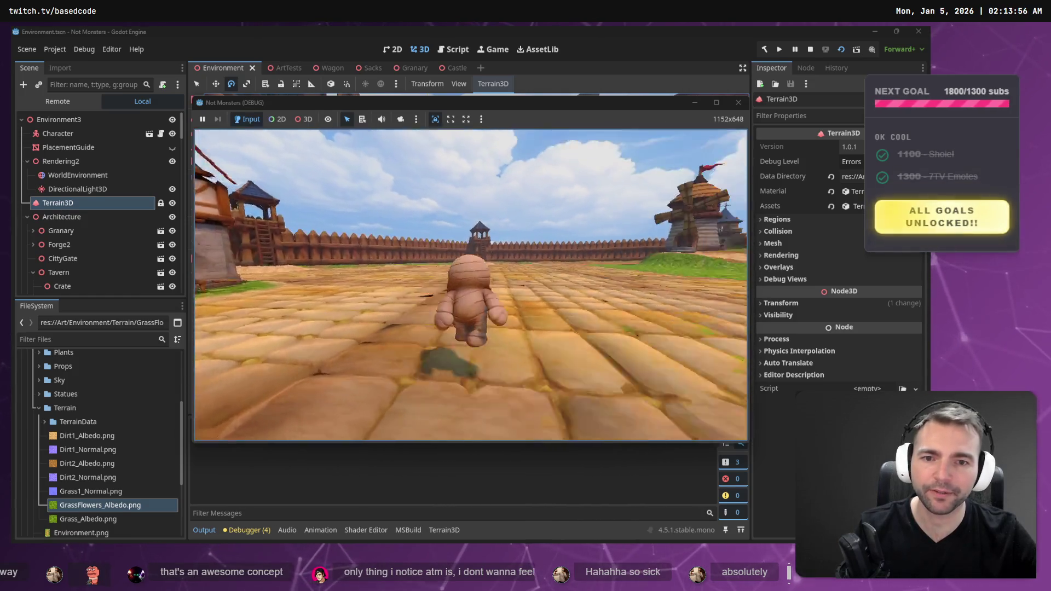
Stop the game and bring up Photopea, dismissing the ad-blocker notice and downloads list
key("F8")
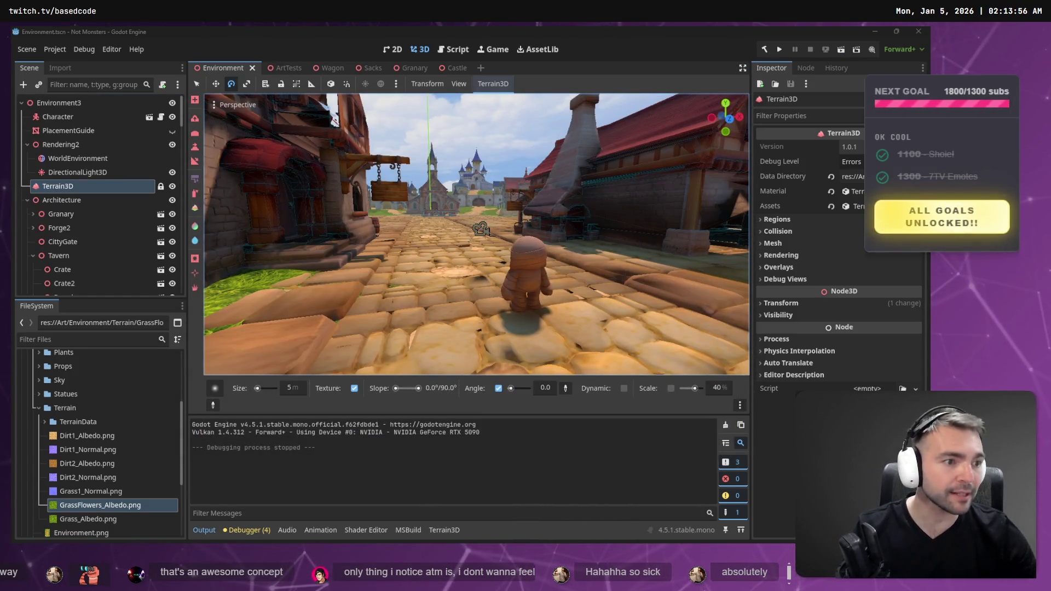
key("alt+Tab")
left_click(505, 104)
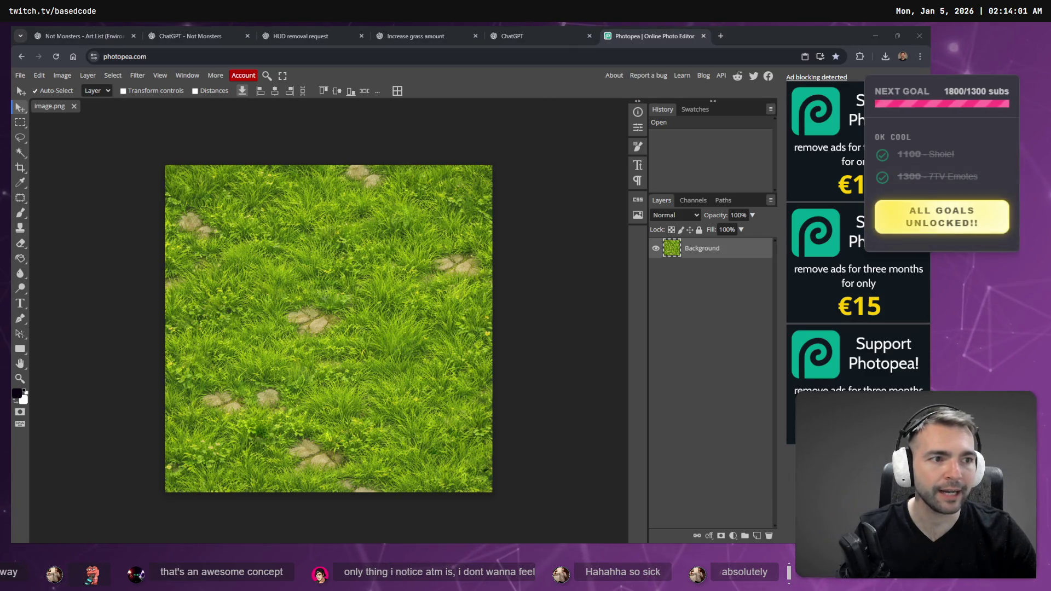
Close Affinity's modified GrassTexture.png without saving, then return via Photopea to the Godot editor
key("alt+Tab")
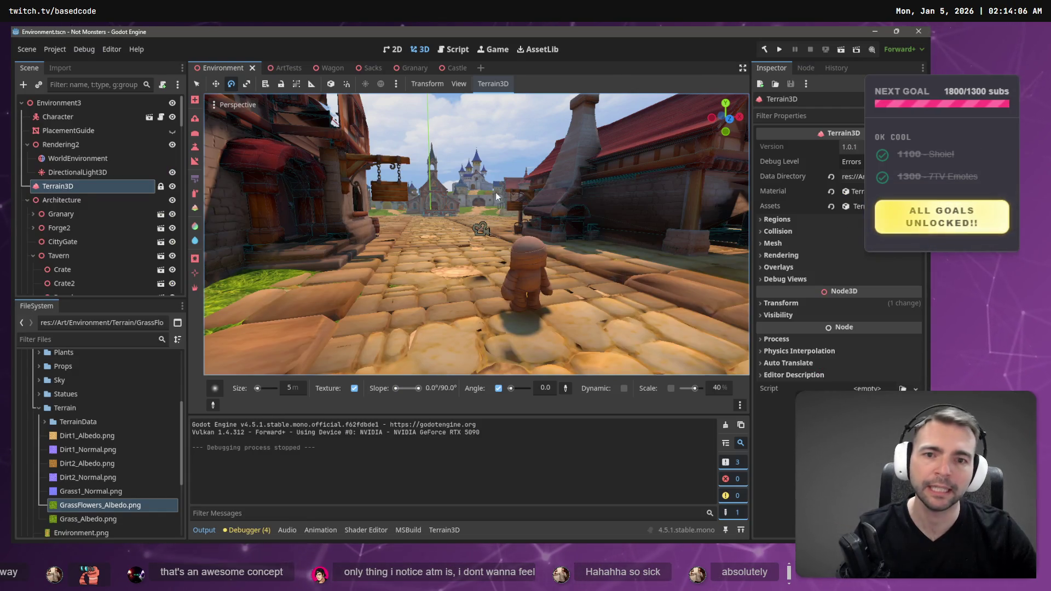
key("alt+Tab")
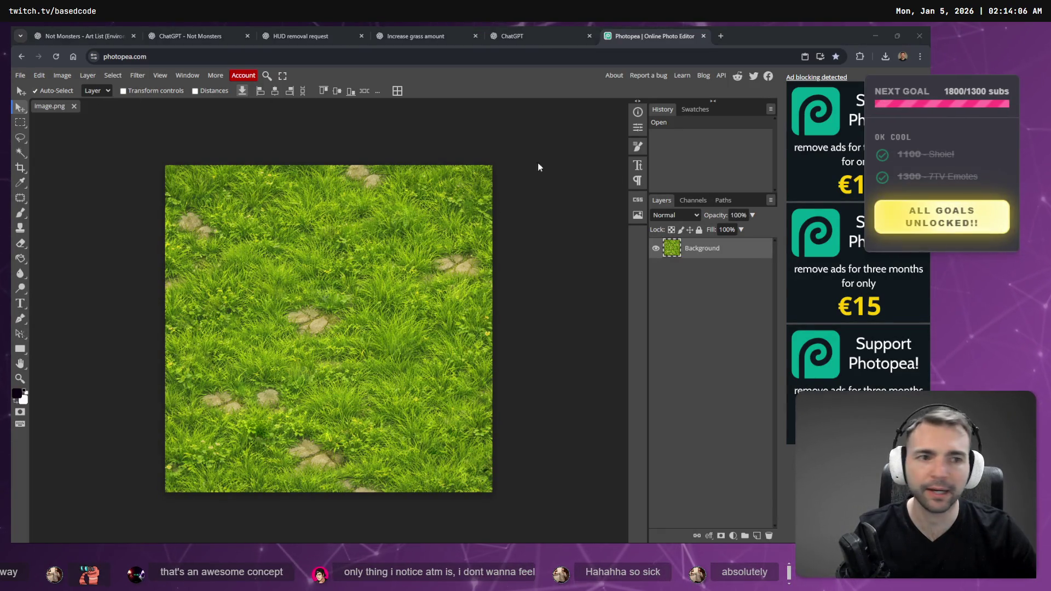
key("alt+Tab")
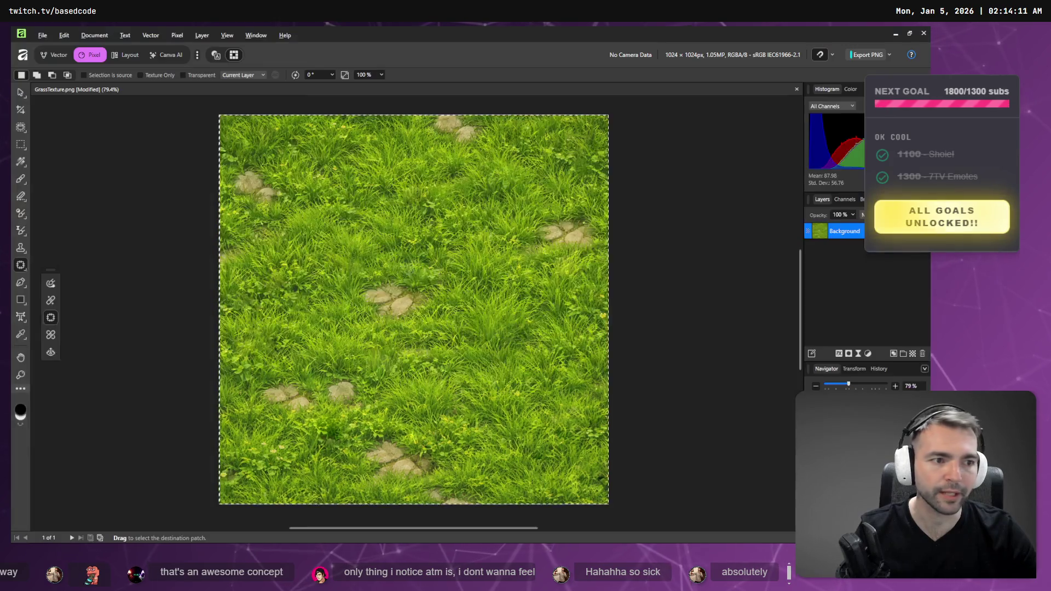
key("ctrl+w")
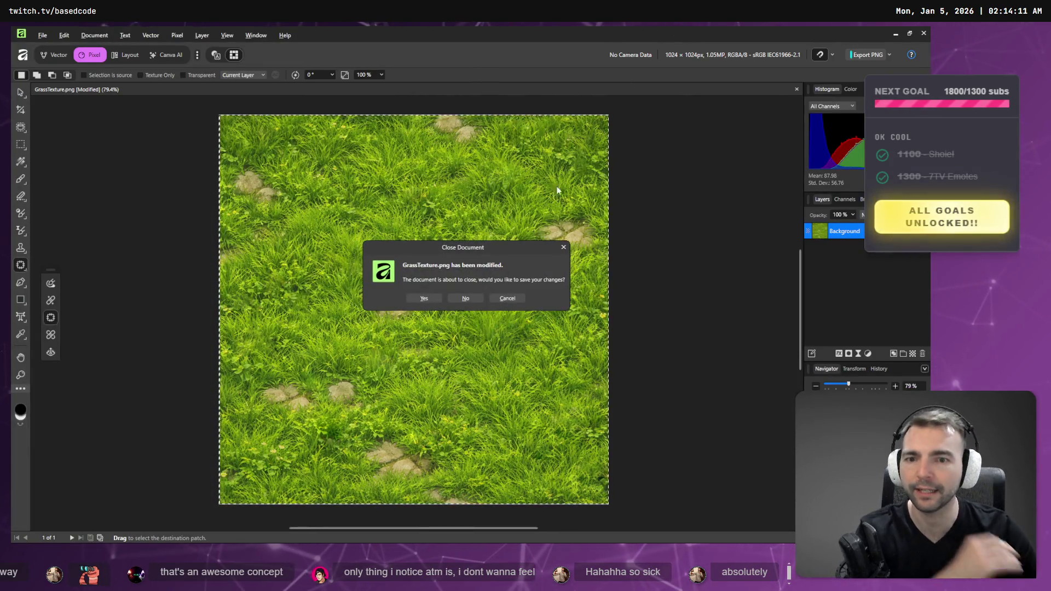
left_click(466, 297)
key("alt+Tab")
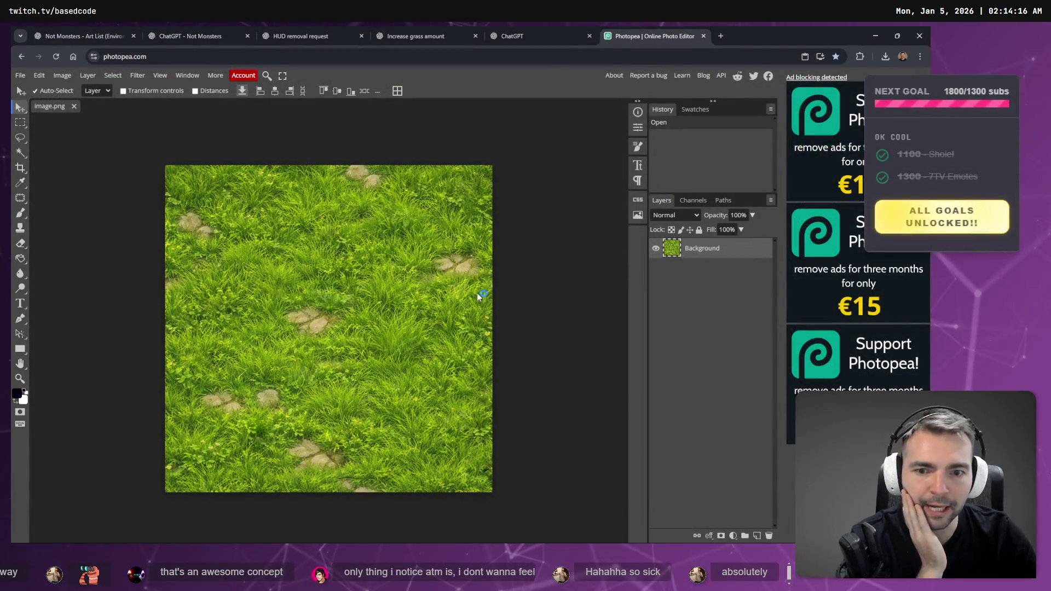
key("alt+Tab")
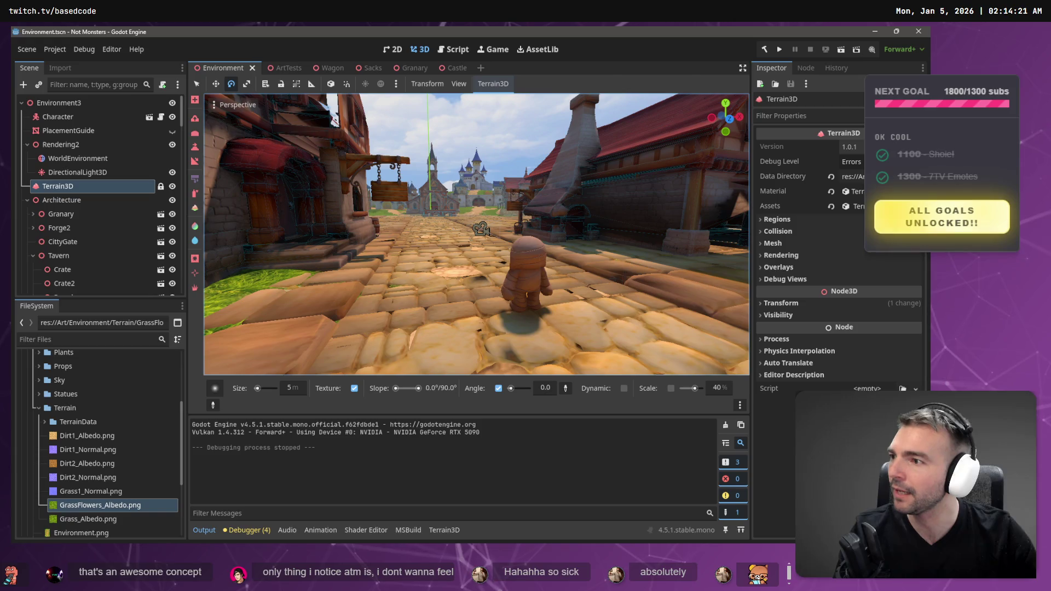
Select Grass_Albedo.png in the Terrain folder to check its preview, then switch to the tldraw board
key("alt+Tab")
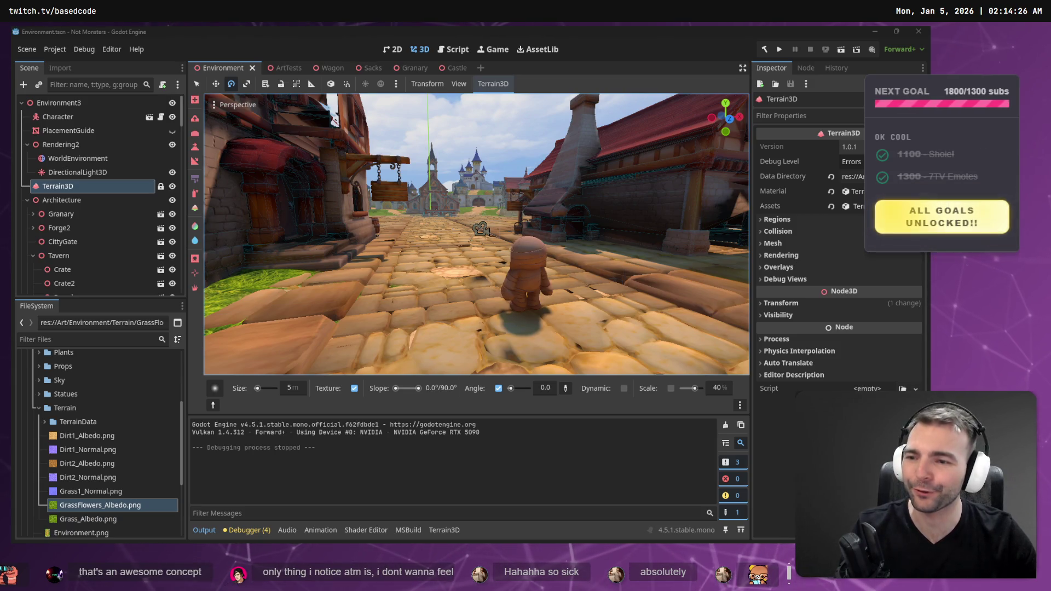
left_click(97, 518)
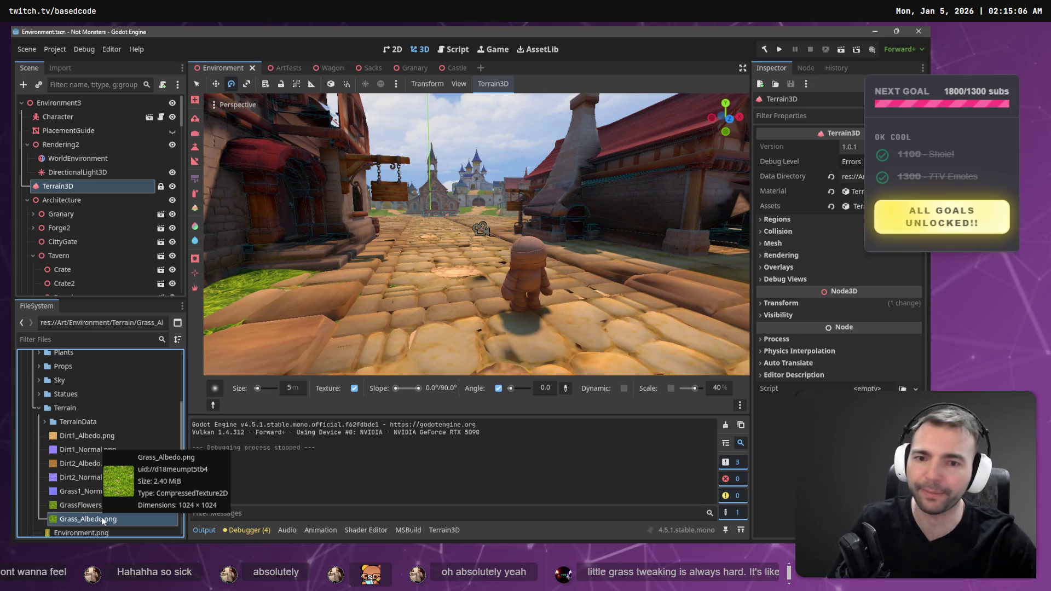
left_click(283, 542)
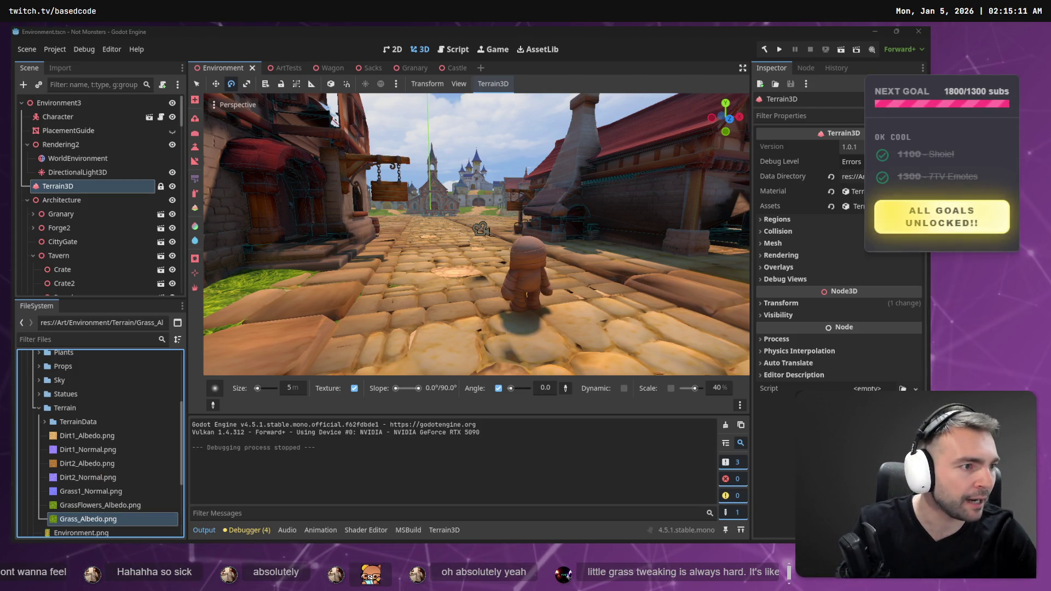
scroll(747, 246, "down", 10)
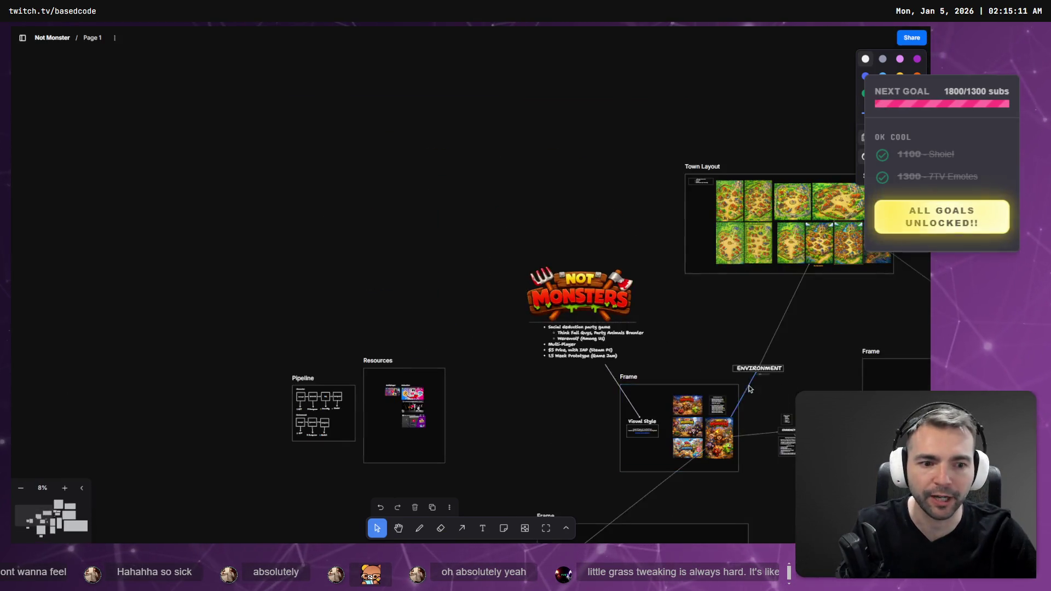
Scroll-zoom around the Supporter's Crypt frame to browse individual statue designs
scroll(747, 246, "up", 5)
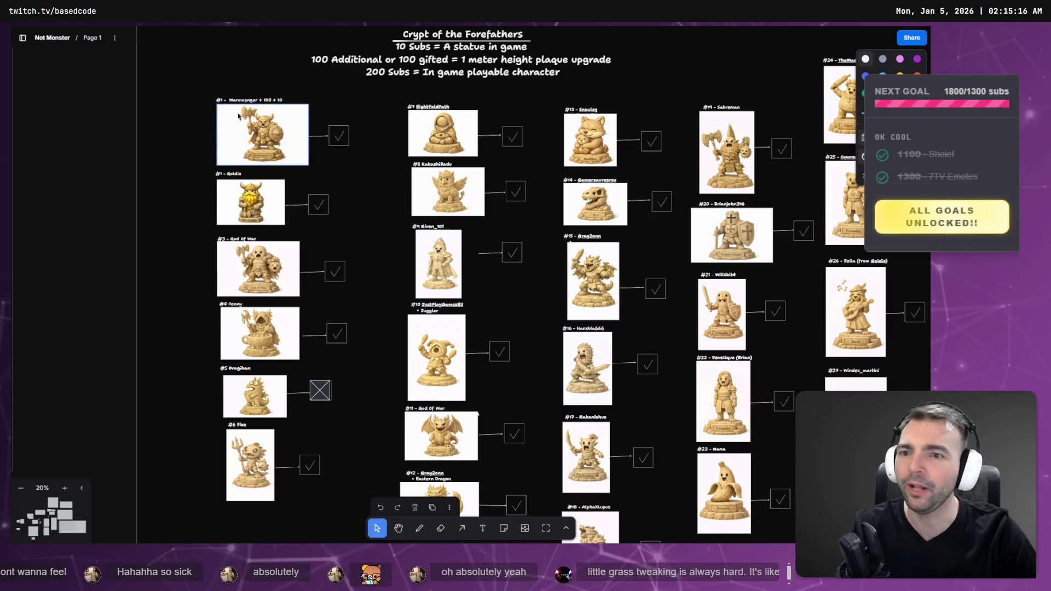
scroll(458, 362, "right", 10)
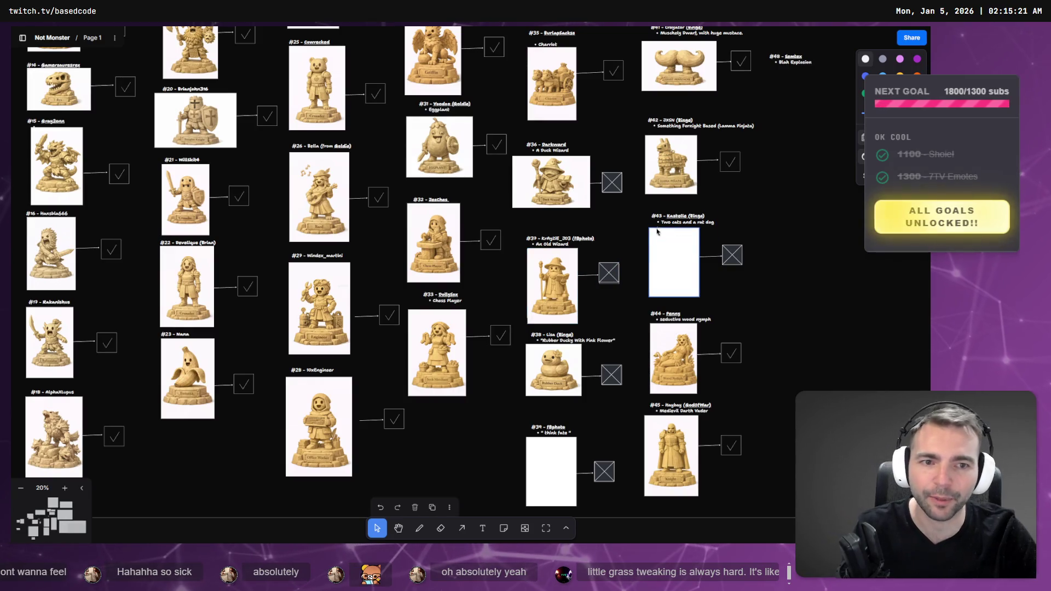
scroll(579, 280, "up", 5)
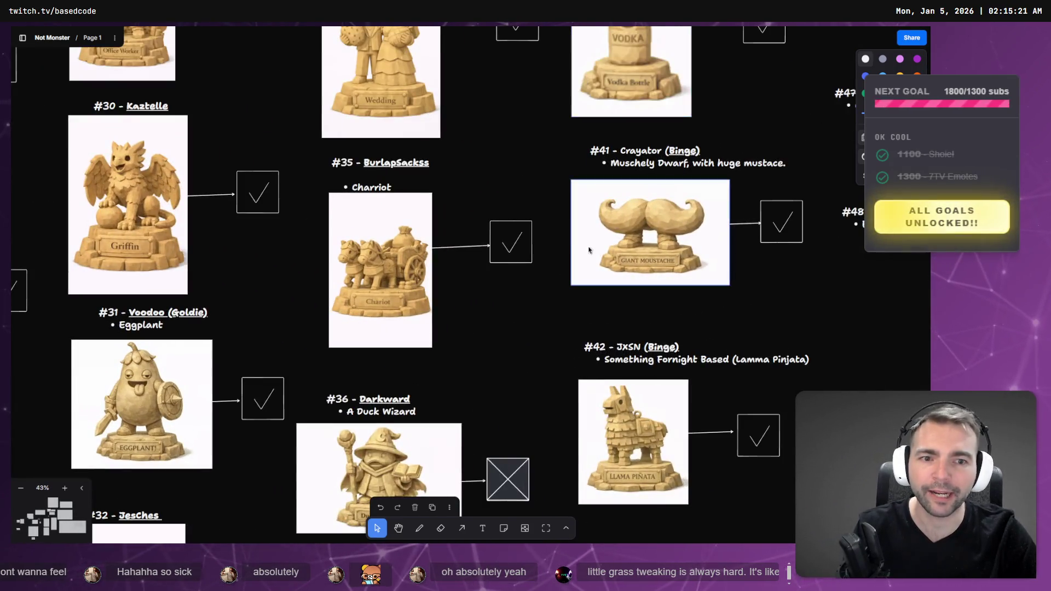
scroll(602, 149, "up", 5)
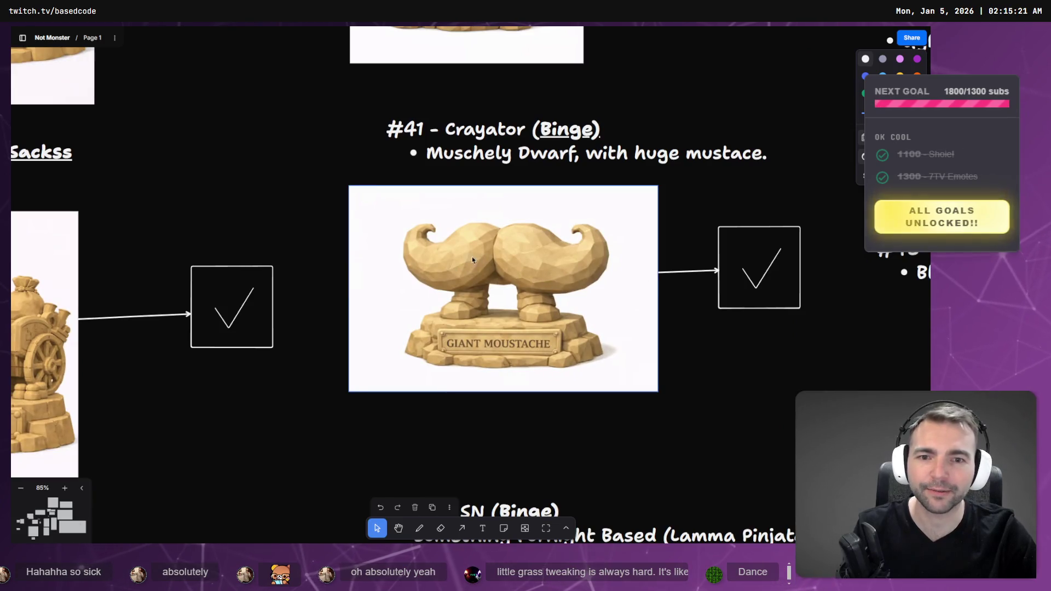
scroll(513, 377, "down", 5)
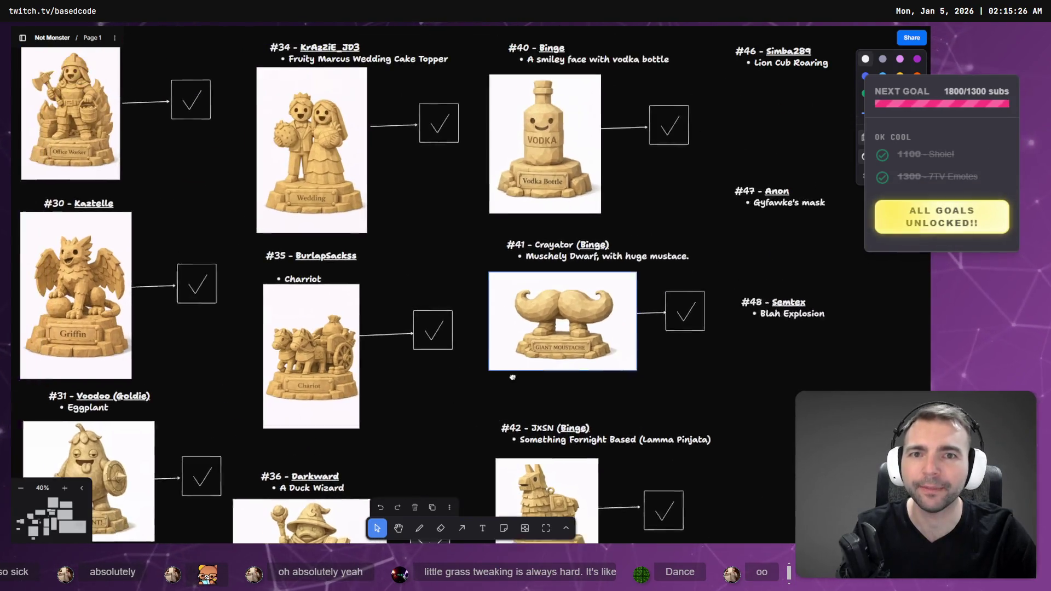
scroll(518, 370, "down", 3)
scroll(447, 338, "left", 5)
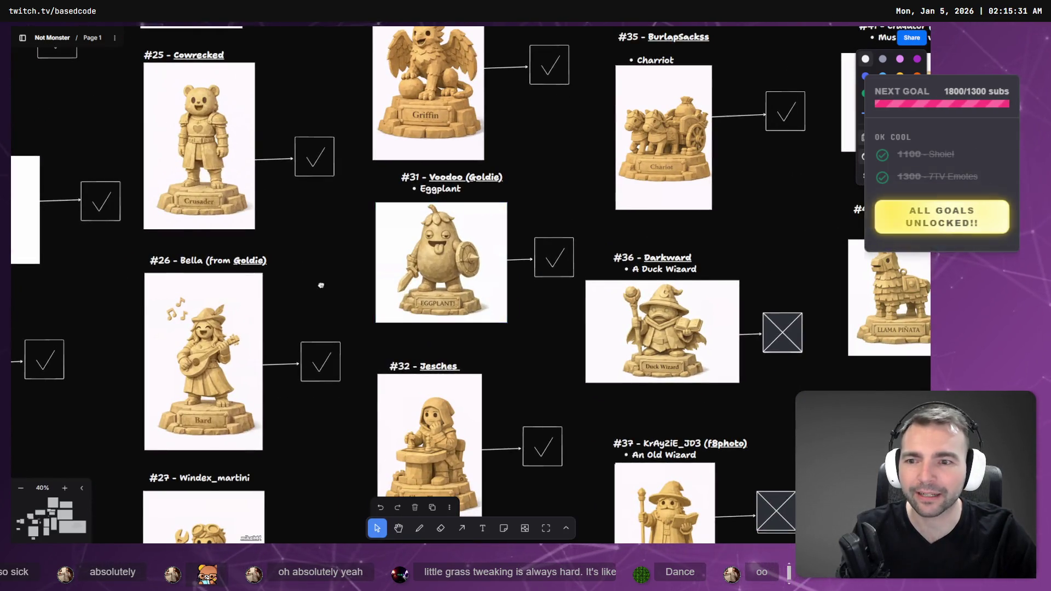
scroll(592, 169, "left", 5)
scroll(529, 241, "up", 3)
scroll(530, 241, "down", 5)
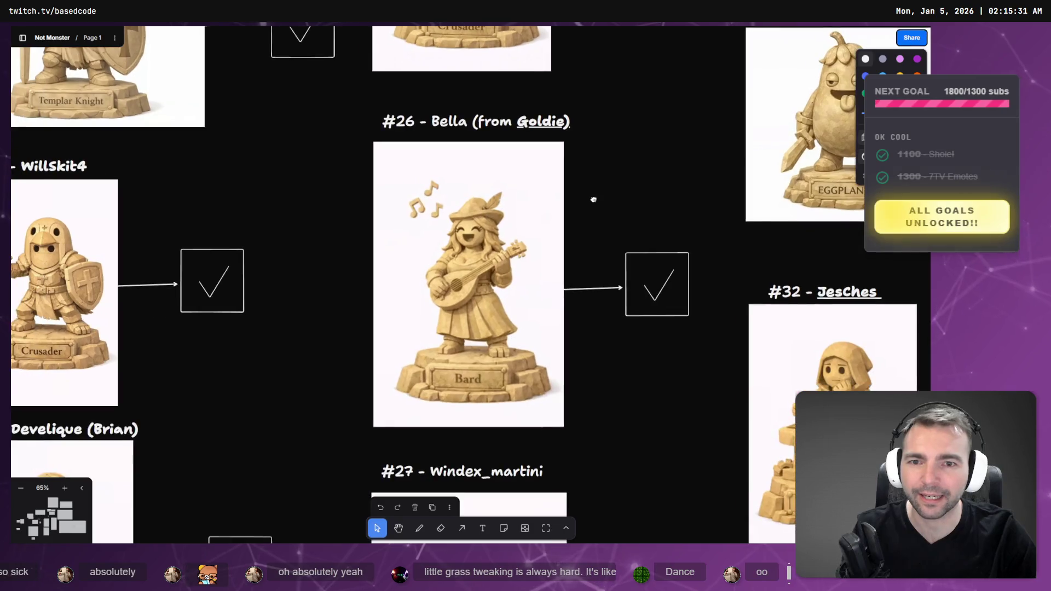
scroll(685, 240, "down", 5)
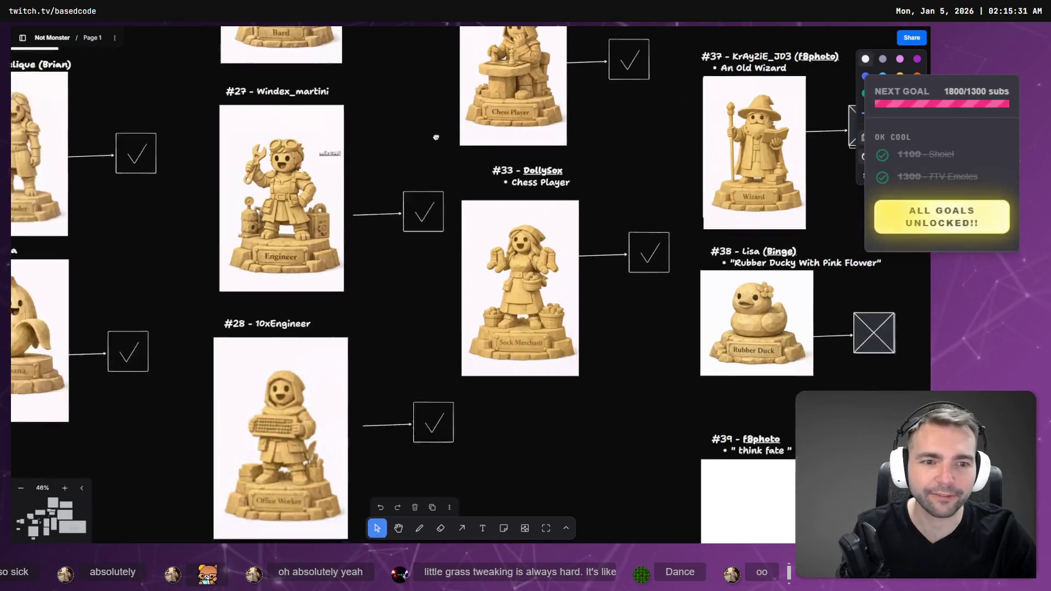
scroll(715, 289, "left", 5)
scroll(716, 289, "down", 2)
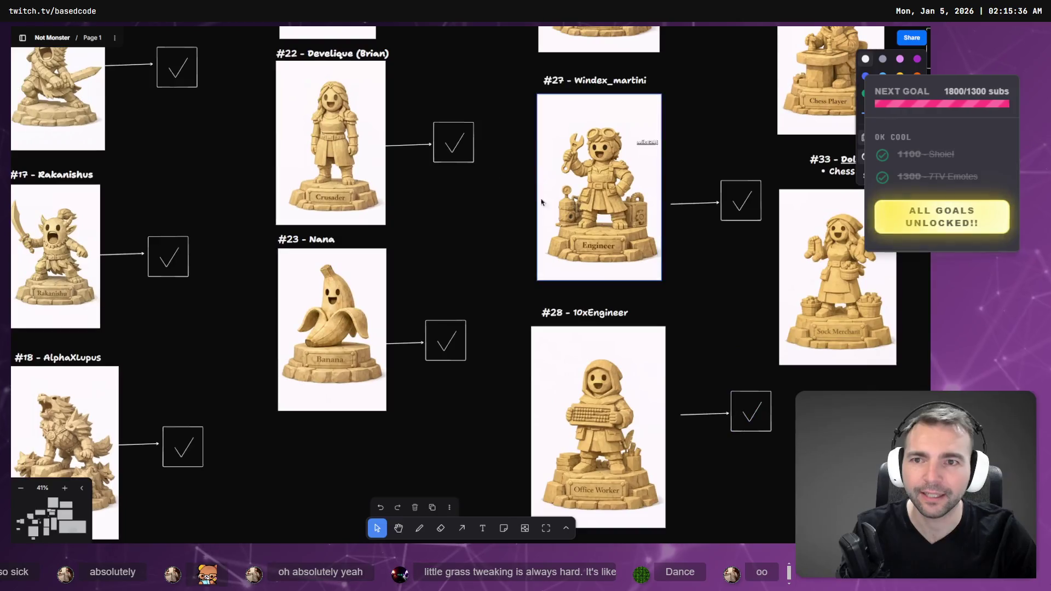
scroll(521, 235, "up", 10)
scroll(487, 227, "down", 5)
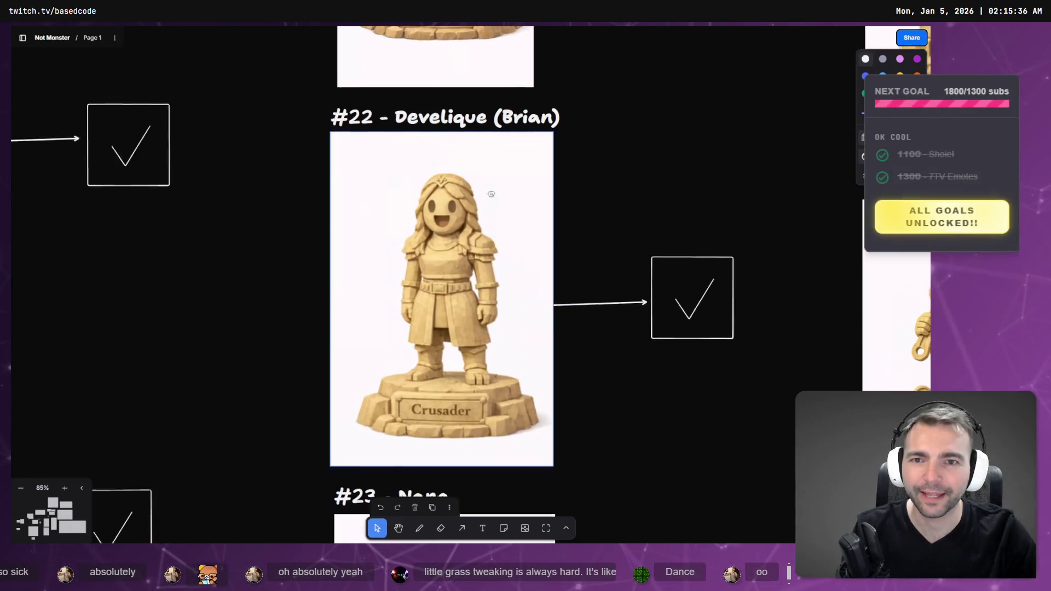
scroll(460, 208, "up", 3)
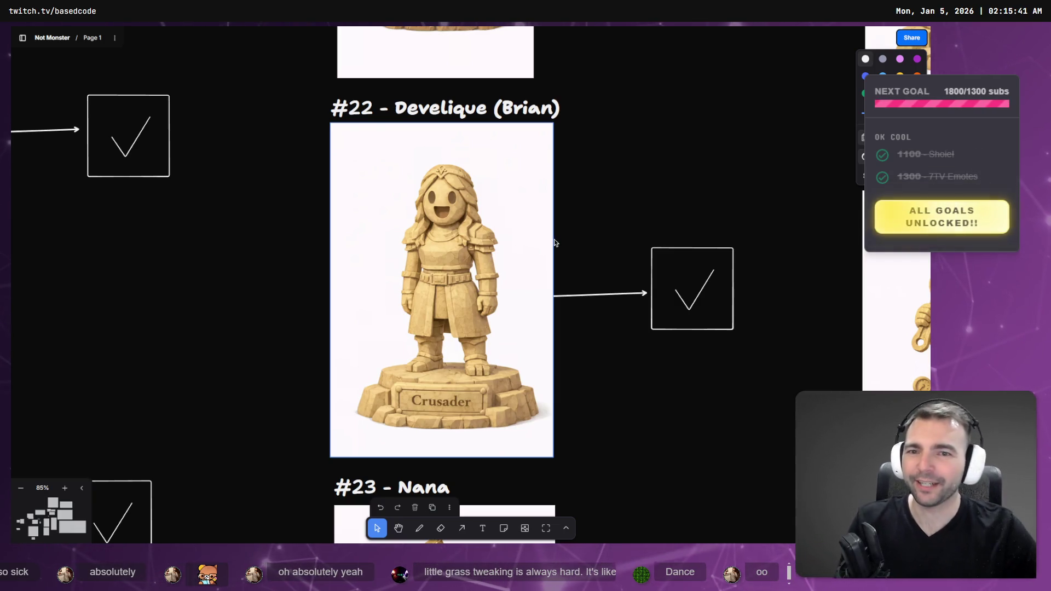
scroll(554, 239, "down", 6)
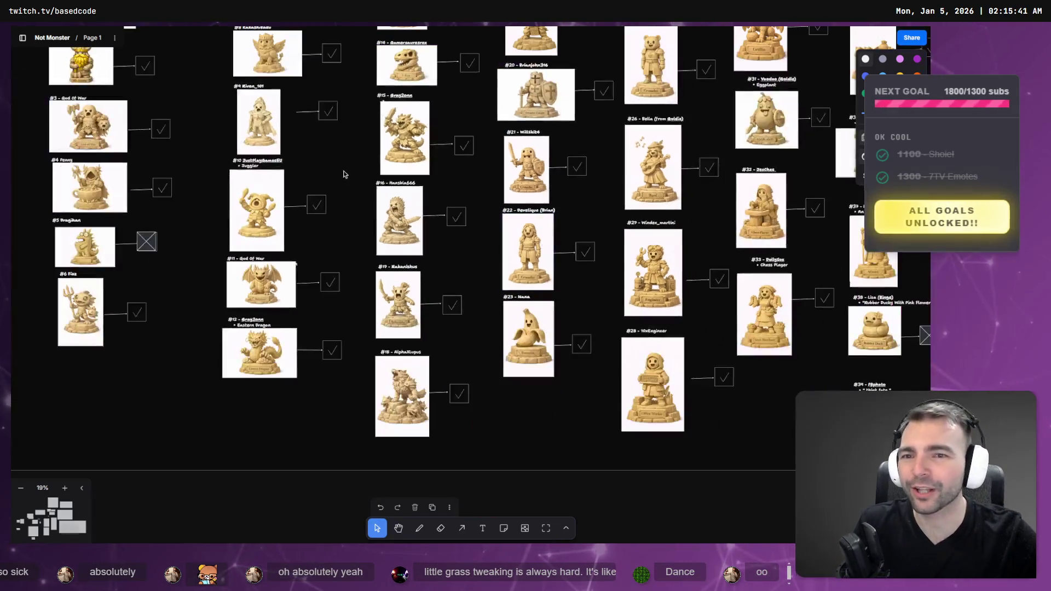
scroll(429, 264, "up", 2)
scroll(429, 264, "up", 1)
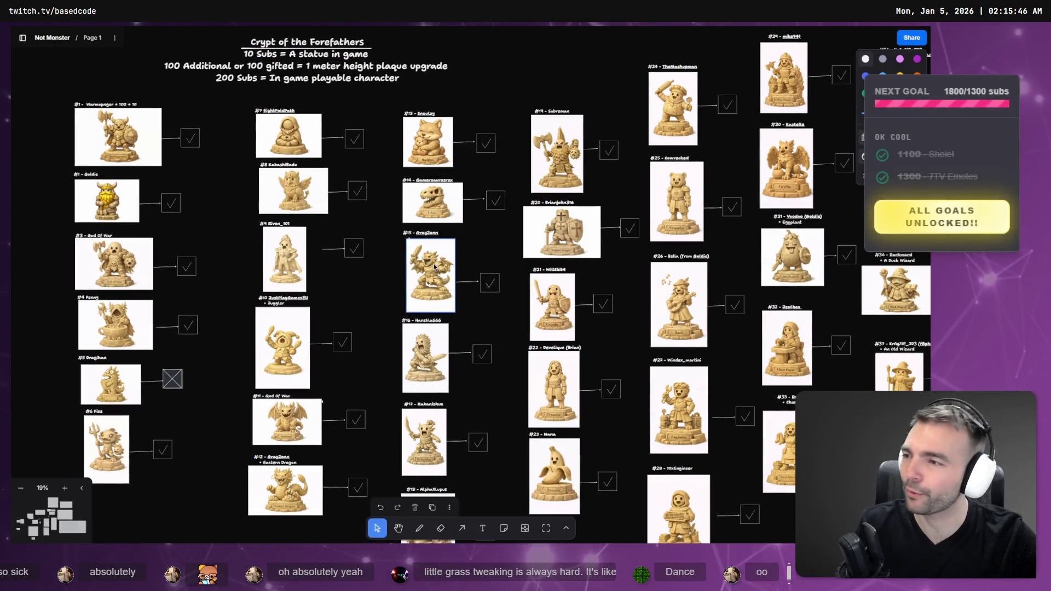
Pan out to show the whole Supporter's Crypt frame, then open Godot's ArtTests scene
left_click_drag(482, 336, 265, 252)
scroll(290, 272, "down", 4)
scroll(171, 151, "up", 3)
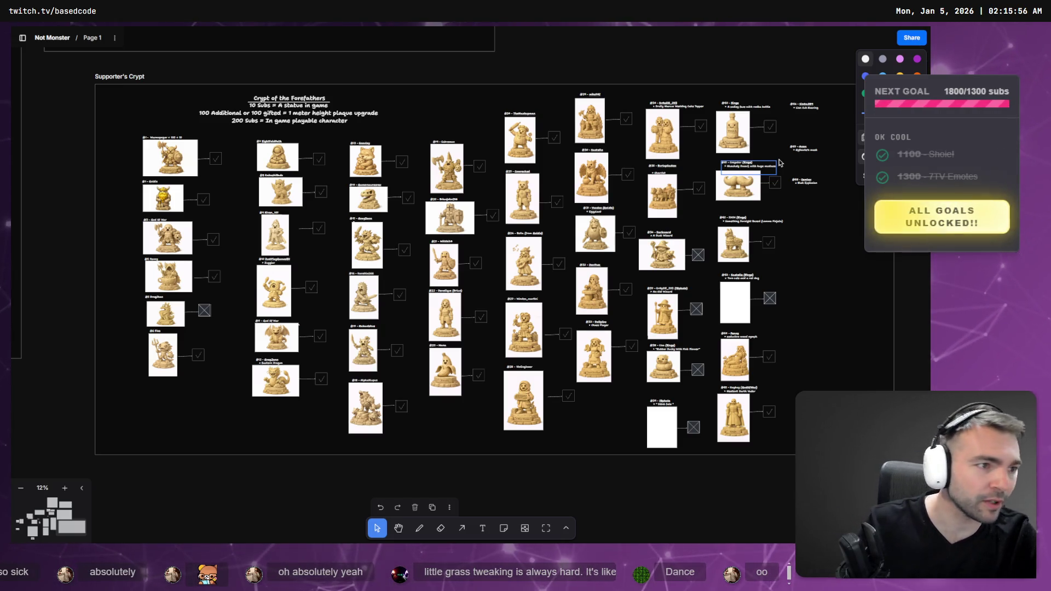
key("alt+Tab")
left_click(286, 67)
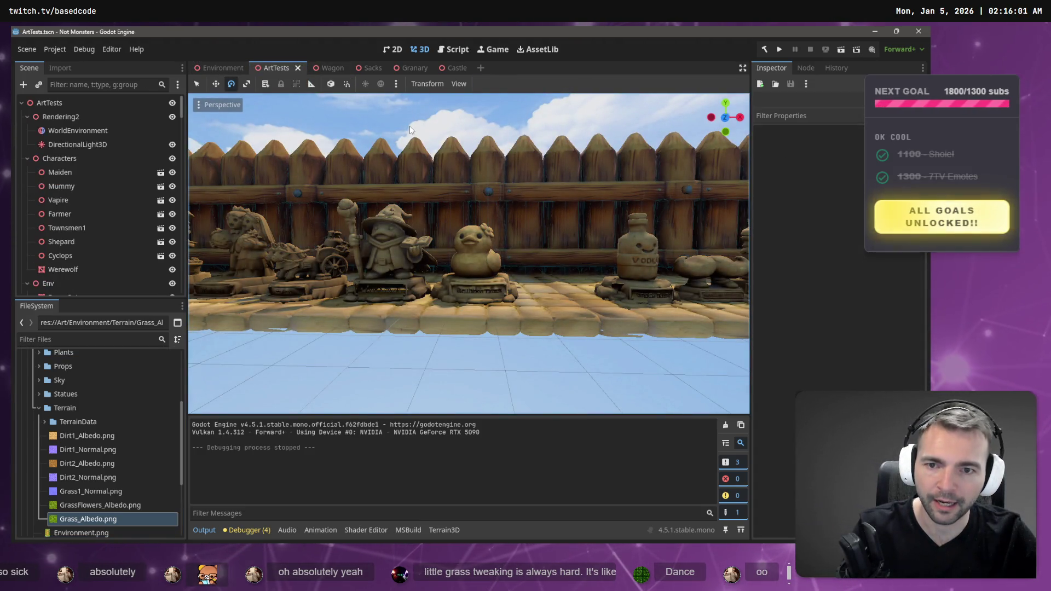
Run and stop the ArtTests scene to test the statue lineup, then return to the Environment scene
key("F5")
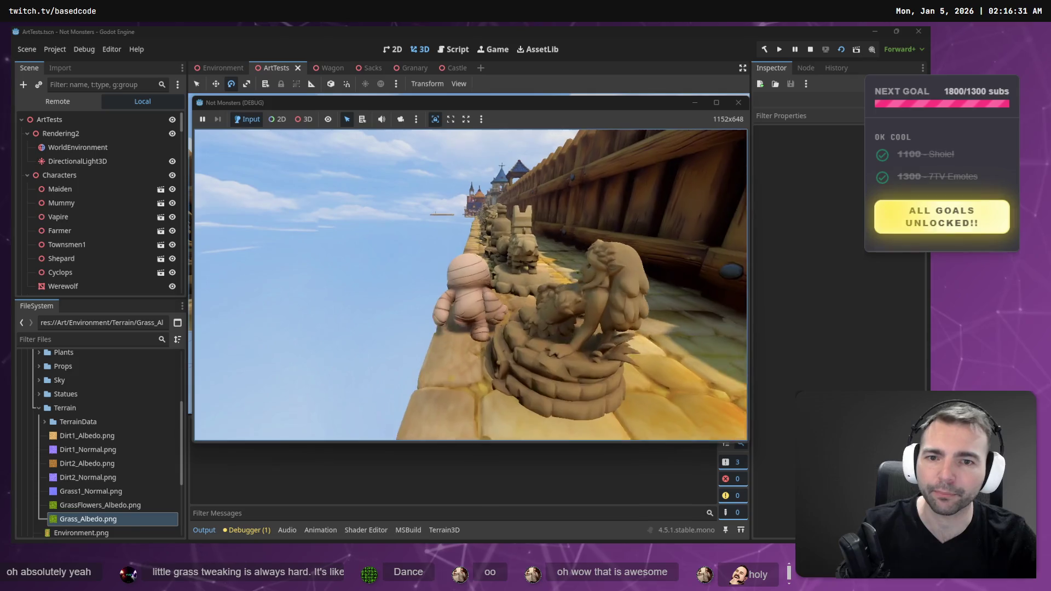
key("F8")
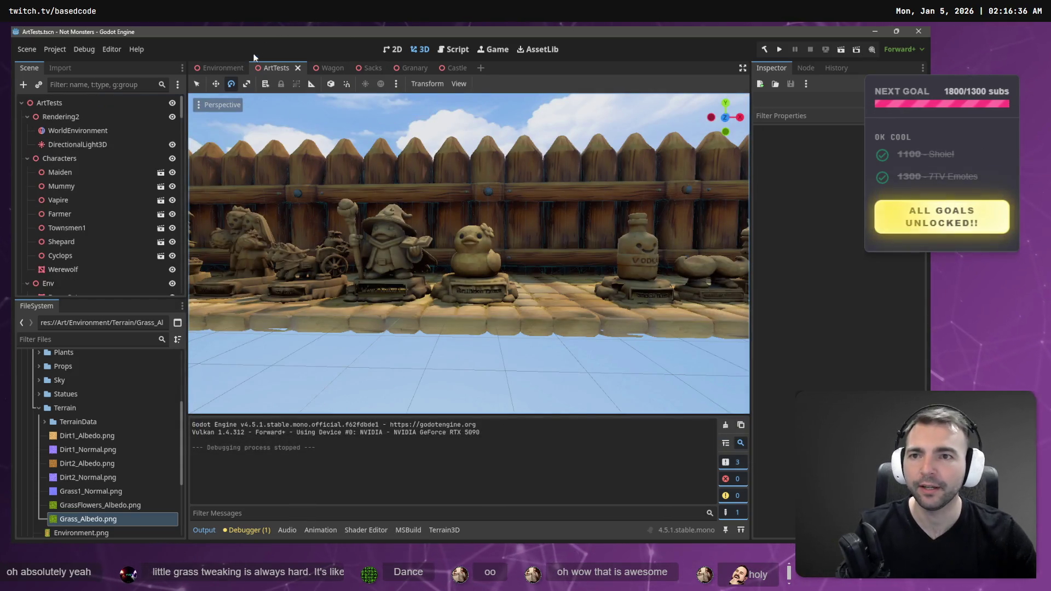
left_click(222, 66)
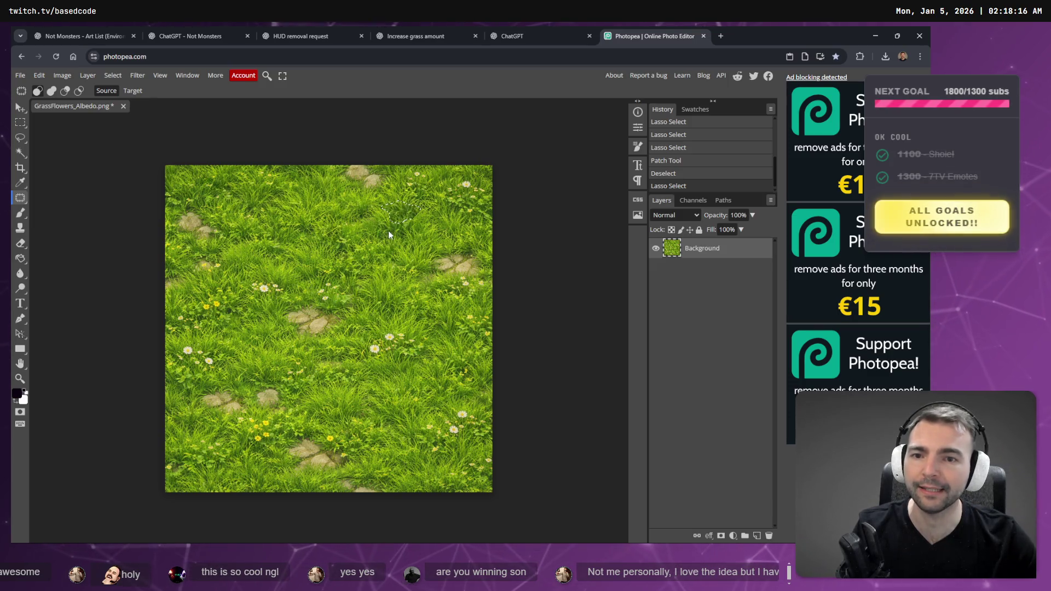
Patch three small daisies in the upper-right grass away, outline another, and browse the Image menu
left_click_drag(399, 248, 408, 251)
key("ctrl+d")
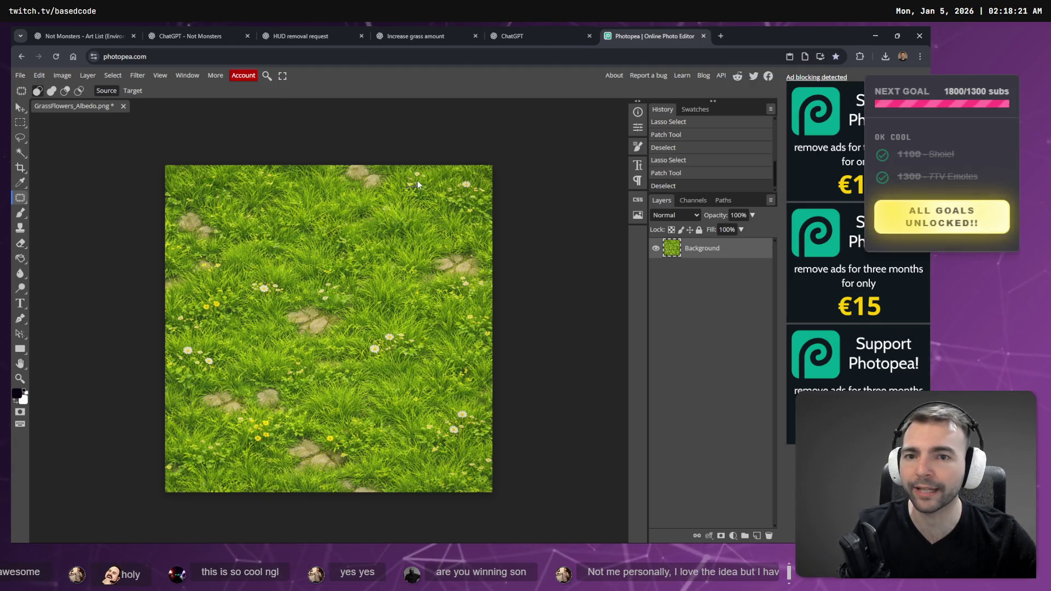
mouse_move(425, 178)
left_mouse_down()
mouse_move(403, 176)
mouse_move(432, 191)
left_mouse_up()
key("ctrl+d")
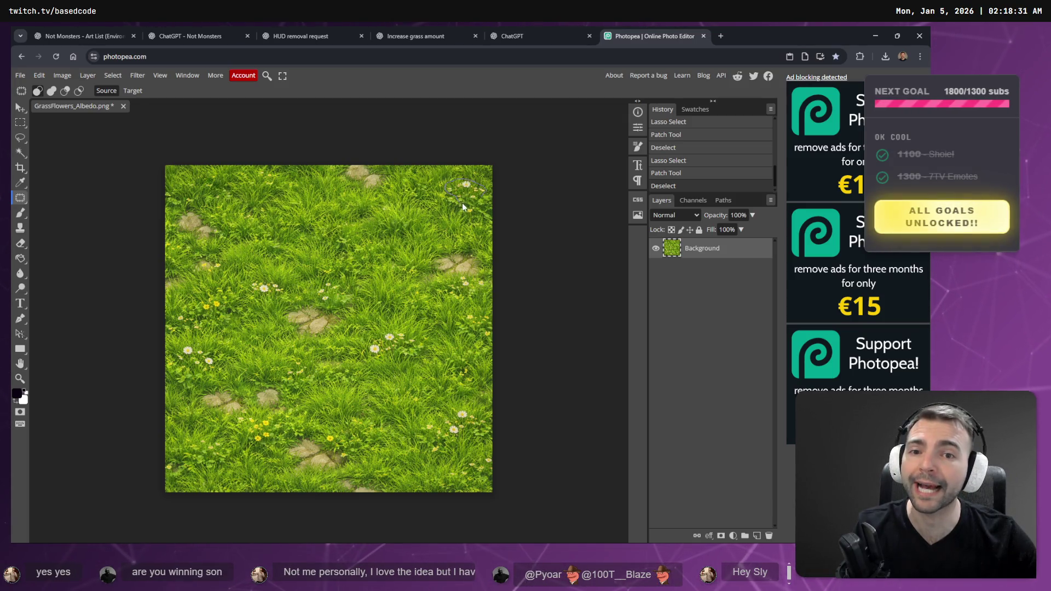
left_click_drag(473, 196, 481, 196)
key("ctrl+d")
mouse_move(464, 208)
left_mouse_down()
mouse_move(455, 215)
mouse_move(466, 211)
left_mouse_up()
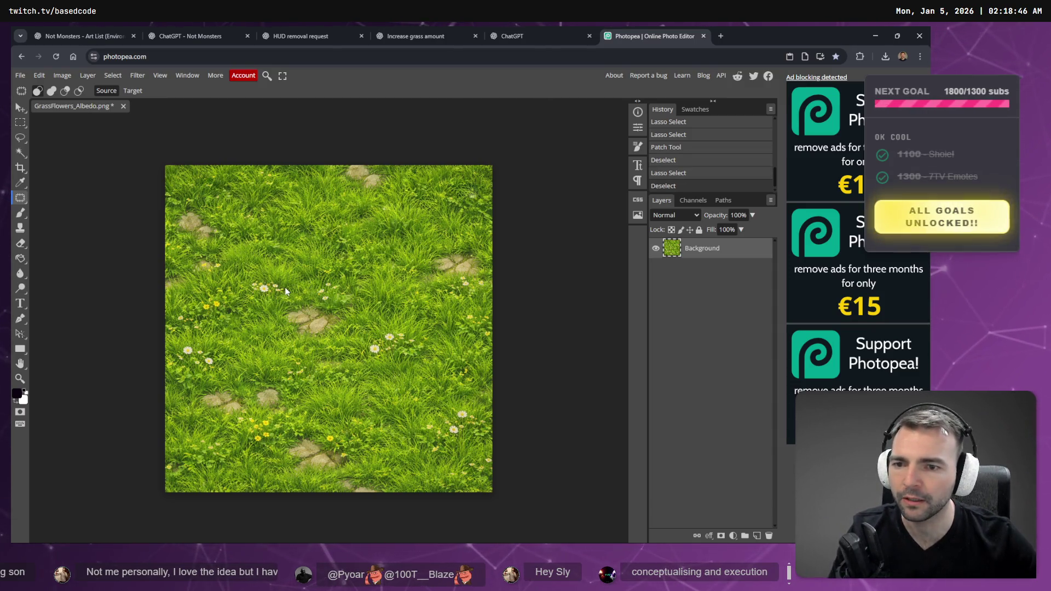
left_click(63, 75)
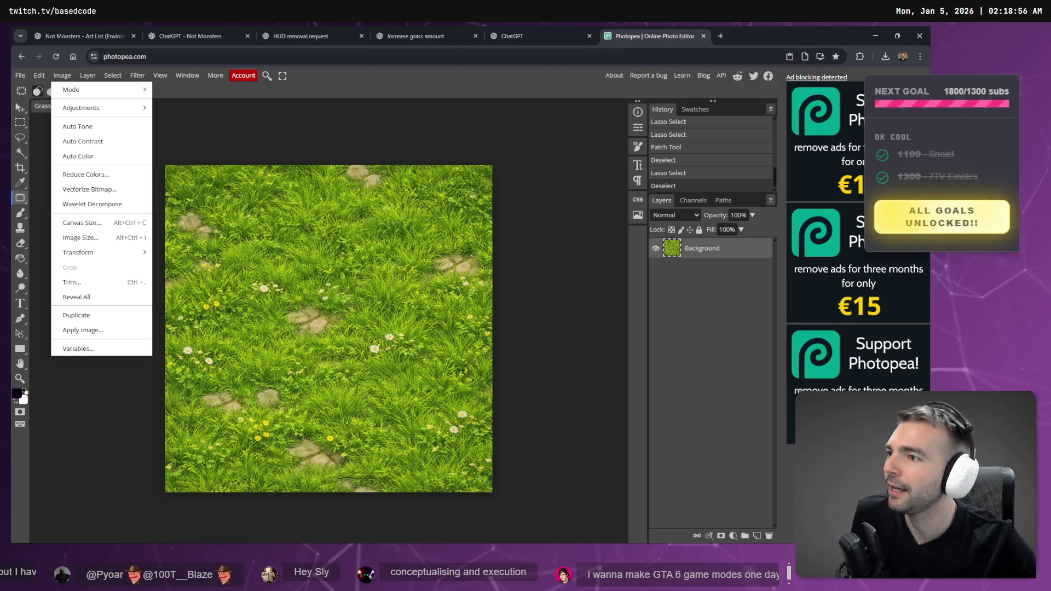
key("alt+Tab")
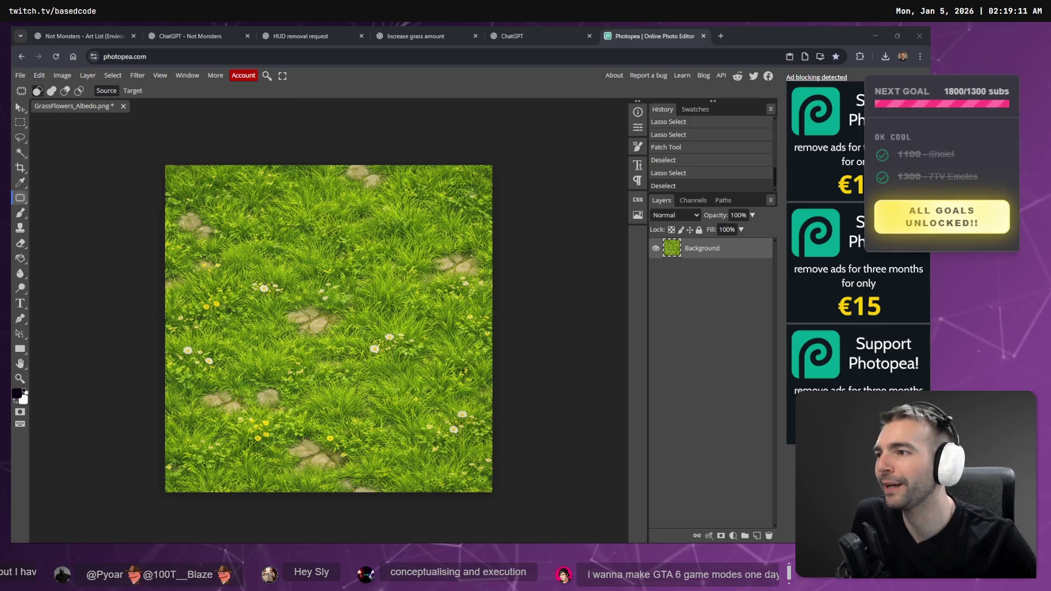
Patch the daisy and small flower spot near the middle of the texture with grass
left_click(339, 294)
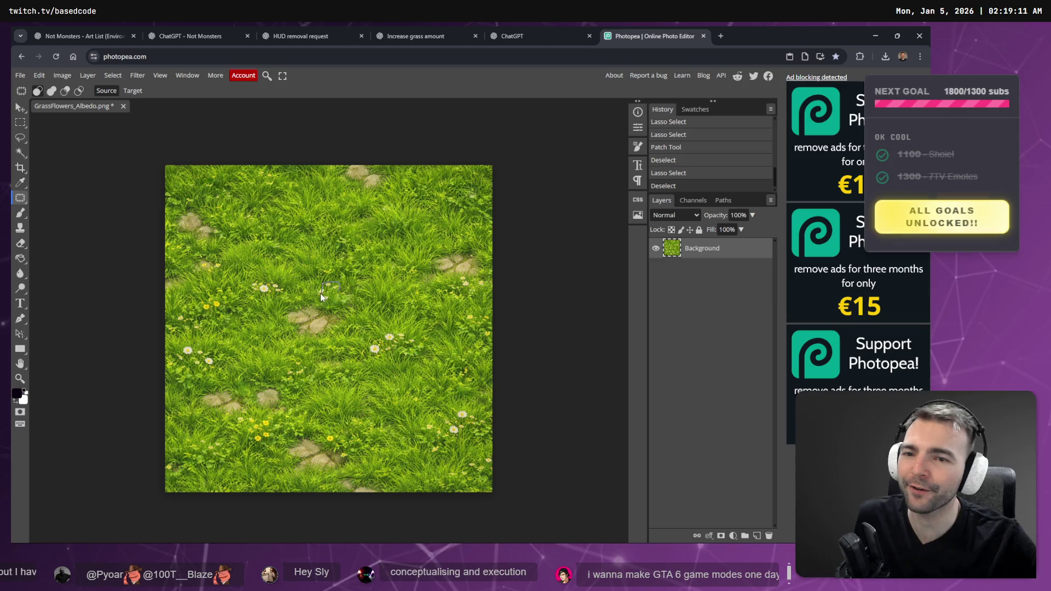
left_click_drag(320, 293, 335, 294)
left_click(329, 299)
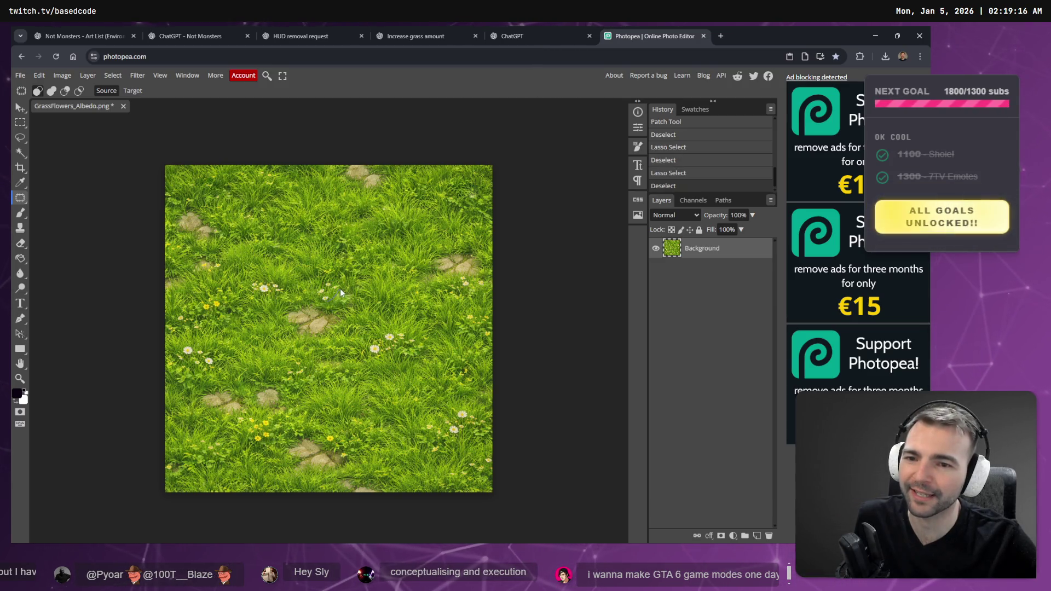
mouse_move(322, 301)
left_mouse_down()
mouse_move(331, 289)
mouse_move(371, 321)
left_mouse_up()
left_click(373, 318)
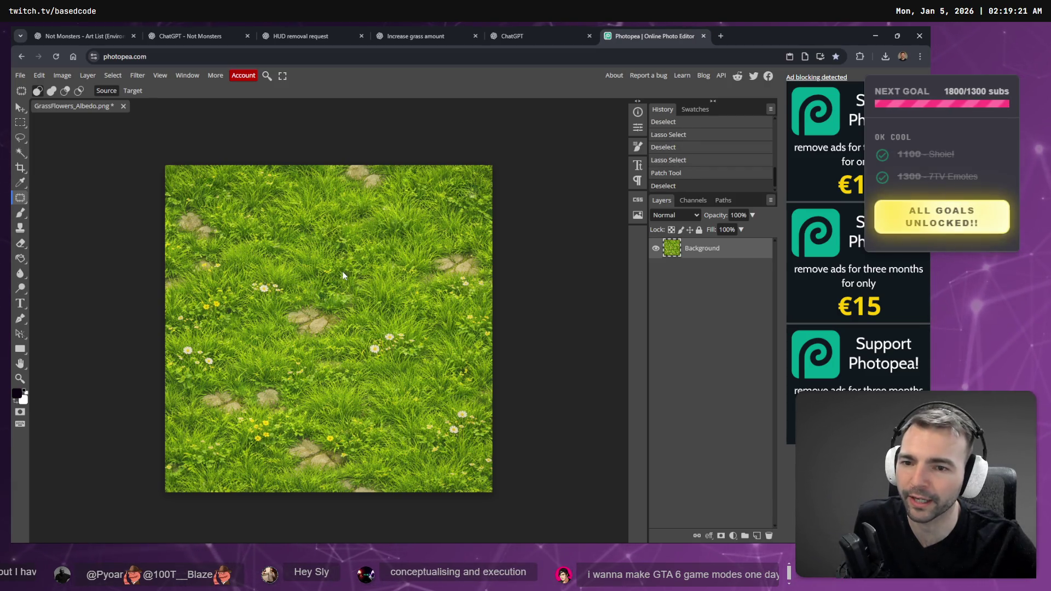
mouse_move(323, 279)
left_mouse_down()
mouse_move(311, 259)
mouse_move(289, 297)
left_mouse_up()
left_click(269, 291)
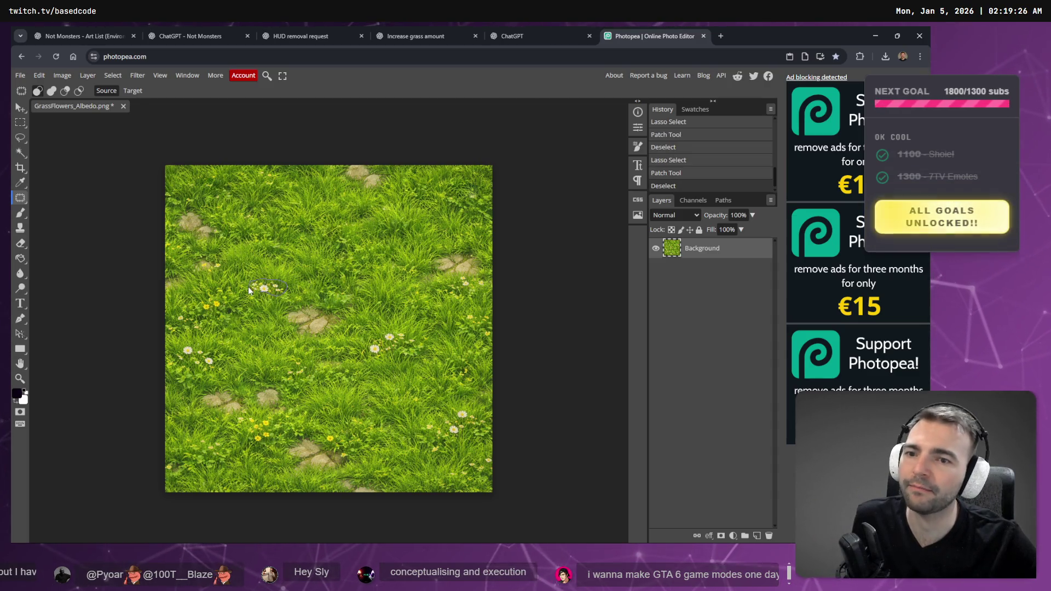
Patch another central daisy and the flowers right of the centre stone with grass
left_click_drag(265, 294, 288, 264)
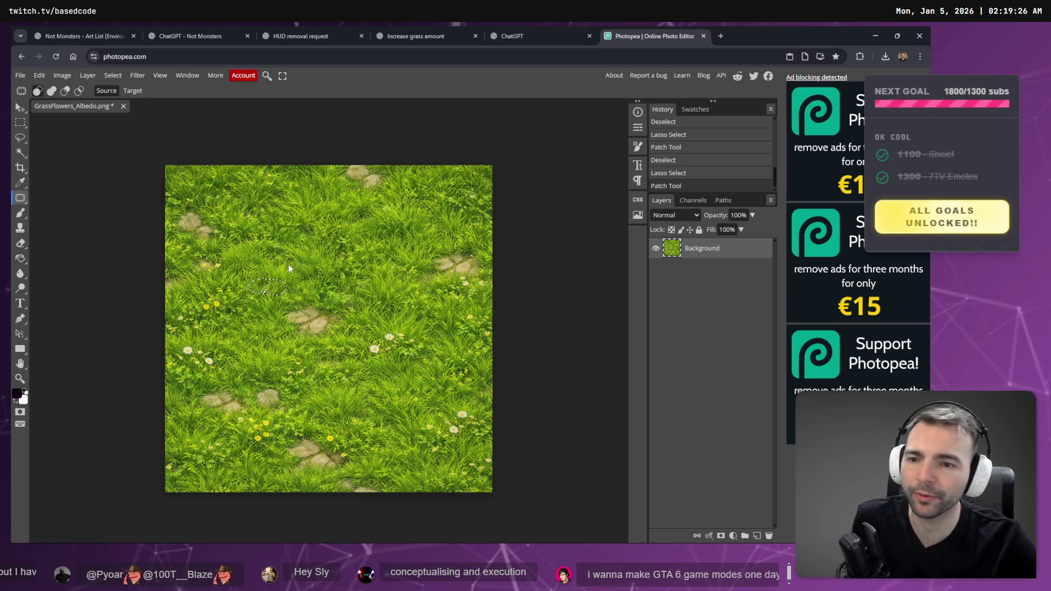
left_click(337, 331)
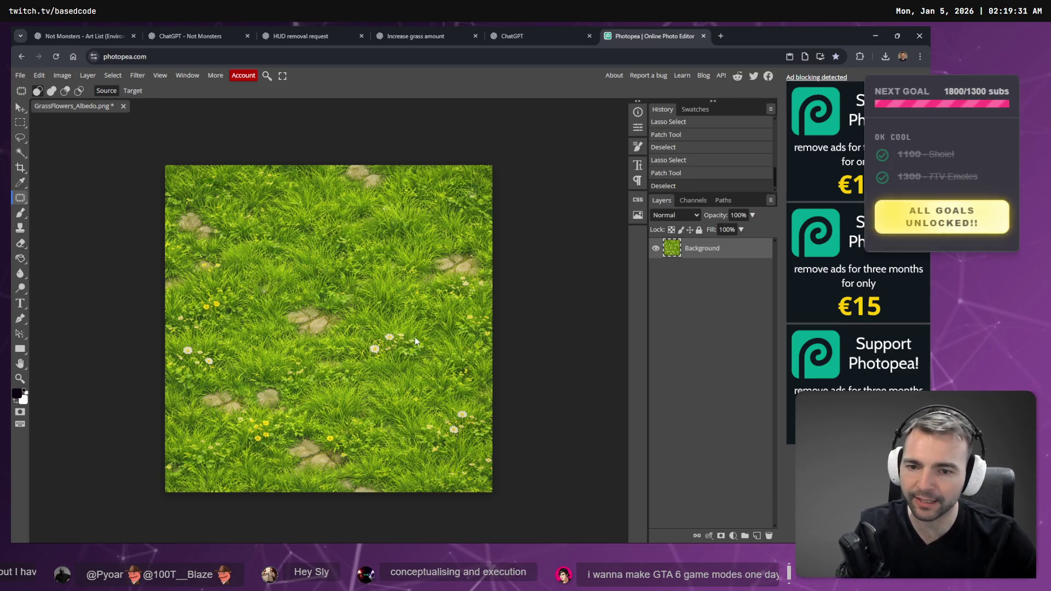
mouse_move(367, 343)
left_mouse_down()
mouse_move(374, 353)
mouse_move(415, 344)
mouse_move(402, 327)
left_mouse_up()
left_click(447, 317)
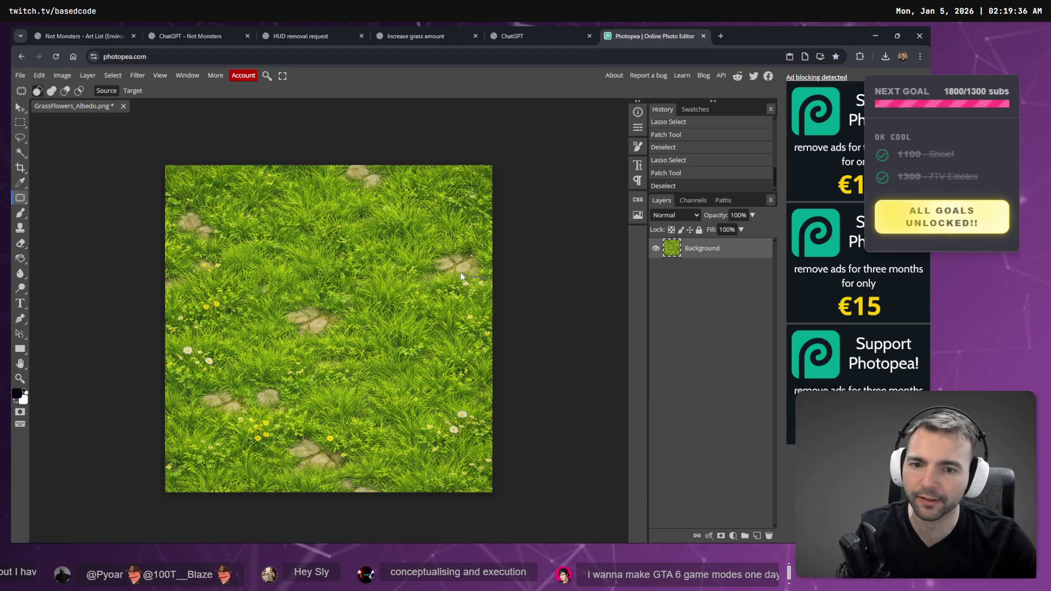
mouse_move(480, 293)
left_mouse_down()
mouse_move(455, 280)
mouse_move(436, 304)
left_mouse_up()
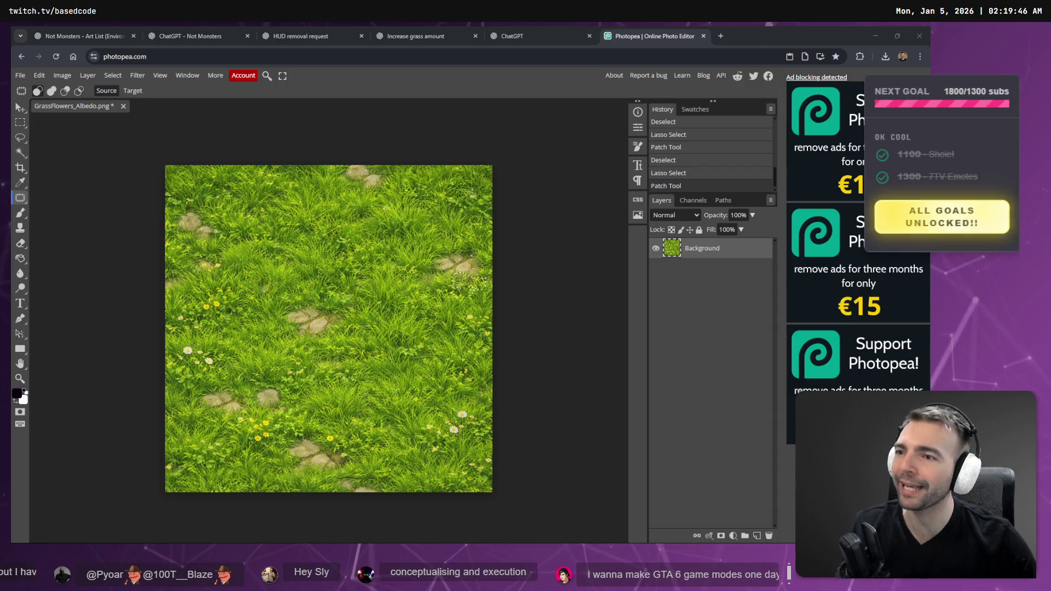
left_click(423, 310)
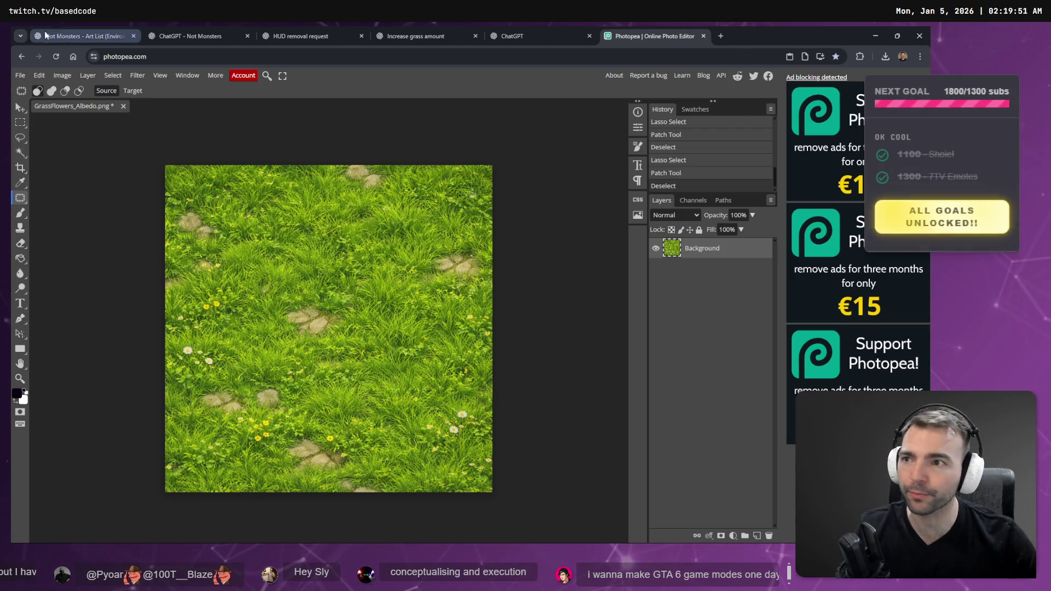
left_click(721, 35)
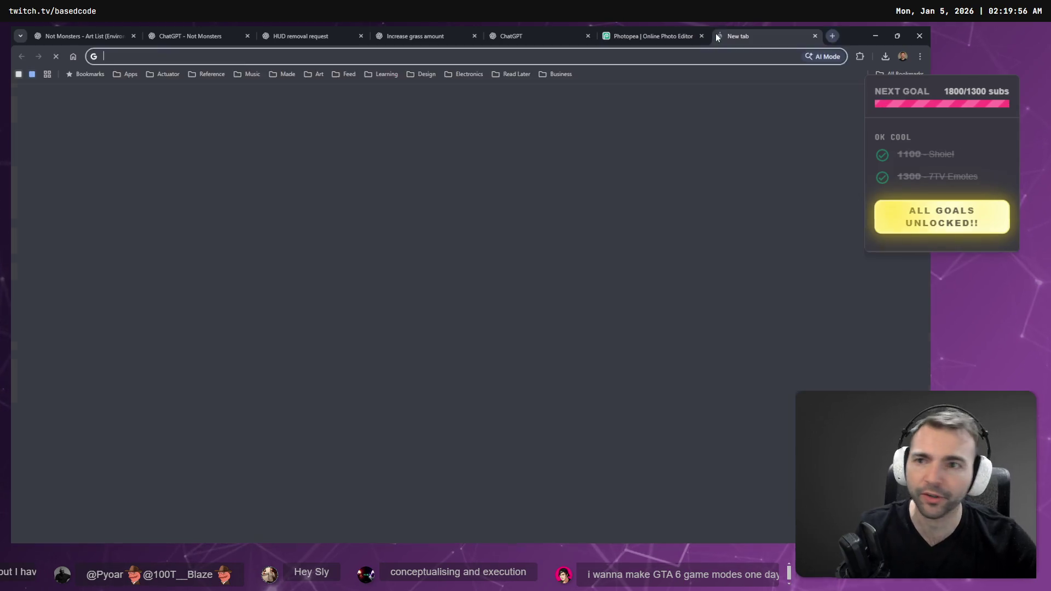
type("youtube.com")
key("Return")
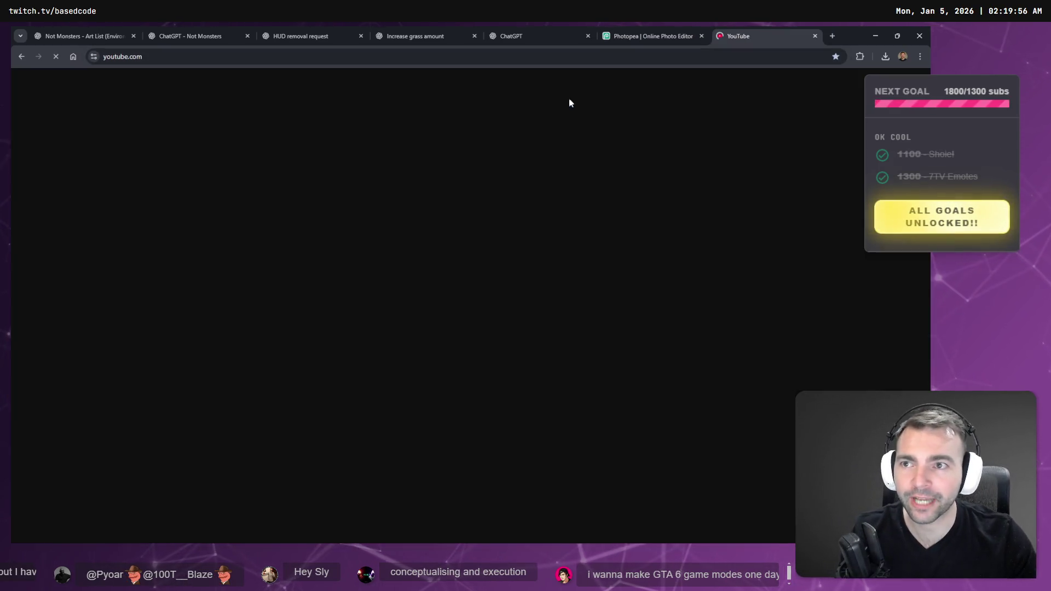
left_click(388, 78)
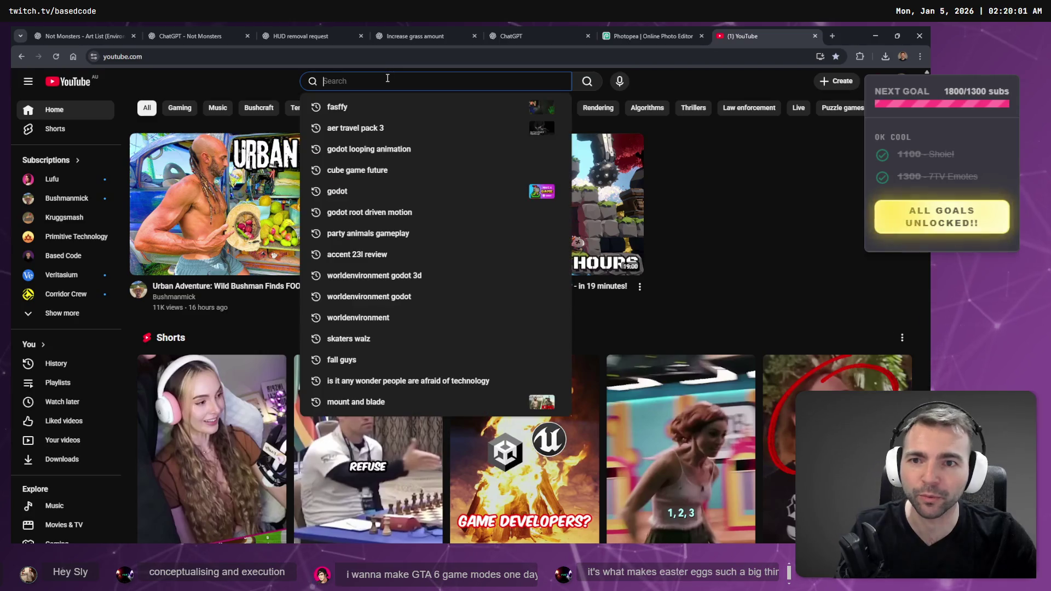
type("wanted")
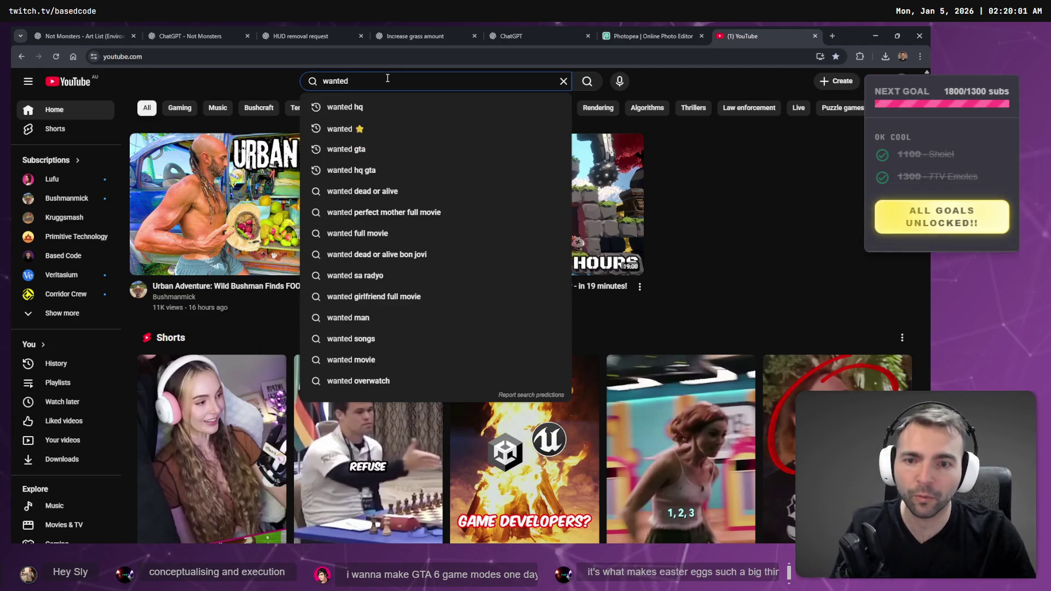
left_click(378, 107)
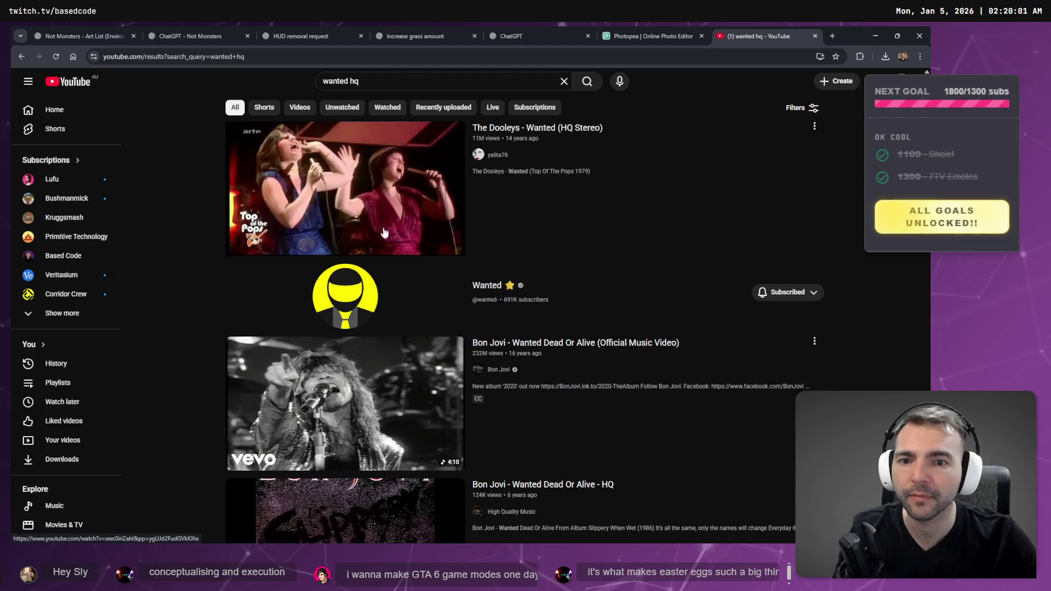
left_click(364, 278)
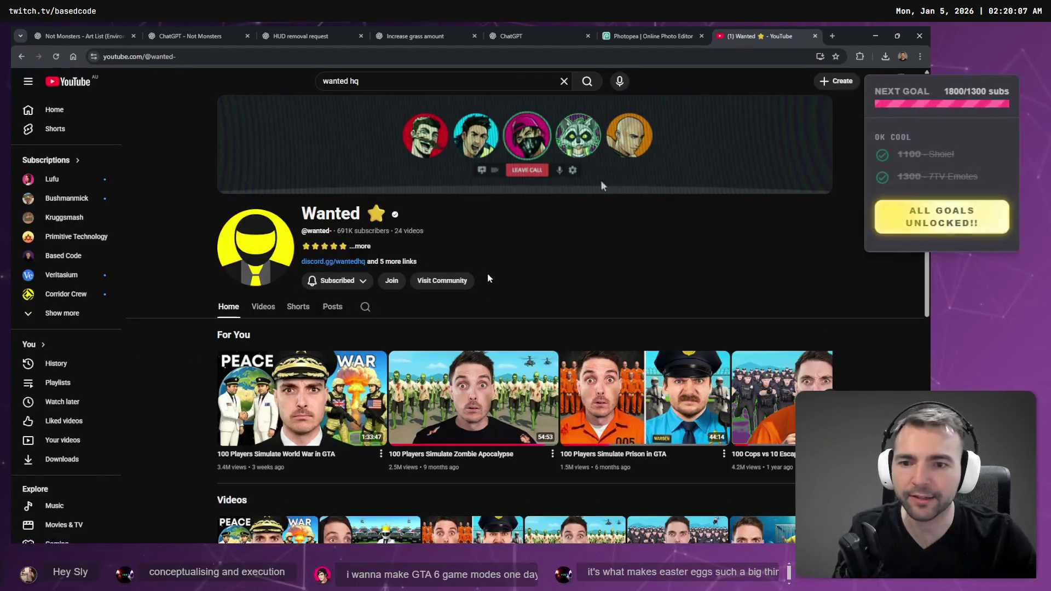
scroll(514, 246, "down", 1)
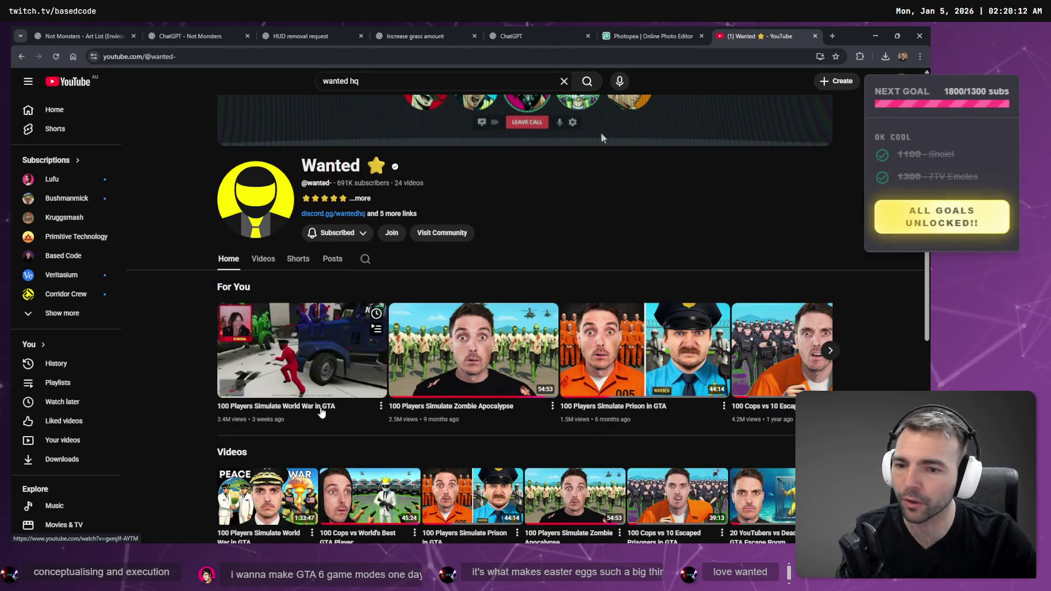
left_click(331, 407)
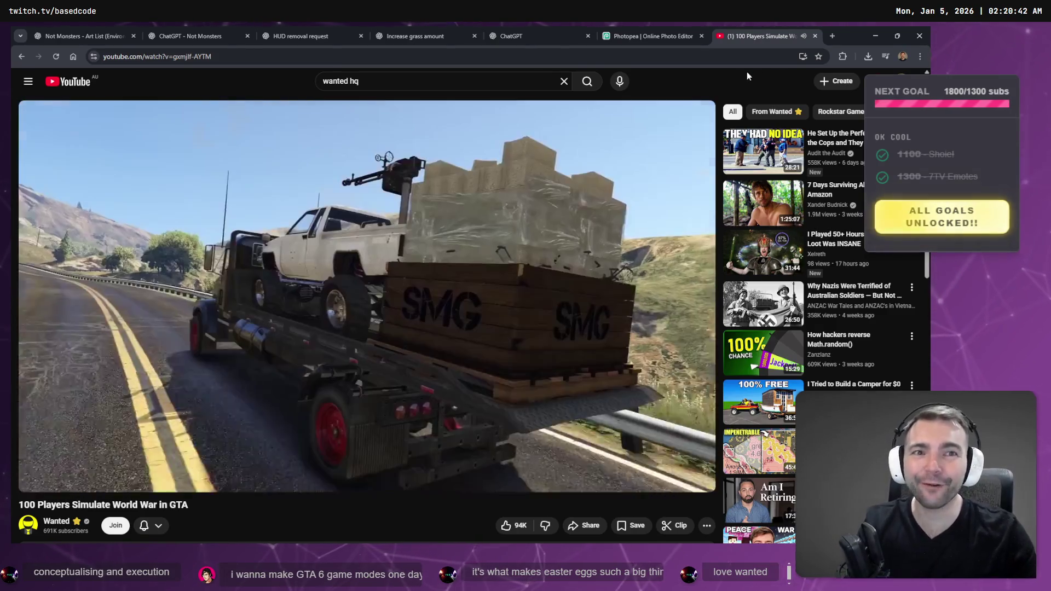
key("ctrl+w")
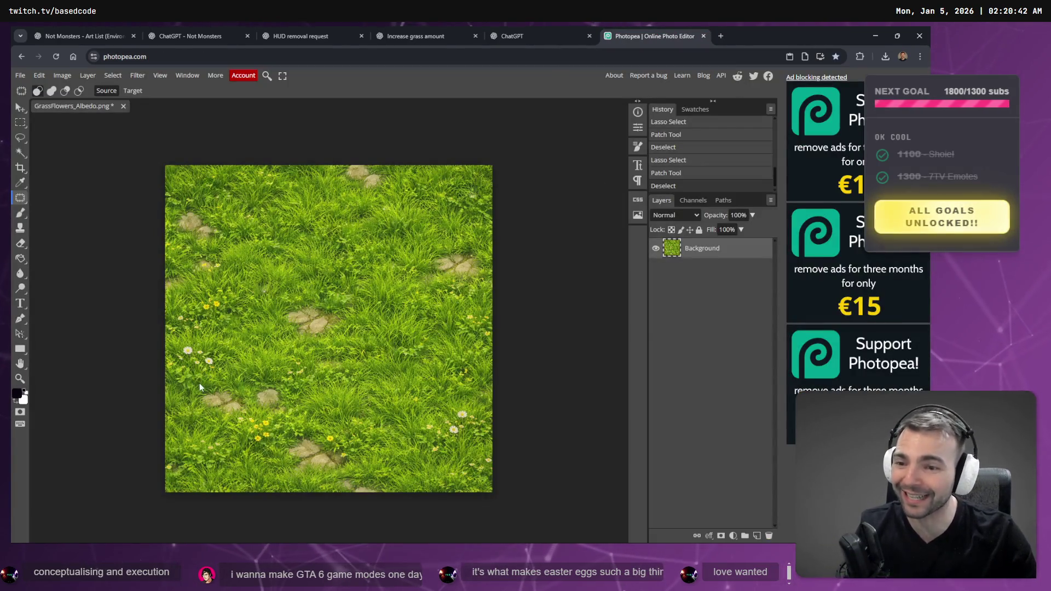
Patch the lower-left daisies and the yellow flowers on the left with clean grass
mouse_move(209, 354)
left_mouse_down()
mouse_move(182, 346)
mouse_move(173, 364)
left_mouse_up()
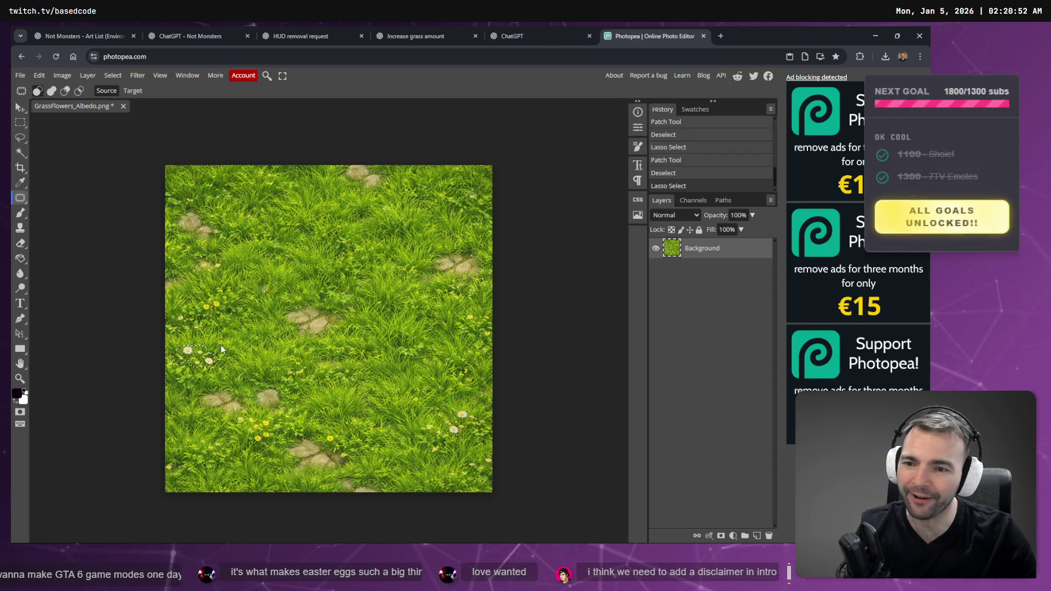
left_click(238, 341)
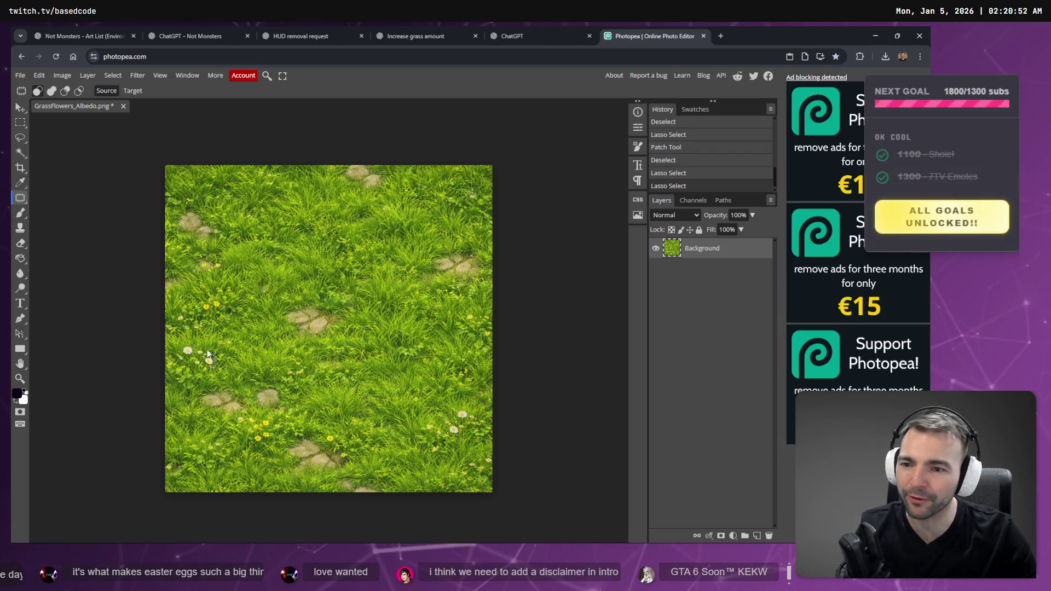
mouse_move(186, 348)
left_mouse_down()
mouse_move(173, 360)
mouse_move(262, 363)
left_mouse_up()
mouse_move(221, 303)
left_mouse_down()
mouse_move(198, 305)
mouse_move(221, 308)
left_mouse_up()
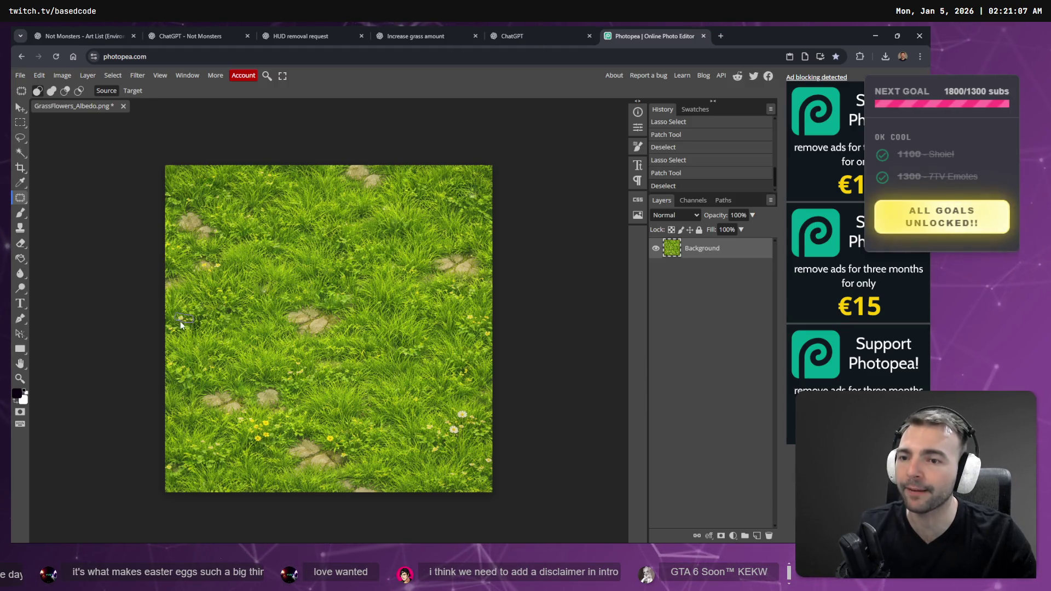
left_click_drag(180, 321, 184, 323)
key("ctrl+d")
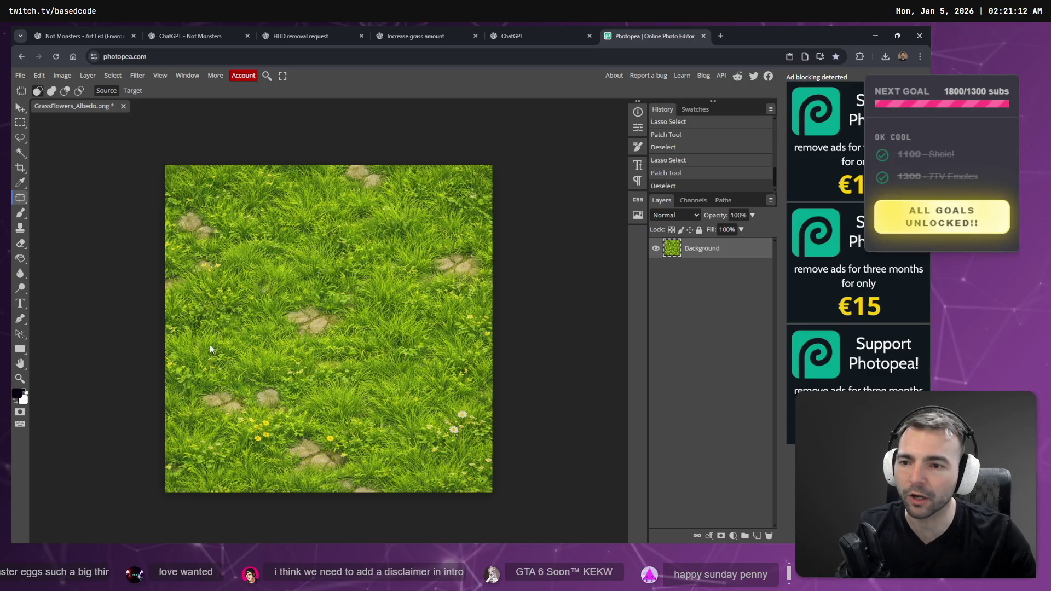
Patch the remaining yellow flower on the left side out with nearby grass
mouse_move(212, 261)
left_mouse_down()
mouse_move(199, 261)
mouse_move(204, 271)
mouse_move(223, 255)
left_mouse_up()
left_click(221, 271)
mouse_move(200, 265)
left_mouse_down()
mouse_move(244, 261)
mouse_move(262, 285)
mouse_move(288, 292)
left_mouse_up()
left_click(262, 297)
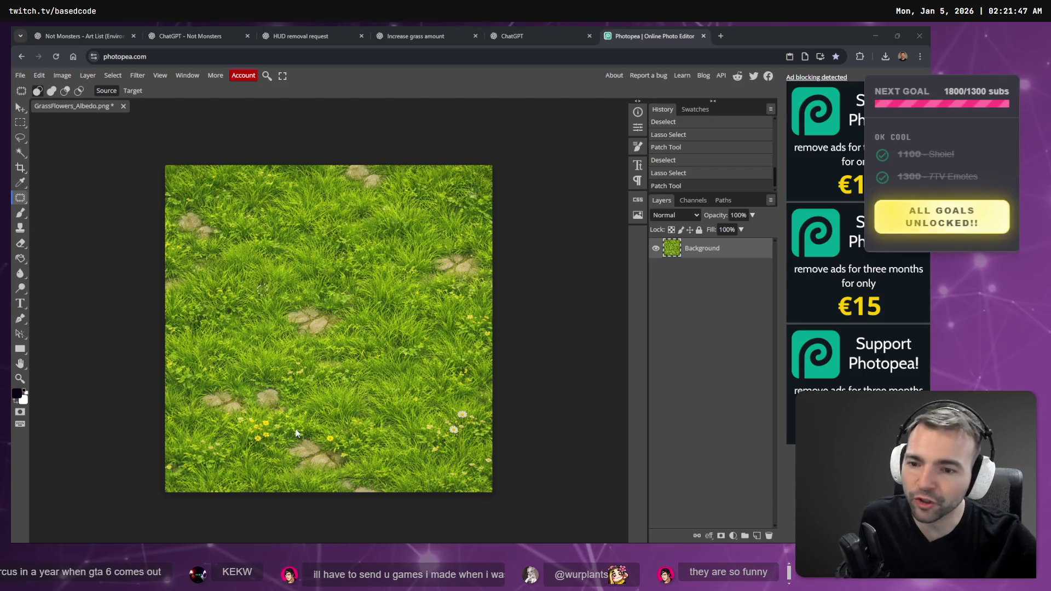
Patch the yellow flowers along the bottom and the lower-right daisies with grass
left_click_drag(240, 432, 267, 446)
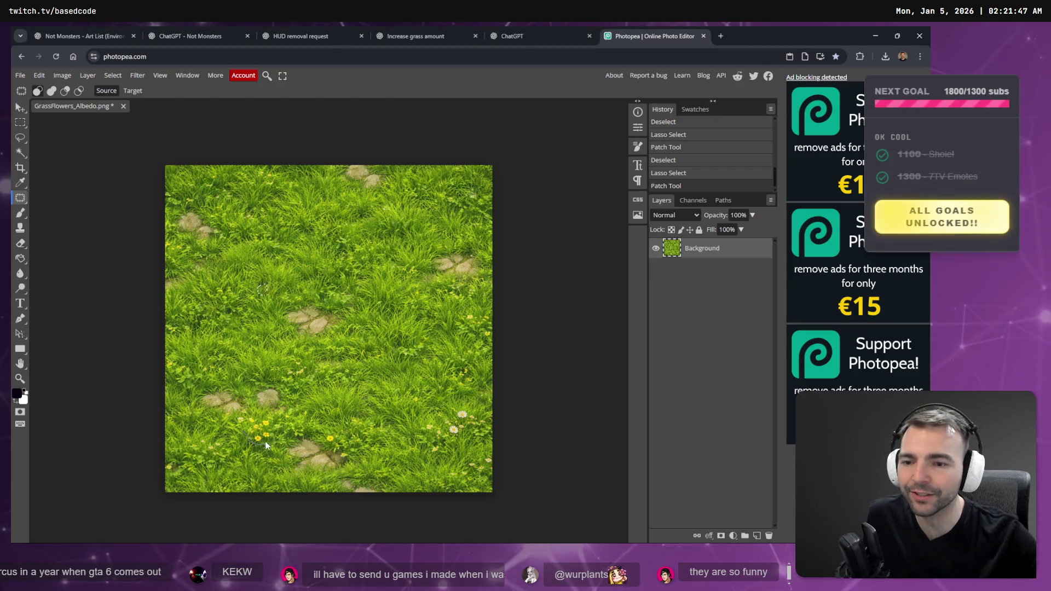
mouse_move(237, 413)
left_mouse_down()
mouse_move(239, 428)
mouse_move(327, 429)
mouse_move(323, 444)
mouse_move(340, 415)
left_mouse_up()
key("ctrl+d")
key("ctrl+d")
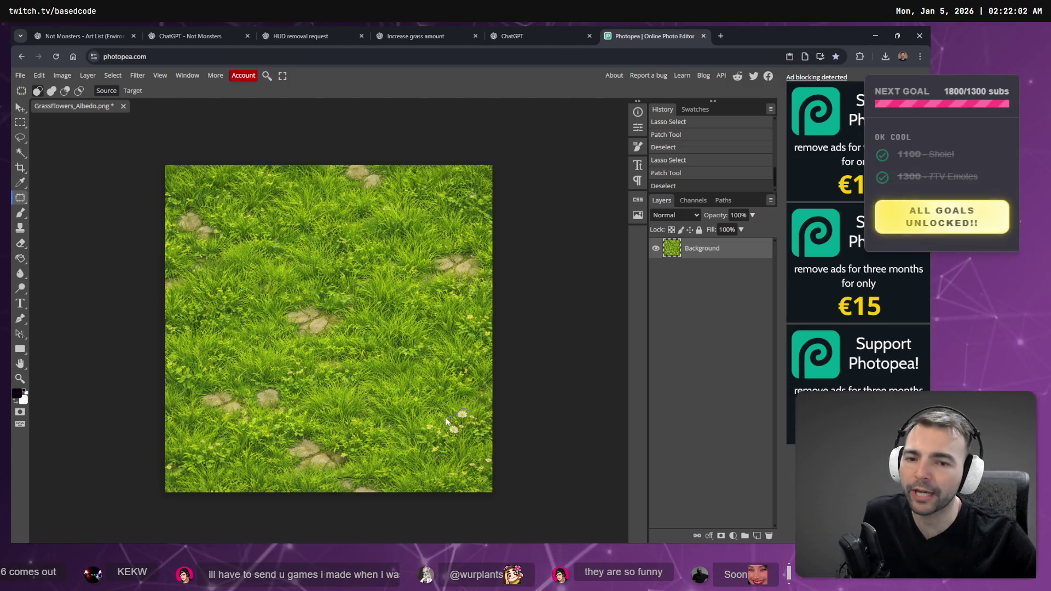
mouse_move(470, 428)
left_mouse_down()
mouse_move(478, 415)
mouse_move(462, 425)
mouse_move(433, 409)
left_mouse_up()
key("ctrl+d")
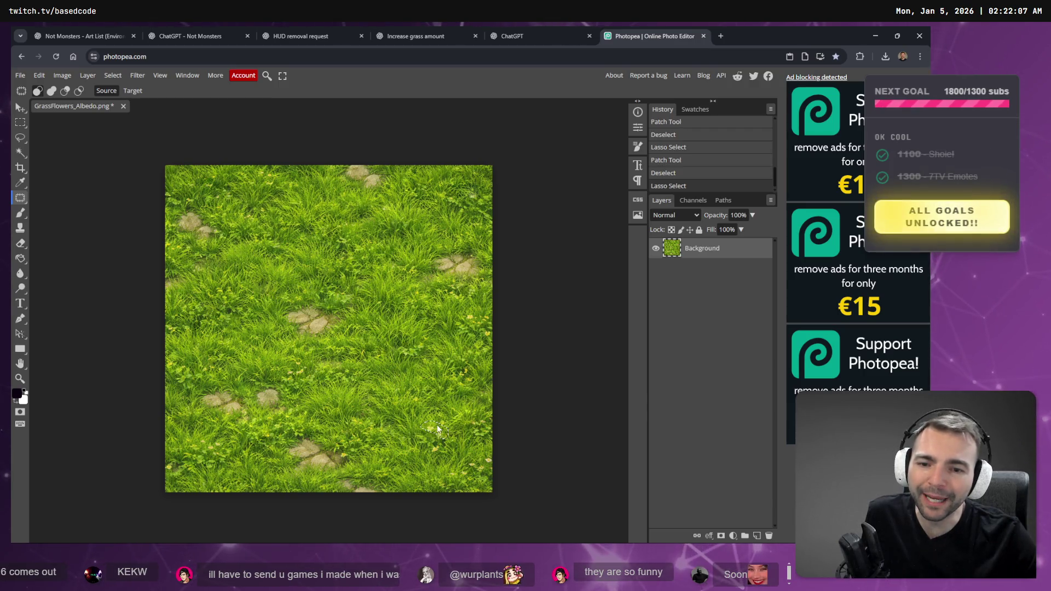
left_click_drag(438, 454, 409, 412)
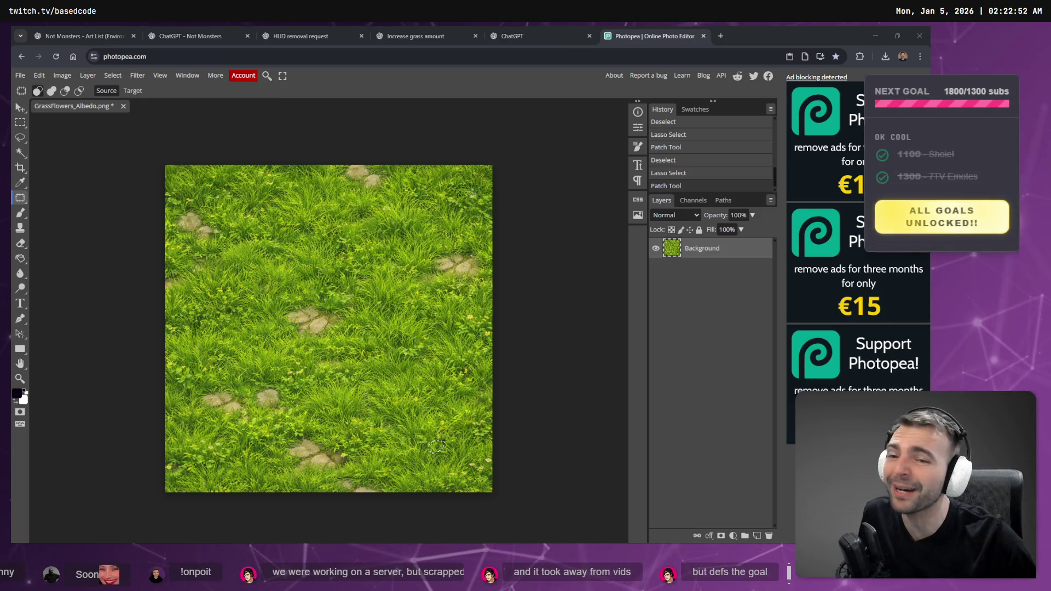
Patch the flower speck reaching the right edge and the bottom-right corner spot with grass
key("ctrl+d")
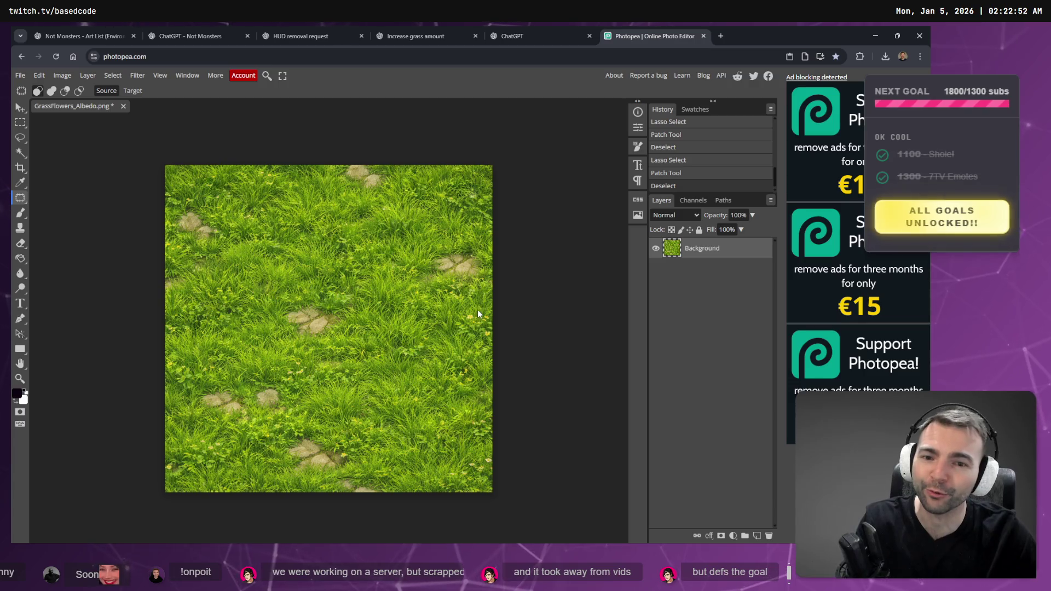
mouse_move(466, 316)
left_mouse_down()
mouse_move(485, 335)
mouse_move(490, 316)
mouse_move(476, 312)
left_mouse_up()
left_click(438, 344)
mouse_move(470, 313)
left_mouse_down()
mouse_move(470, 329)
mouse_move(490, 340)
mouse_move(485, 329)
mouse_move(444, 354)
left_mouse_up()
key("ctrl+d")
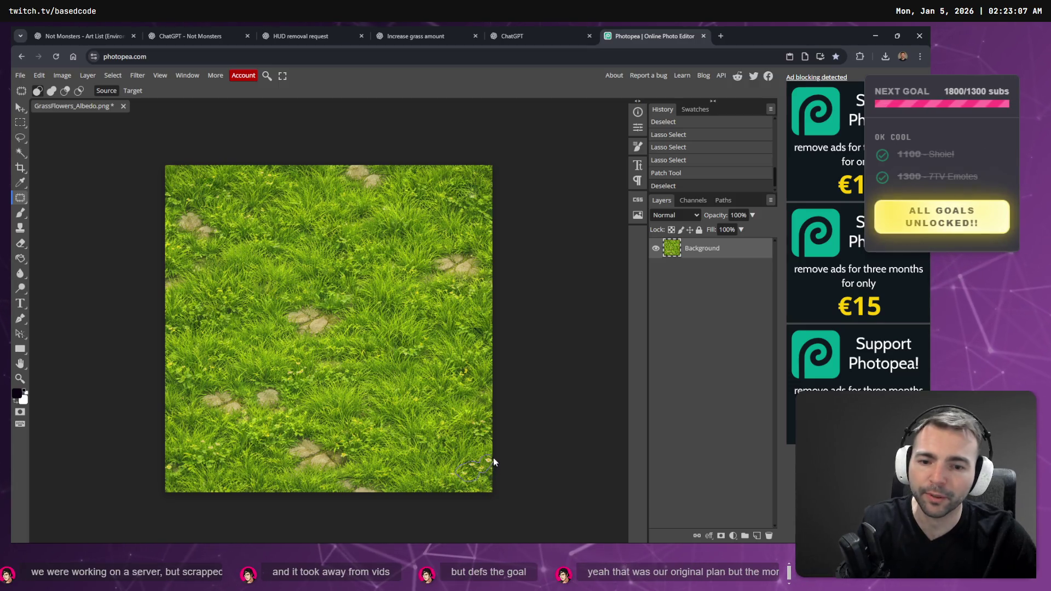
left_click_drag(480, 475, 465, 429)
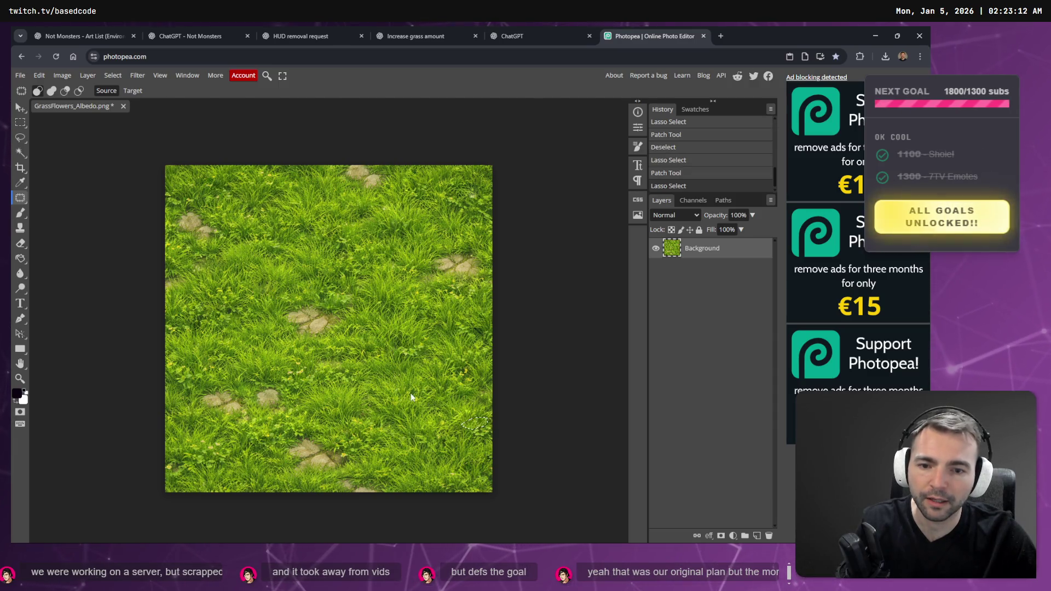
key("ctrl+d")
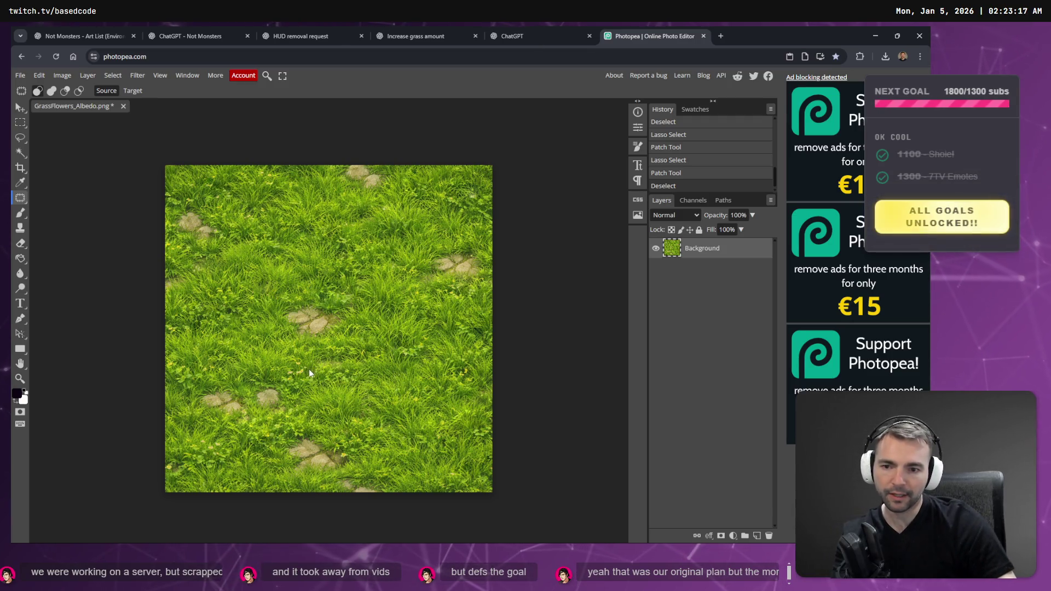
Patch the specks on the left grass and near the bottom stones with grass
mouse_move(290, 386)
left_mouse_down()
mouse_move(310, 377)
mouse_move(299, 368)
mouse_move(399, 364)
left_mouse_up()
key("ctrl+d")
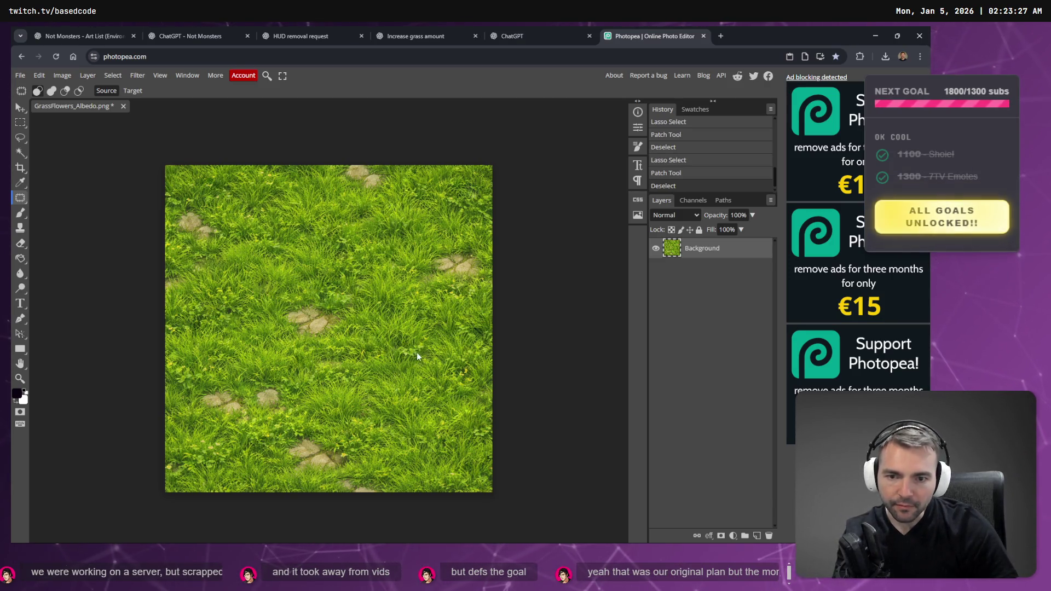
key("ctrl+d")
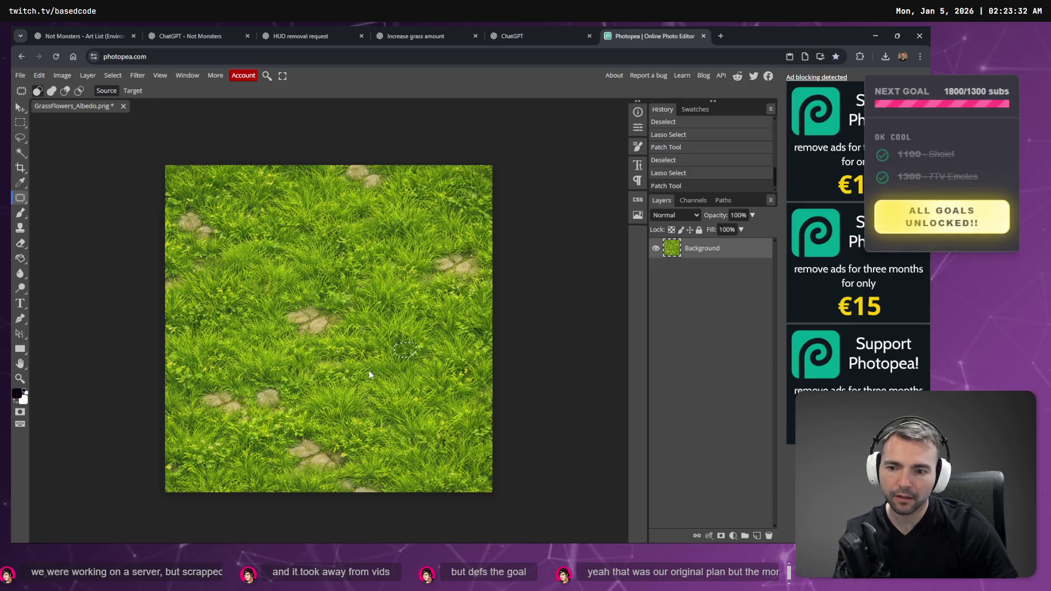
mouse_move(196, 447)
left_mouse_down()
mouse_move(218, 432)
mouse_move(190, 443)
left_mouse_up()
key("ctrl+d")
key("ctrl+d")
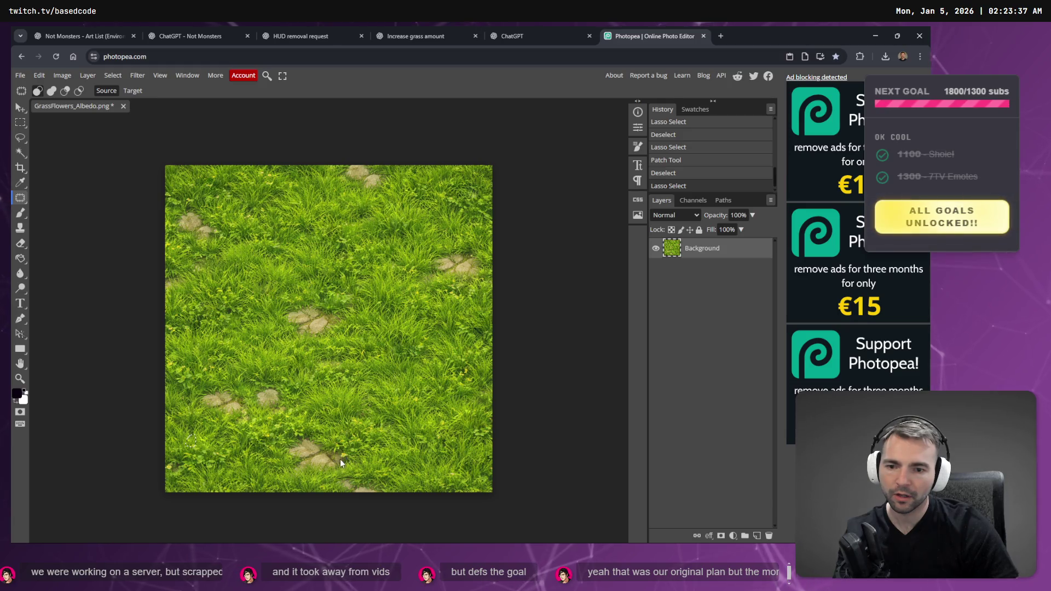
left_click_drag(343, 460, 366, 441)
key("ctrl+d")
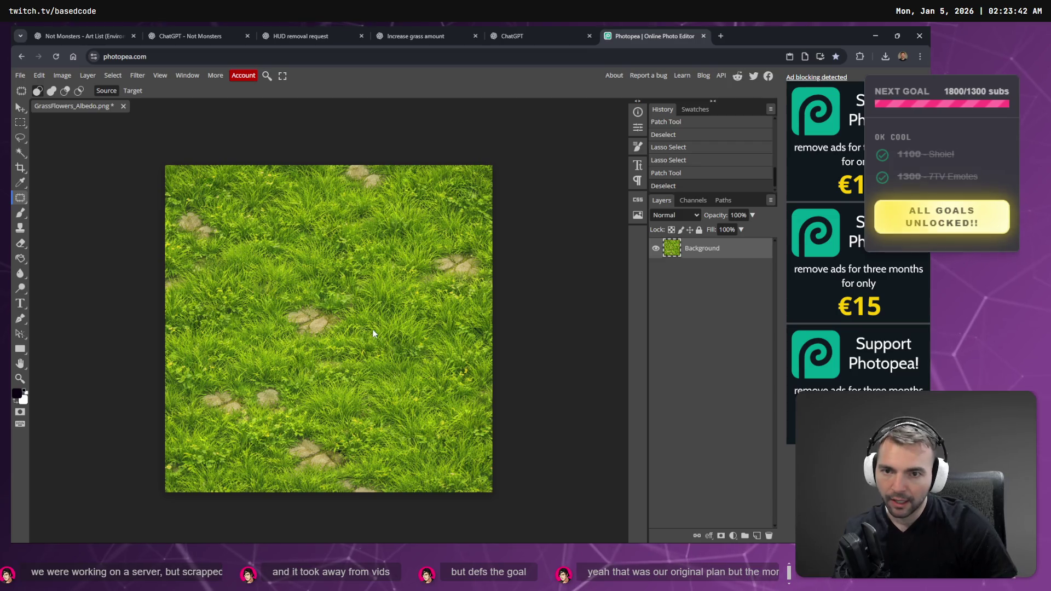
left_click(20, 75)
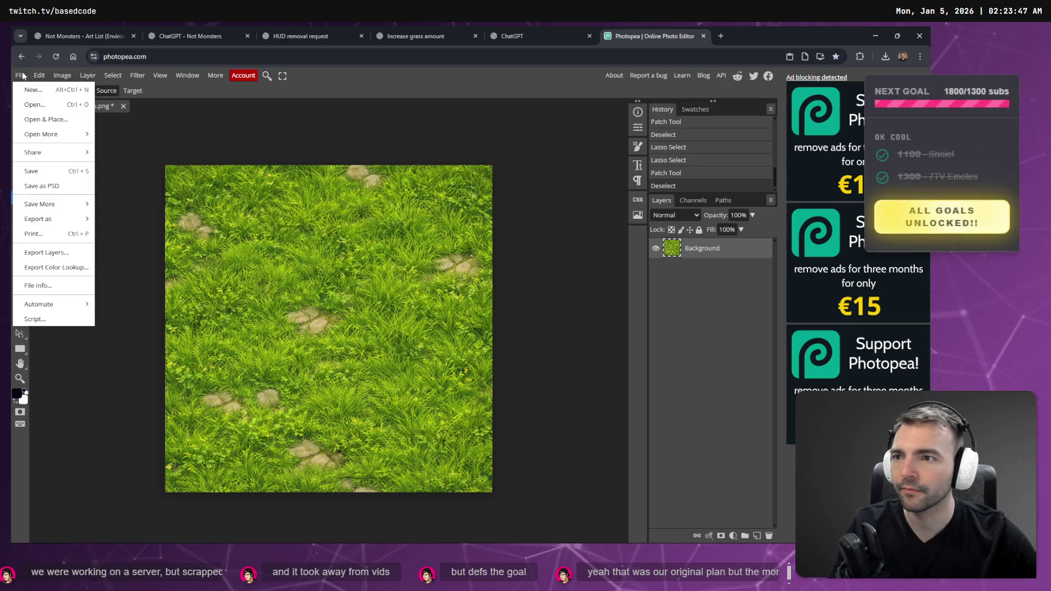
Export the retouched texture as a 1024×1024 PNG and show the download in its folder
mouse_move(65, 225)
left_click(115, 219)
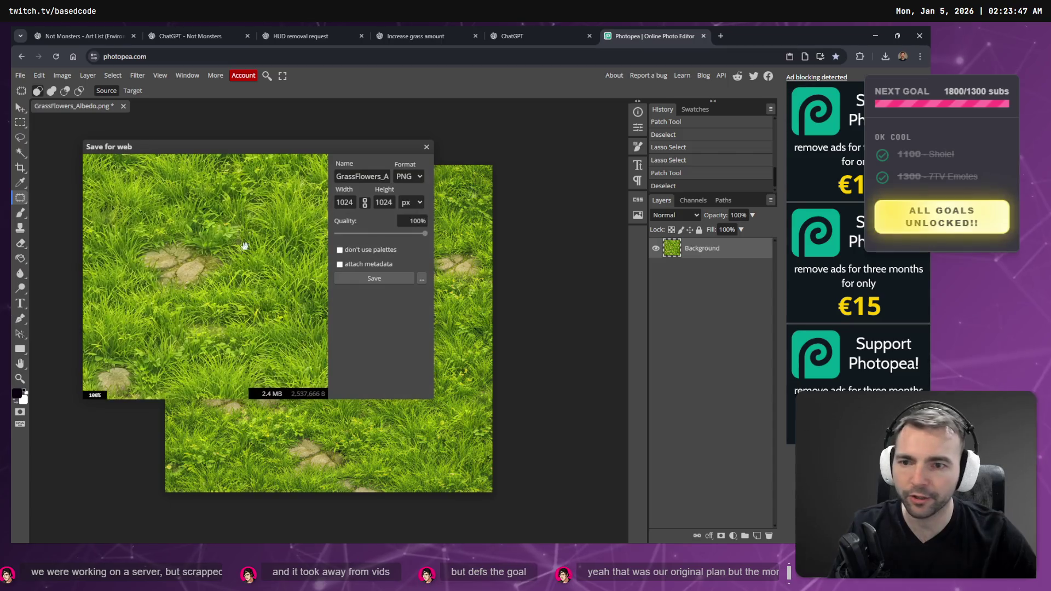
left_click(376, 278)
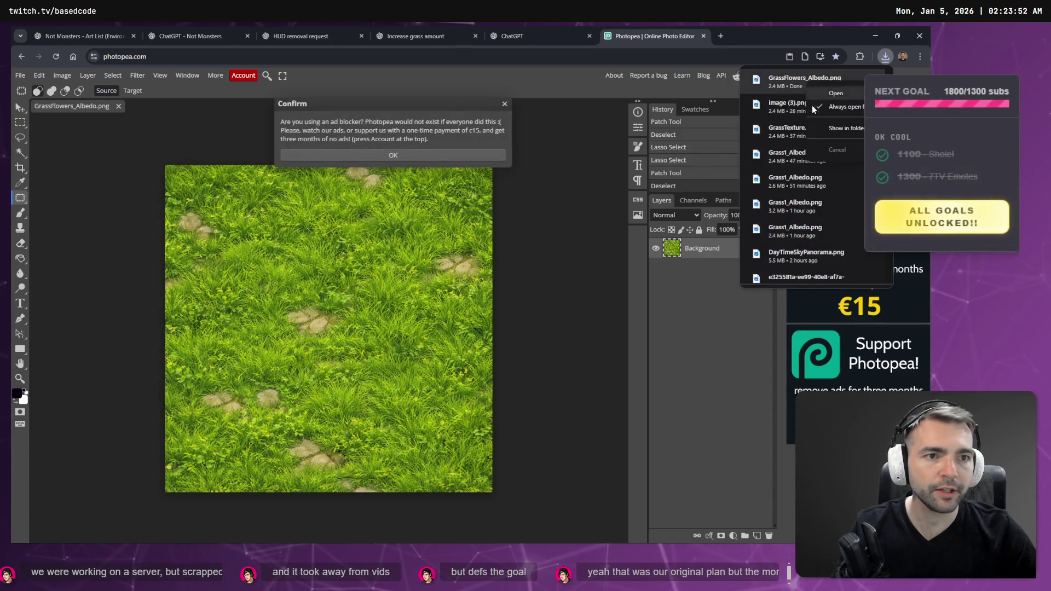
left_click(852, 79)
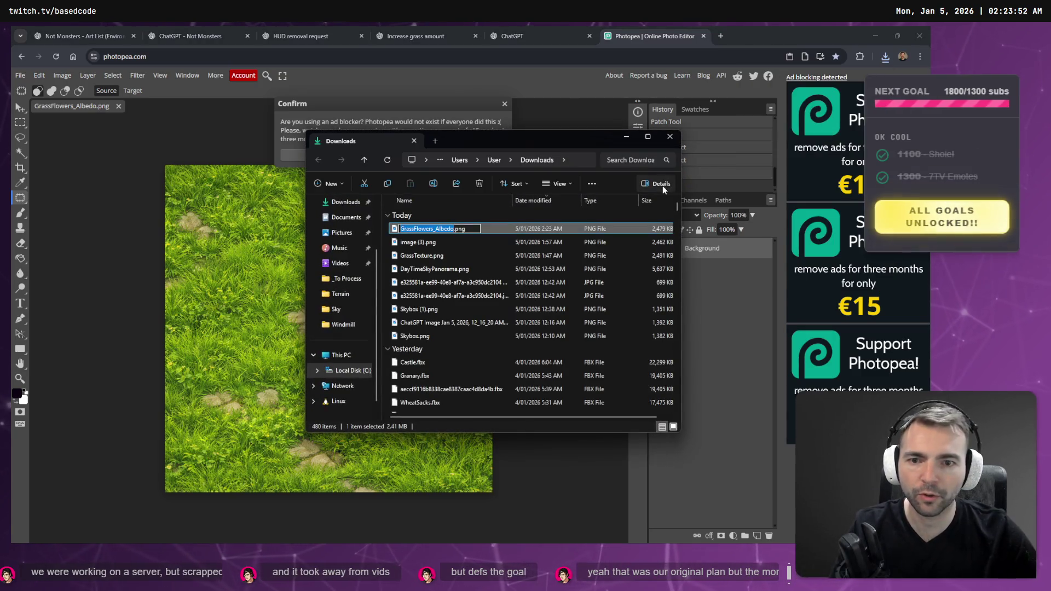
Rename the downloaded GrassFlowers_Albedo.png to Grass_Albedo.png
key("Home")
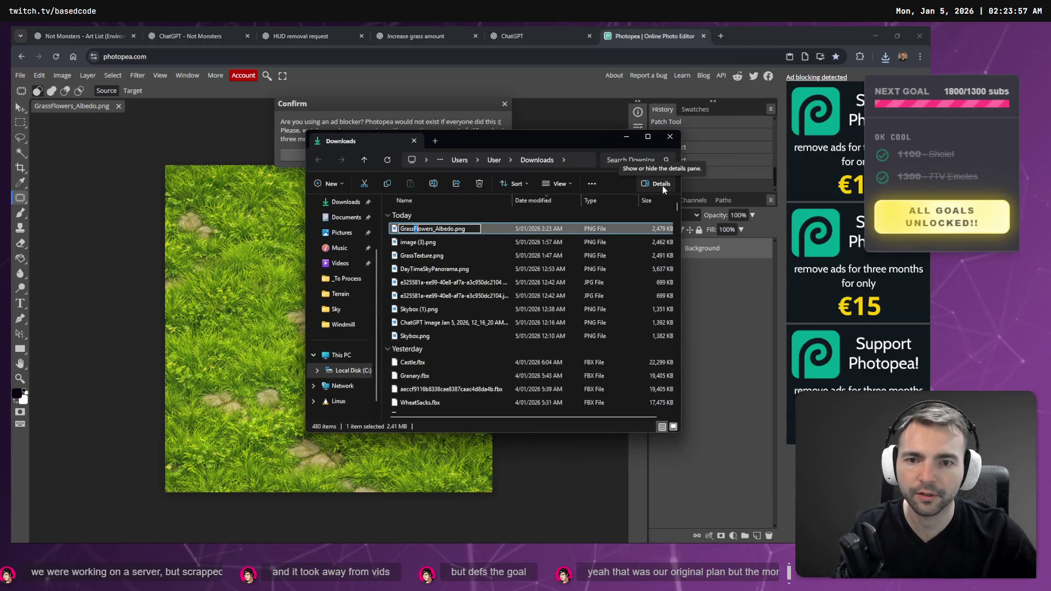
key("BackSpace")
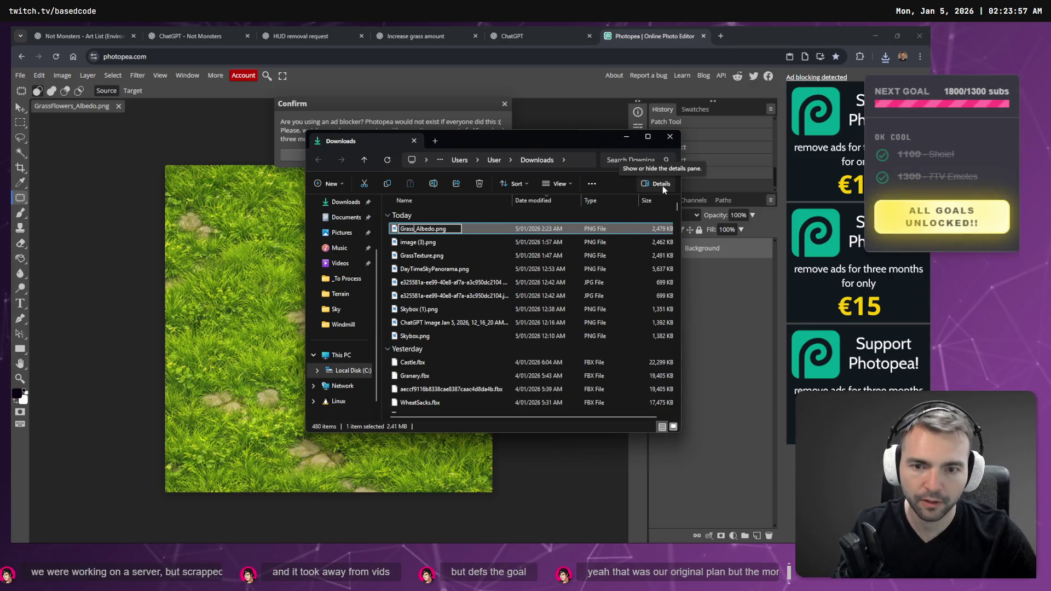
key("Return")
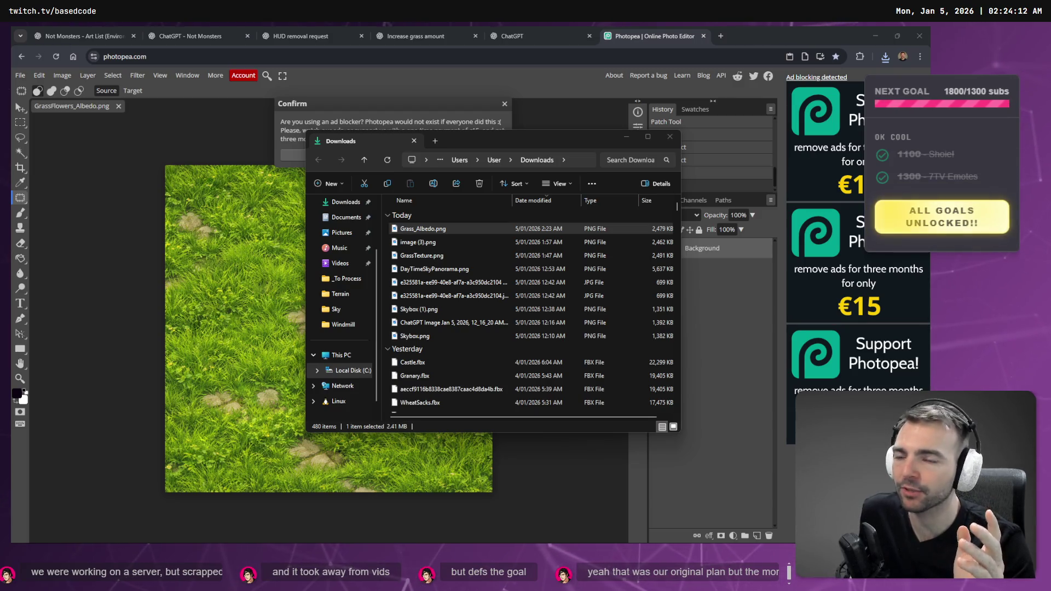
Dismiss Photopea's ad-blocker notice and switch back to the Godot editor
left_click(461, 230)
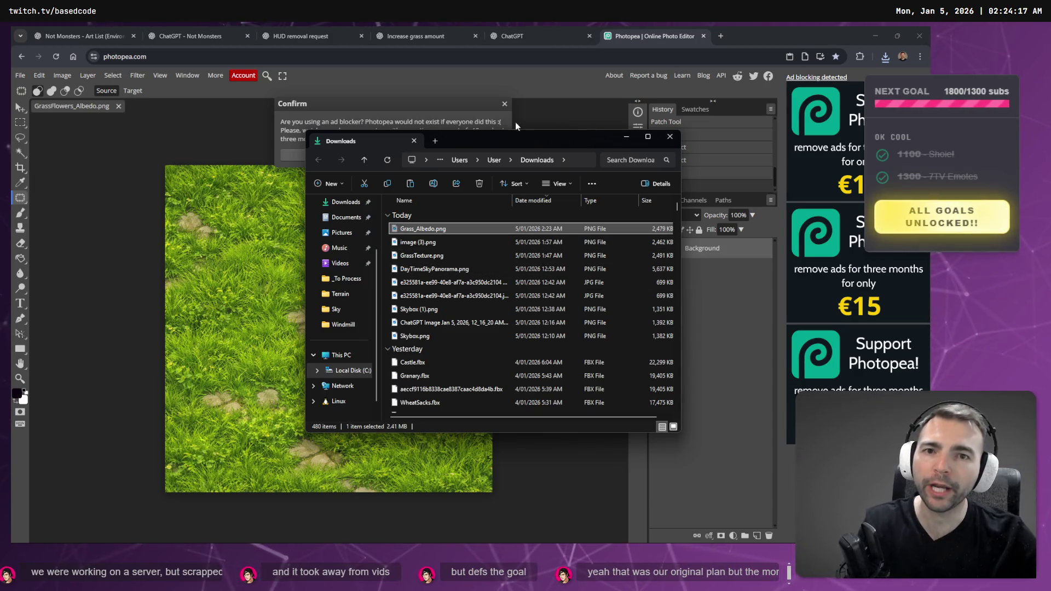
left_click(505, 101)
left_click(504, 33)
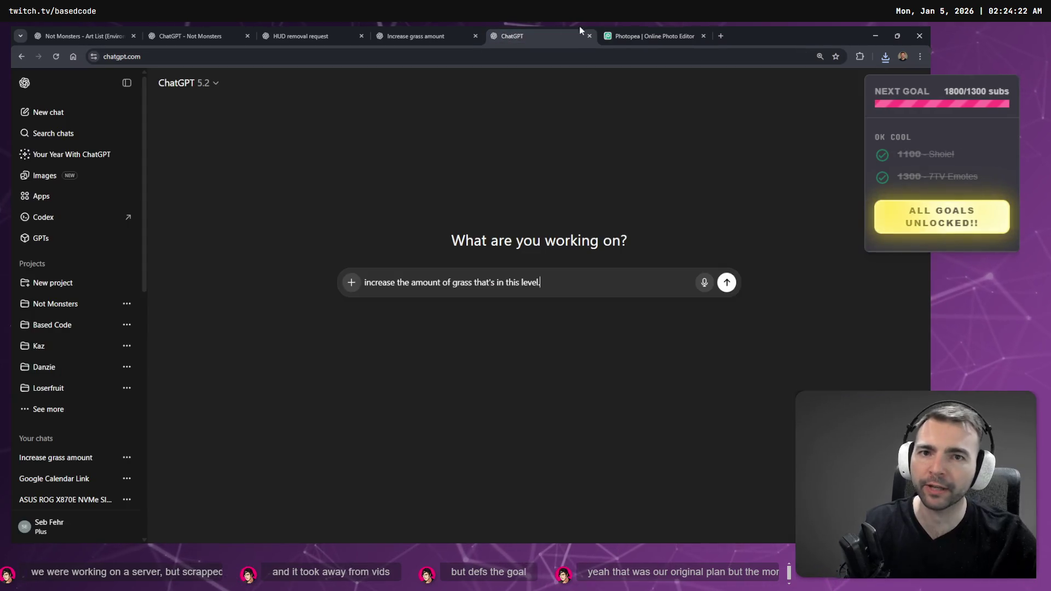
left_click(611, 33)
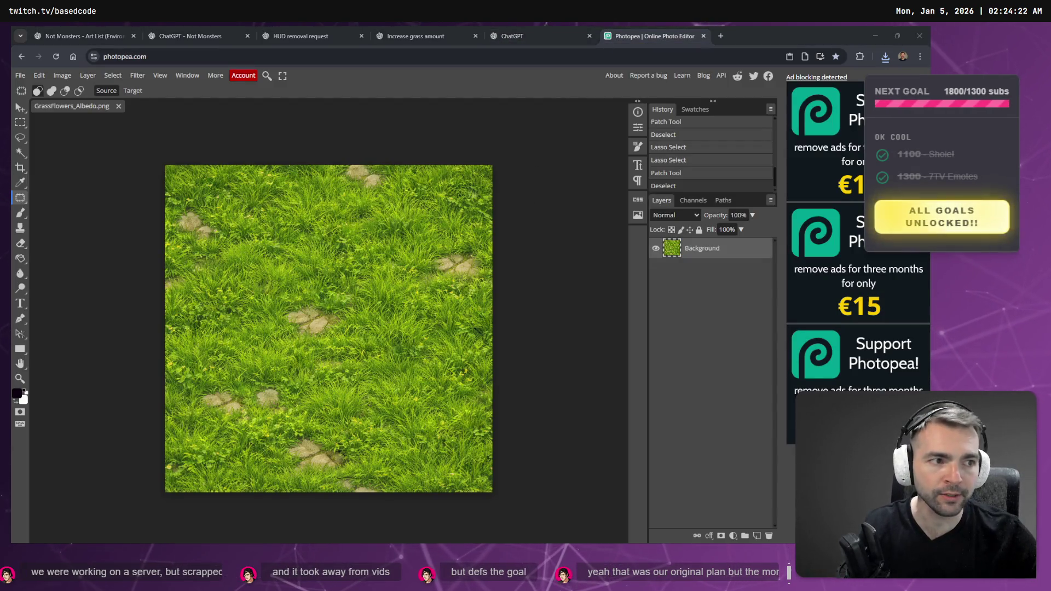
key("alt+Tab")
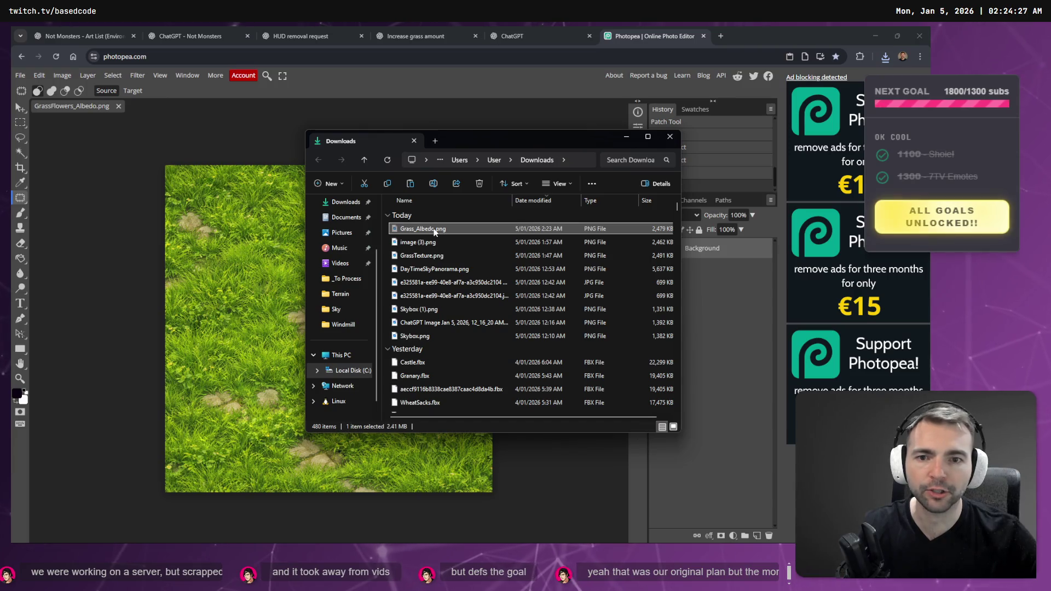
key("alt+Tab")
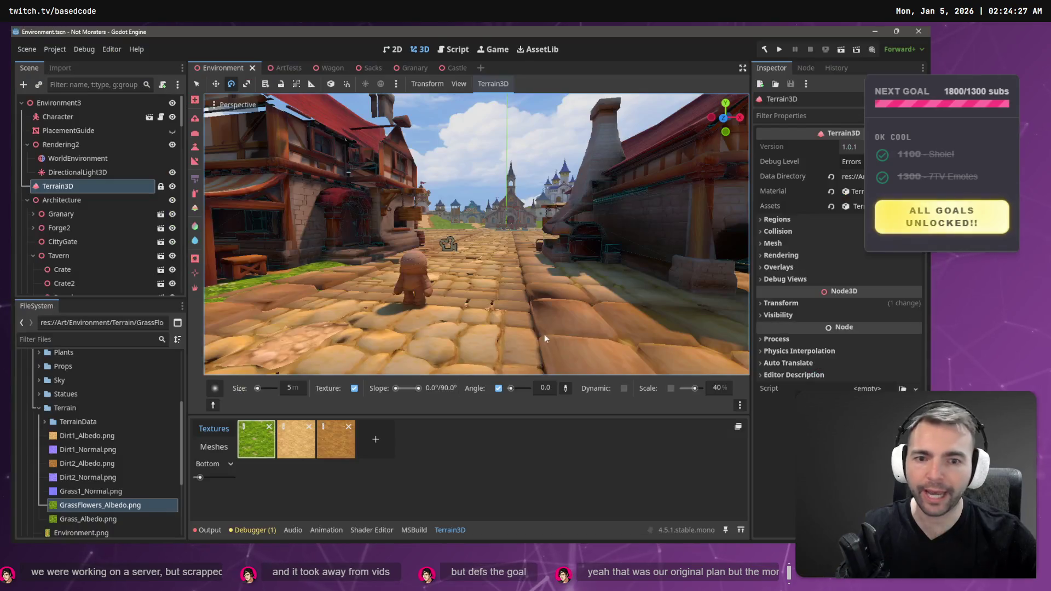
Open the project's Terrain folder in File Explorer from Godot's FileSystem panel
right_click(95, 505)
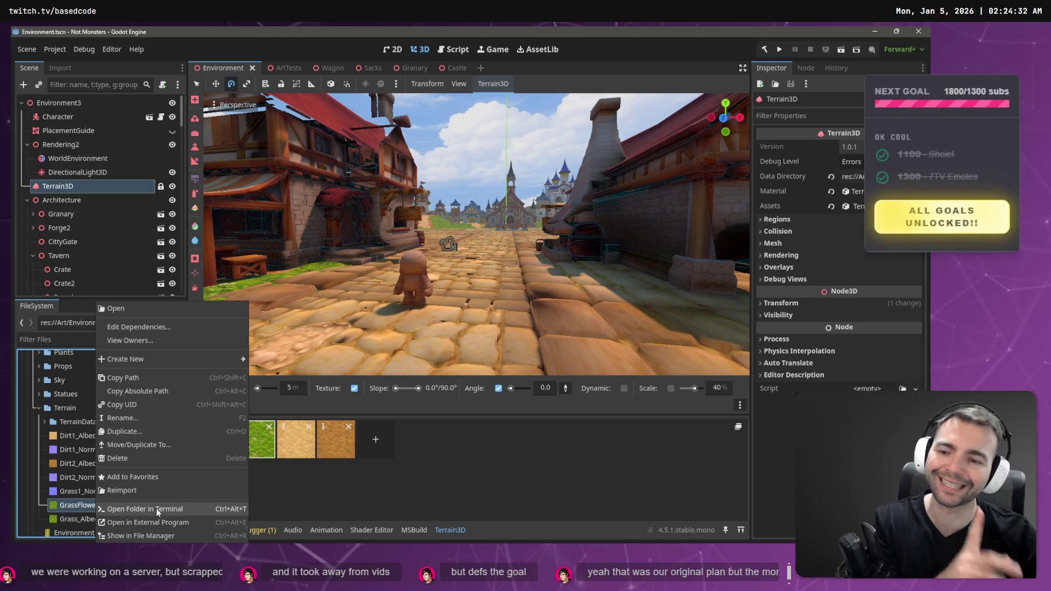
left_click(169, 519)
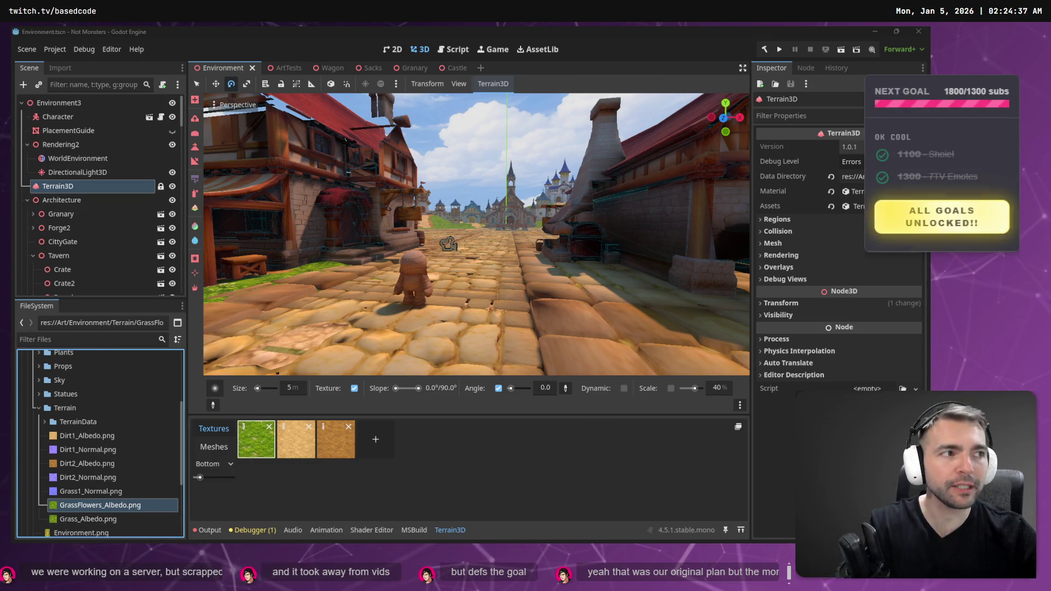
left_click(409, 337)
right_click(78, 406)
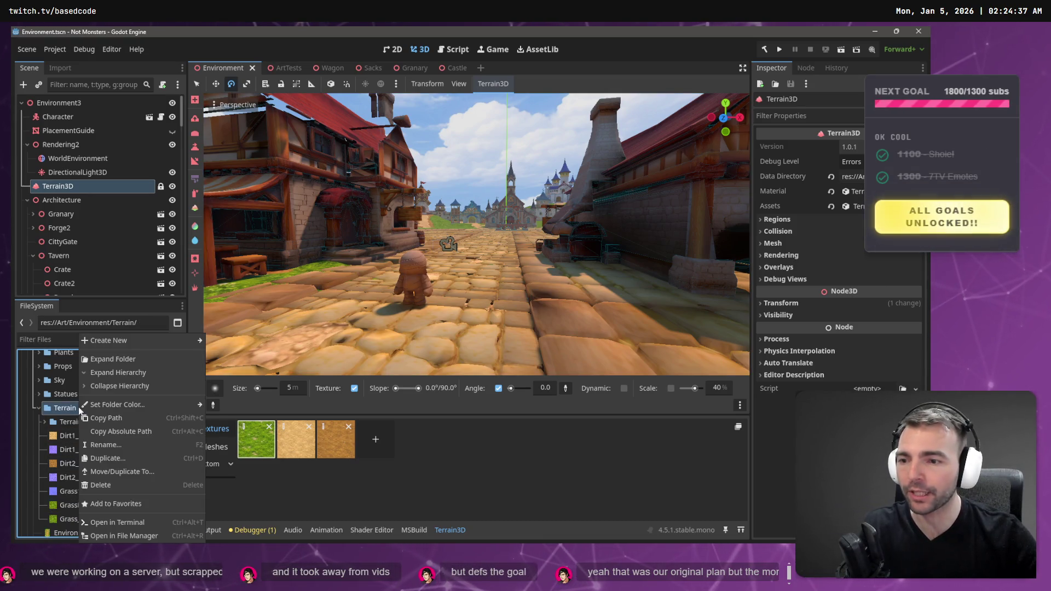
left_click(140, 535)
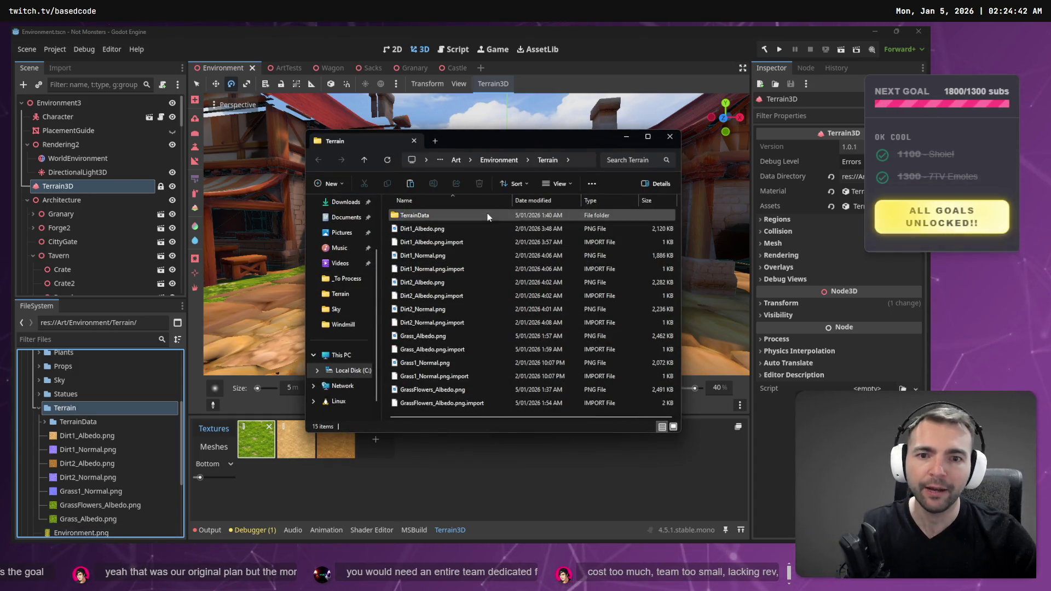
Move Grass_Albedo.png into Terrain, replacing the old copy, and inspect the first grass texture
key("alt+Tab")
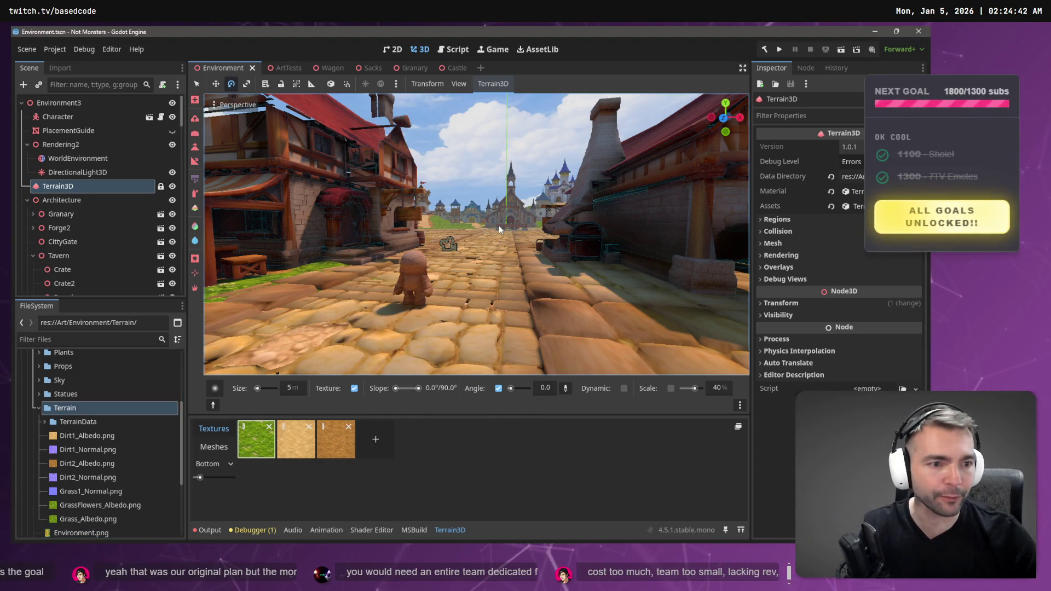
key("alt+Tab")
key("ctrl+v")
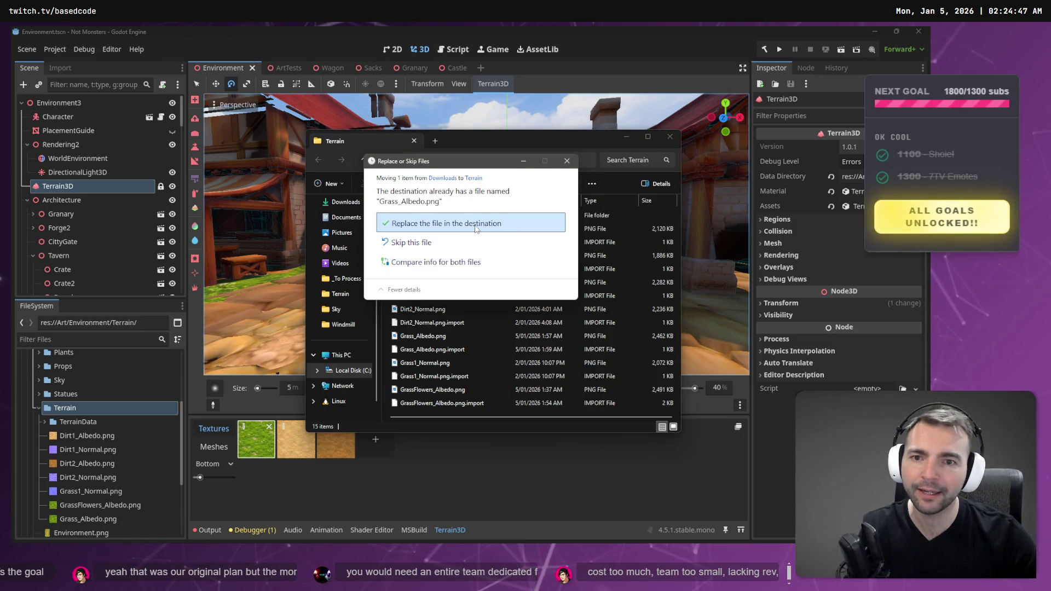
key("Return")
key("alt+Tab")
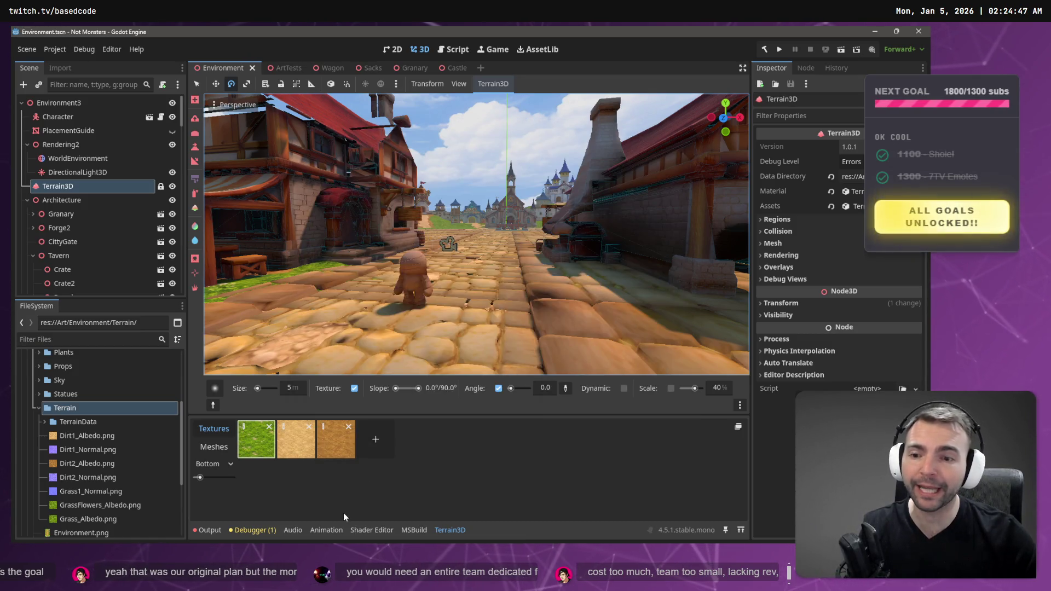
left_click(246, 430)
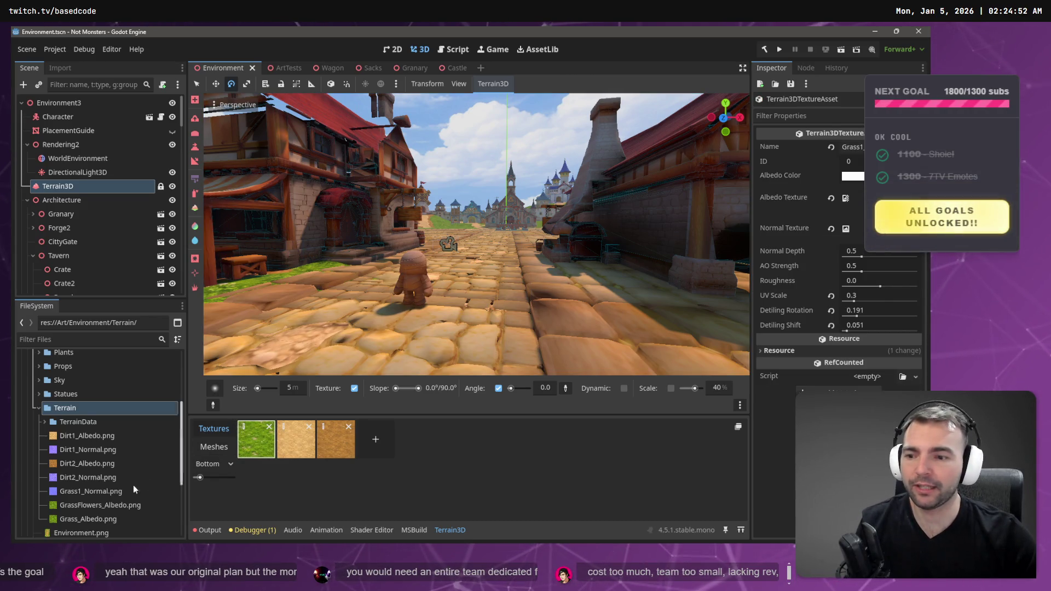
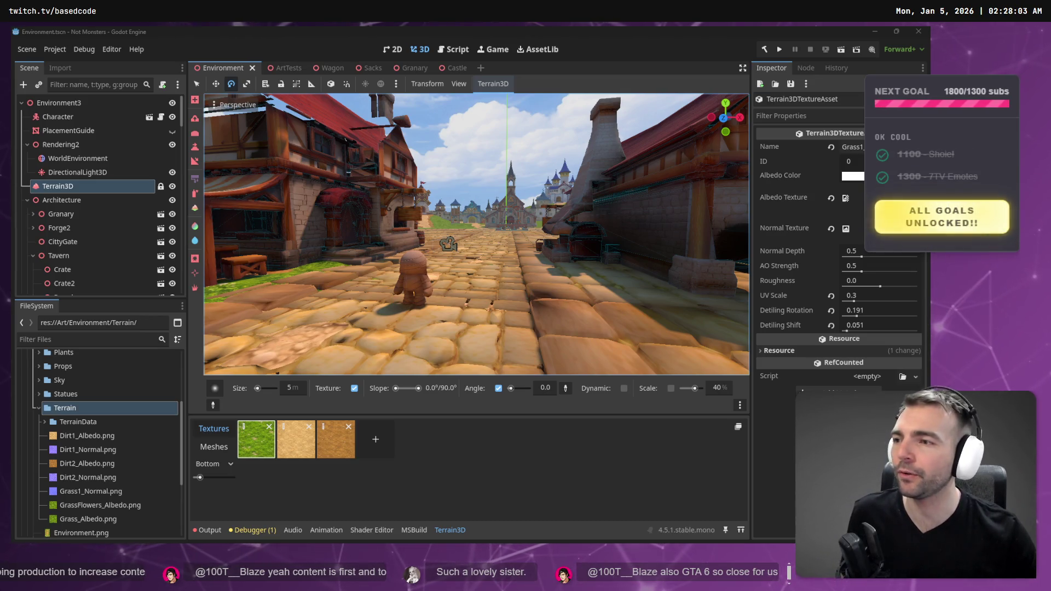
Fly the viewport along the town street to inspect the terrain up close
left_click_drag(432, 174, 340, 174)
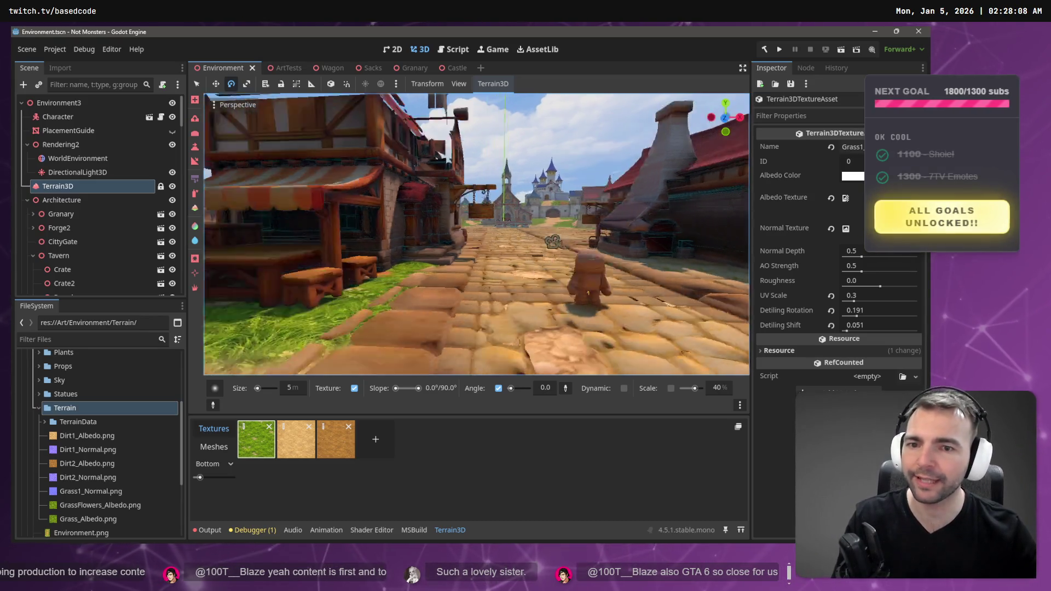
key("w")
key("s")
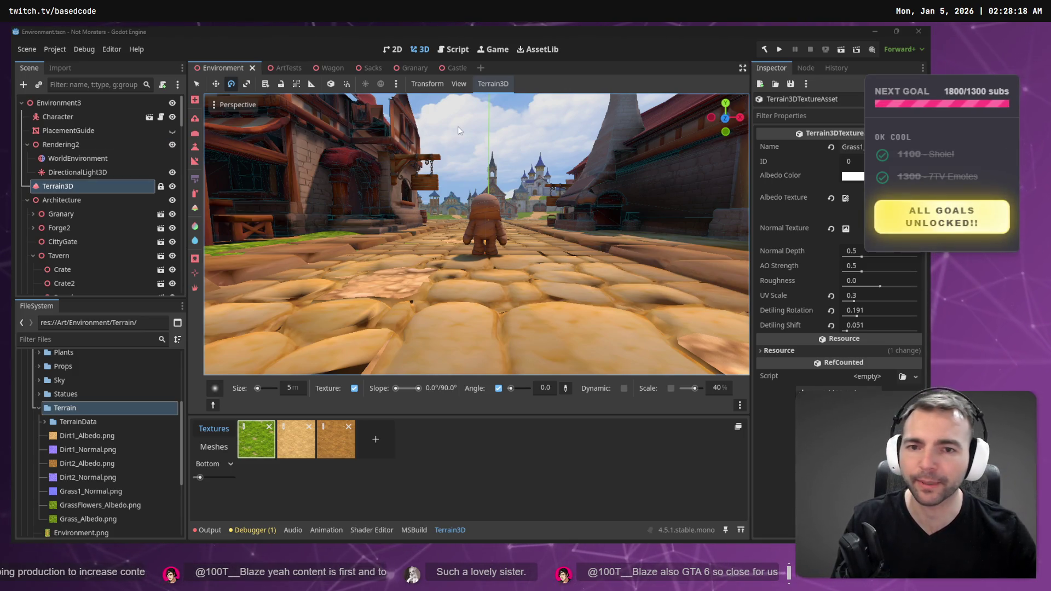
left_click_drag(459, 130, 459, 130)
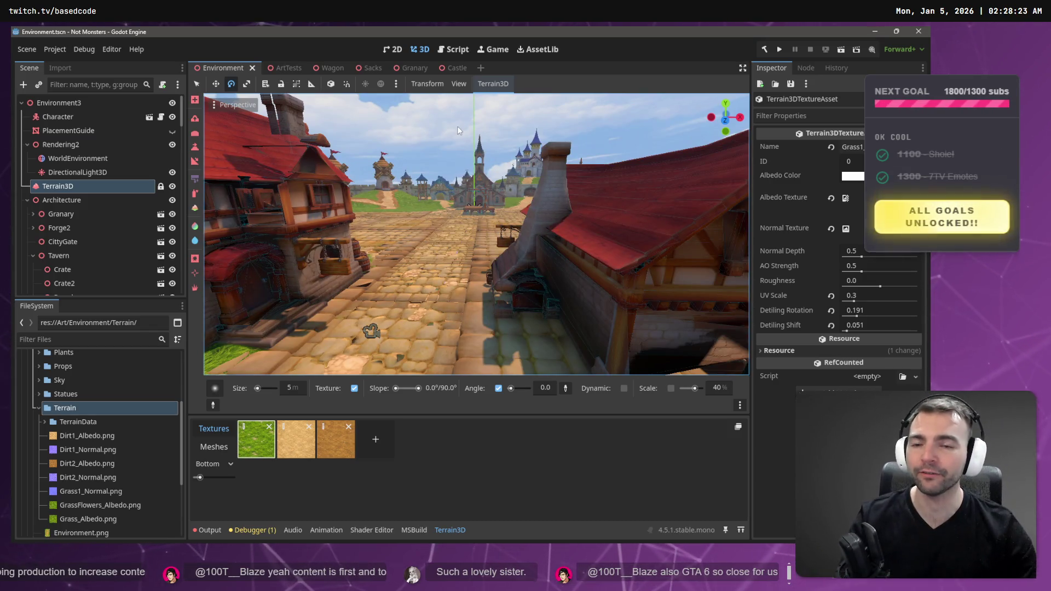
left_click_drag(466, 130, 468, 144)
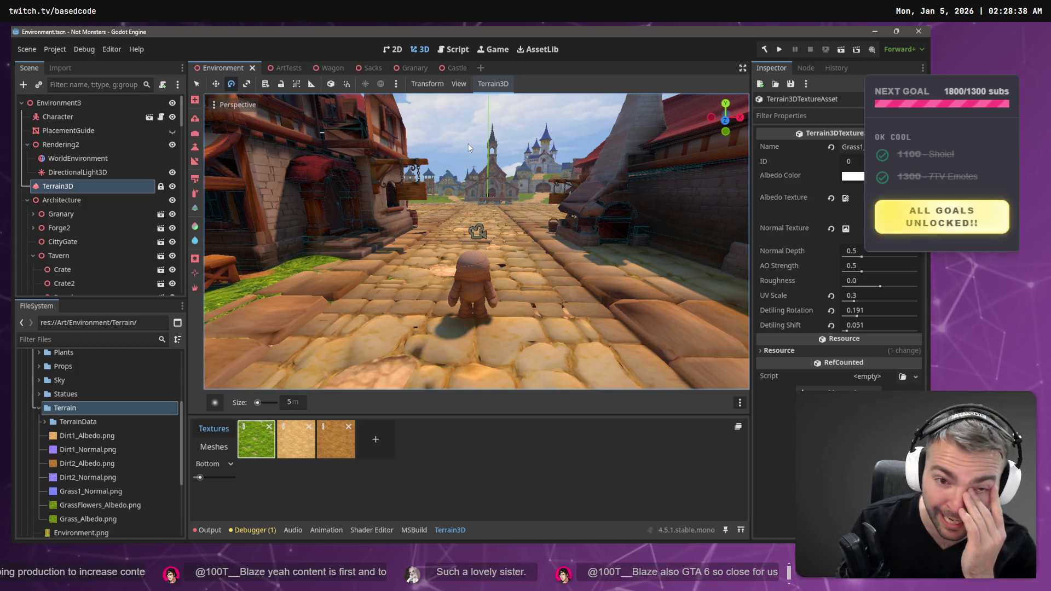
right_click(469, 143)
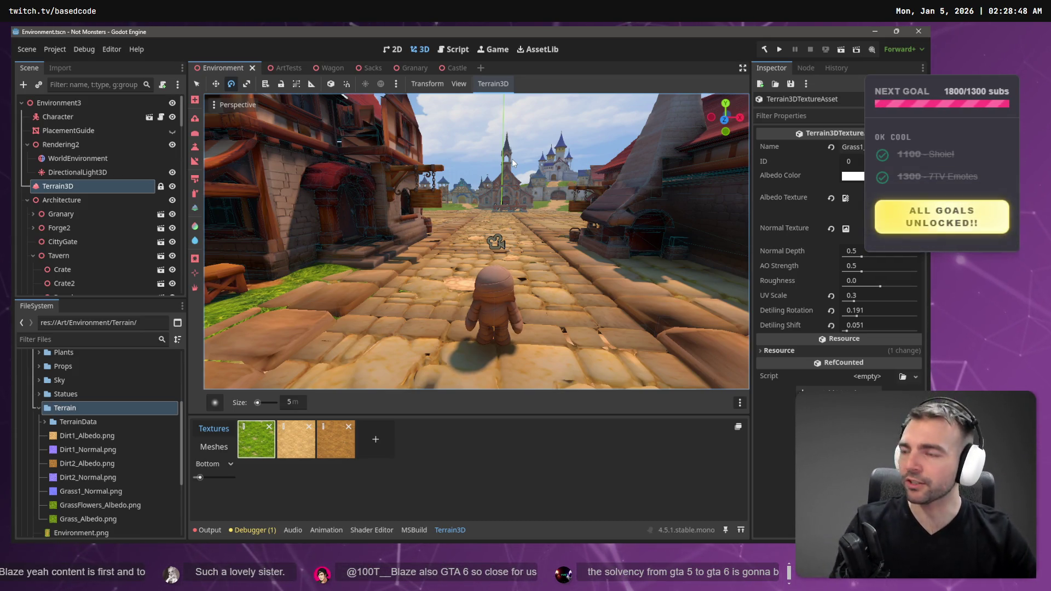
scroll(513, 163, "down", 5)
scroll(476, 241, "up", 5)
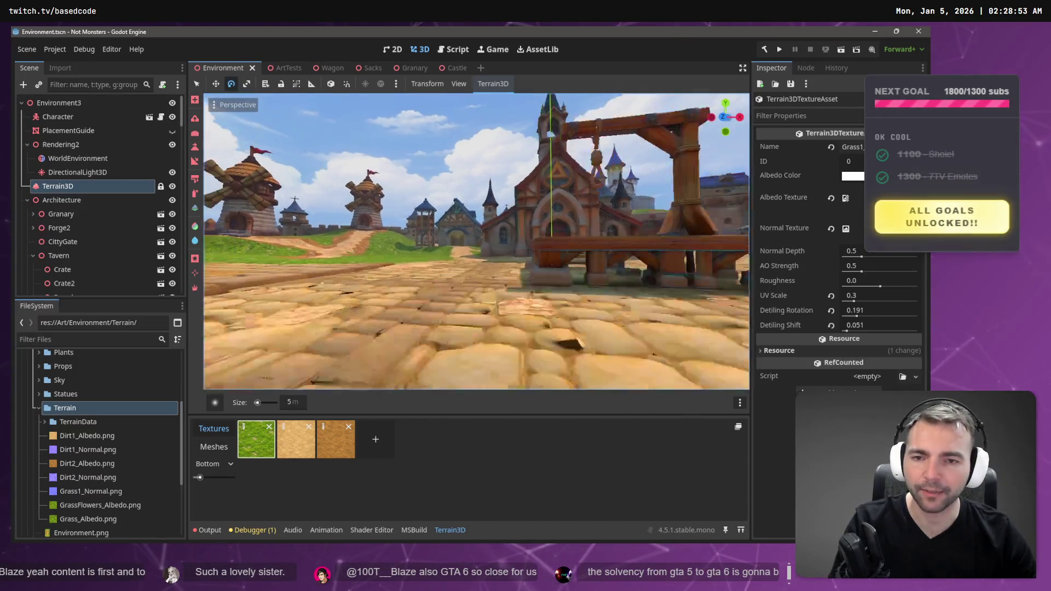
scroll(494, 236, "down", 5)
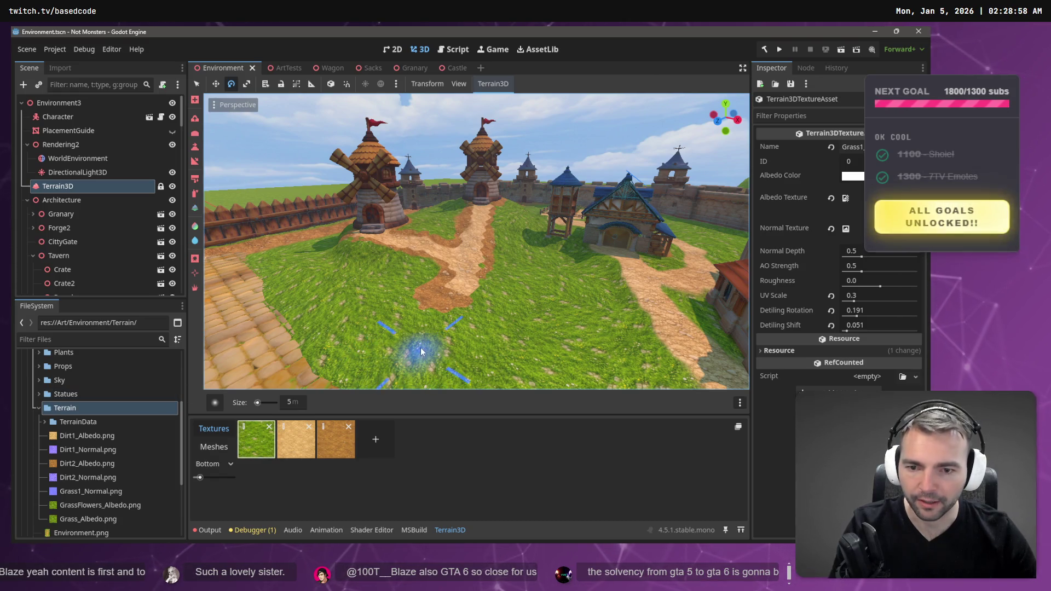
scroll(496, 325, "up", 10)
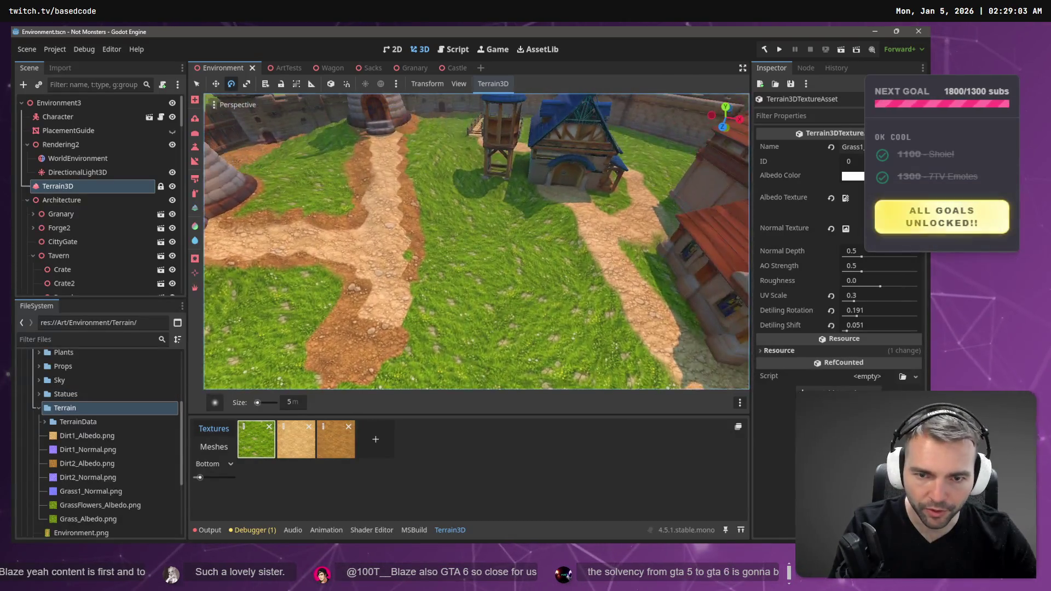
scroll(477, 241, "down", 3)
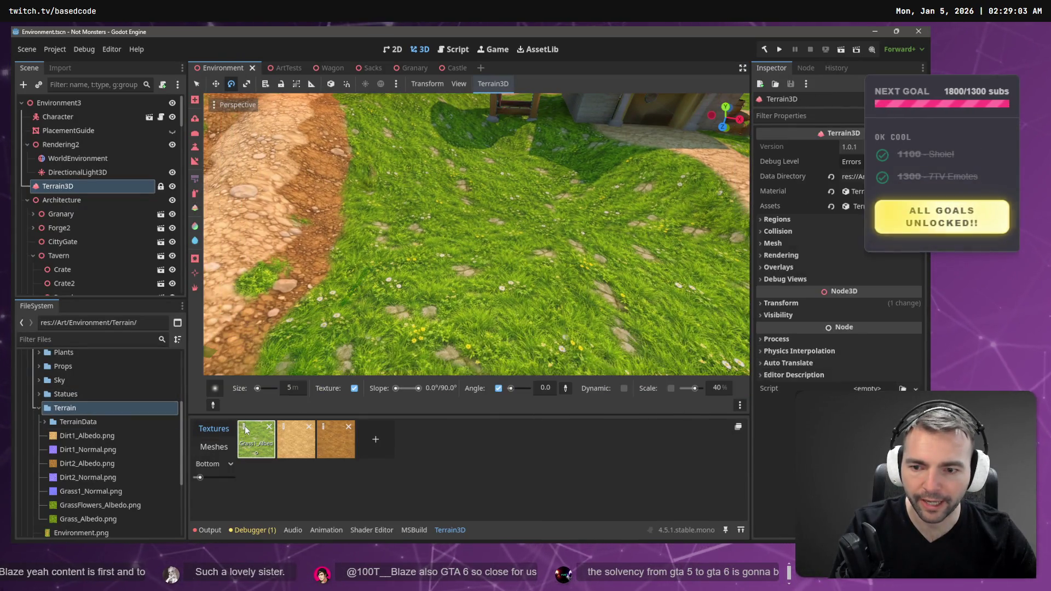
Assign Grass_Albedo.png as the grass texture's albedo and show the Output log of format errors
left_click(256, 439)
mouse_move(107, 521)
left_mouse_down()
mouse_move(630, 320)
mouse_move(583, 337)
left_mouse_up()
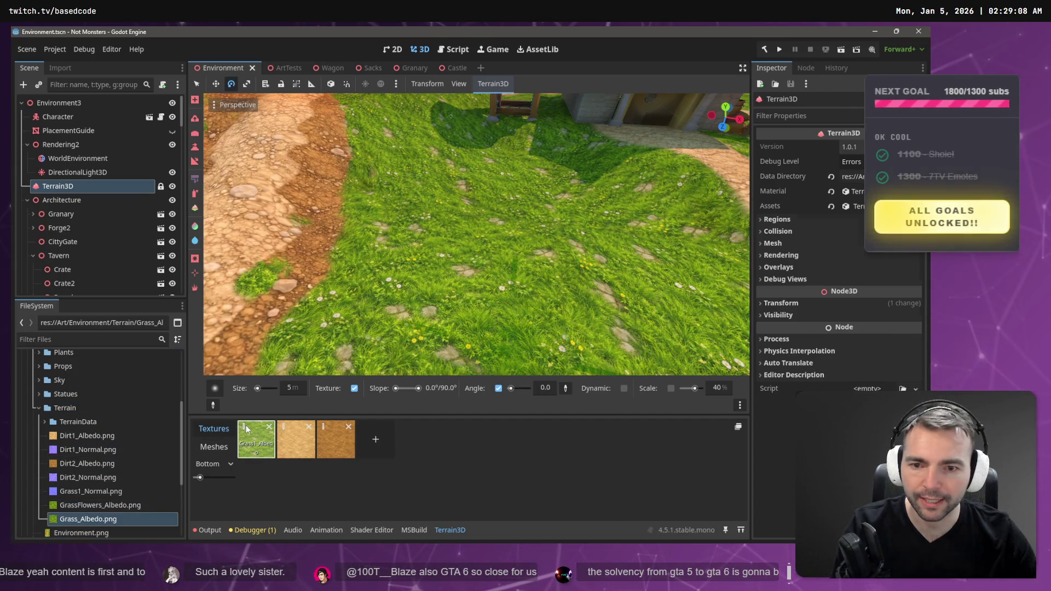
left_click(256, 440)
left_click_drag(88, 518, 852, 199)
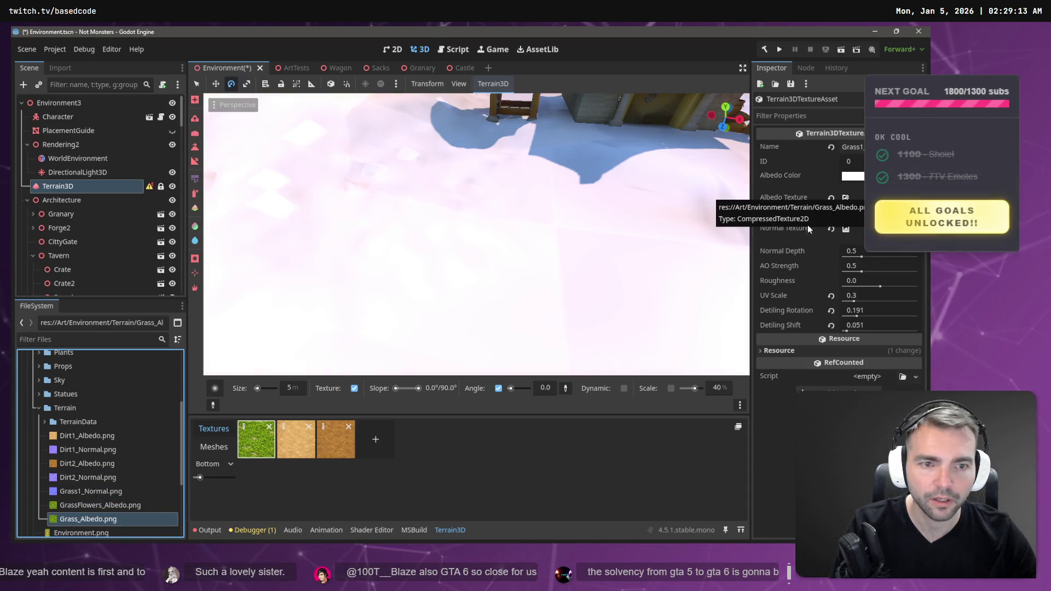
left_click(208, 536)
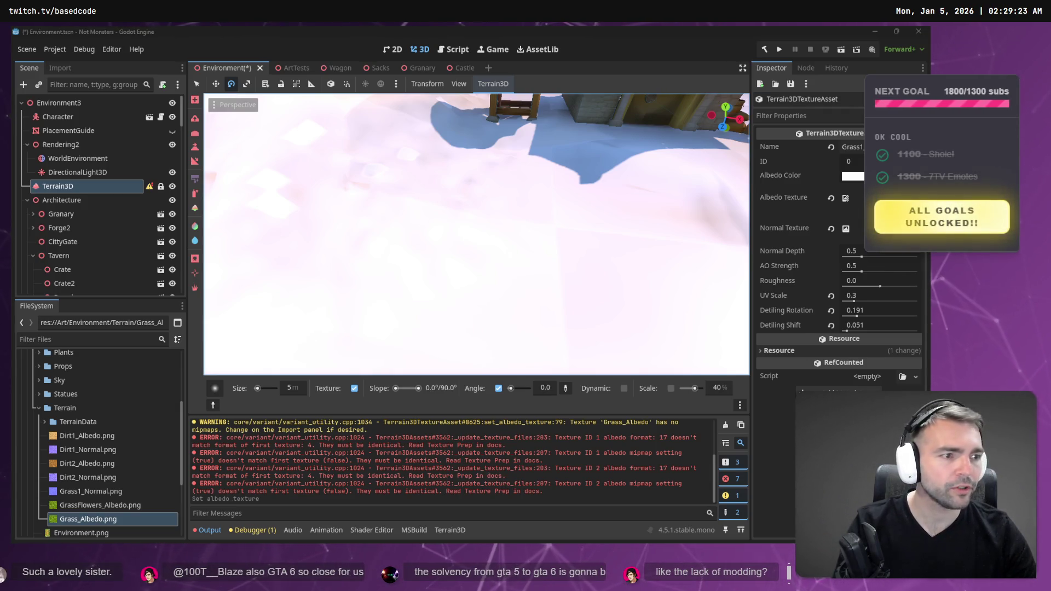
Check the grass image's file menu in Photopea before returning to Godot
key("alt+Tab")
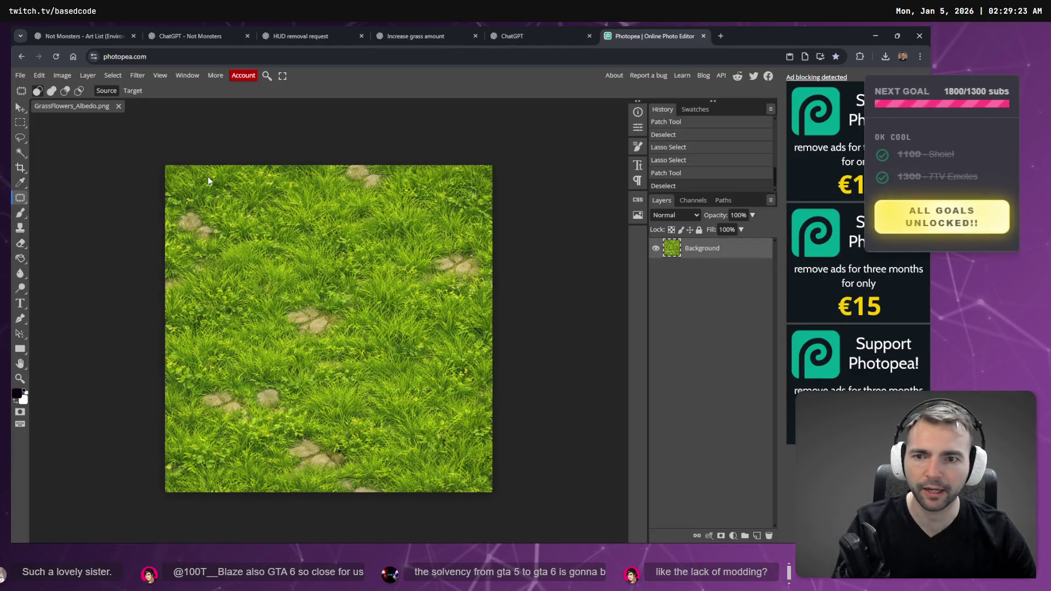
left_click(22, 76)
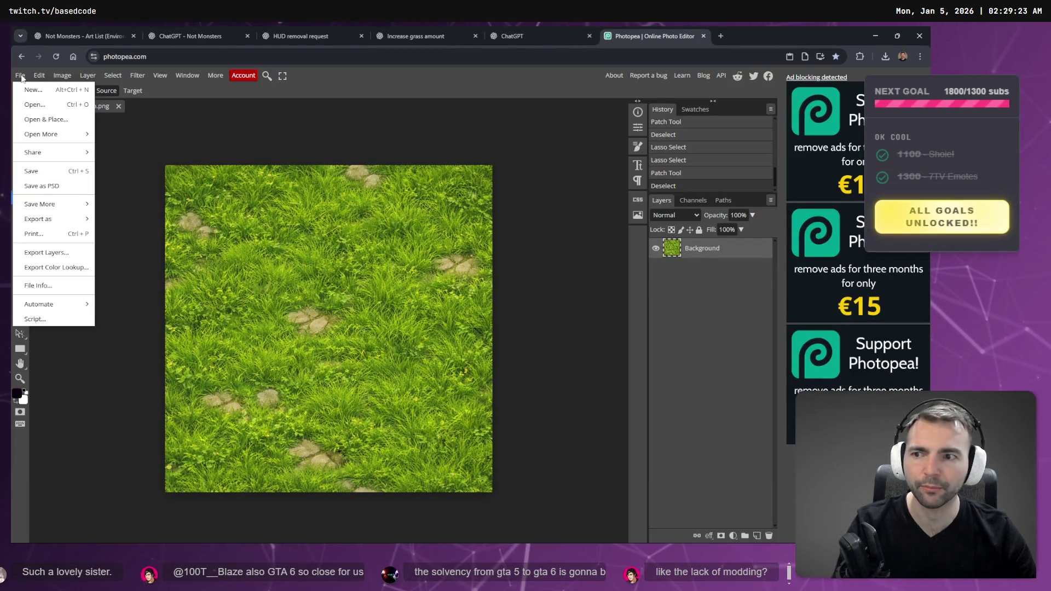
left_click(473, 105)
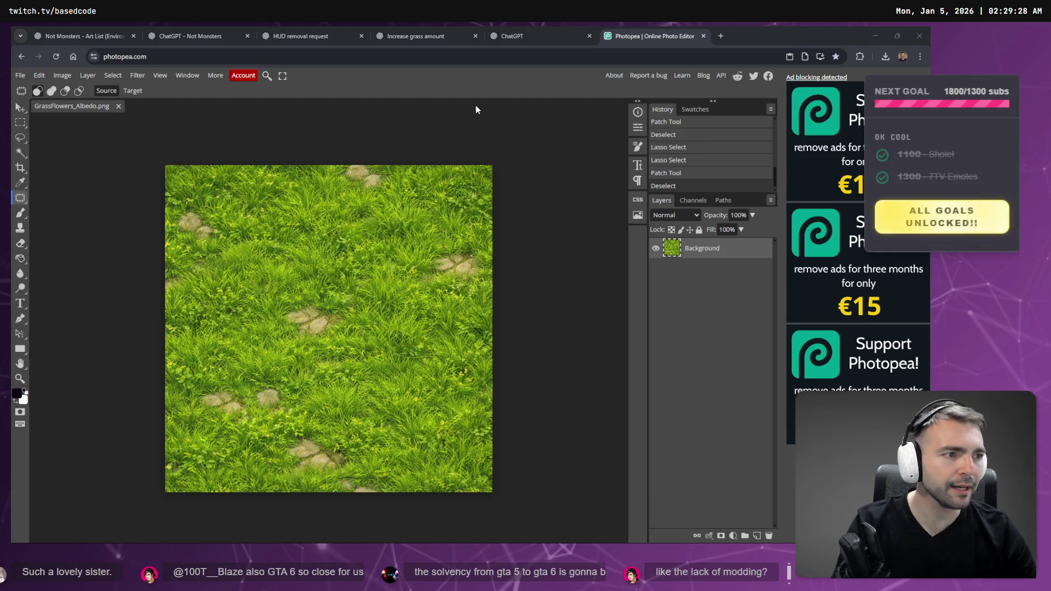
key("alt+Tab")
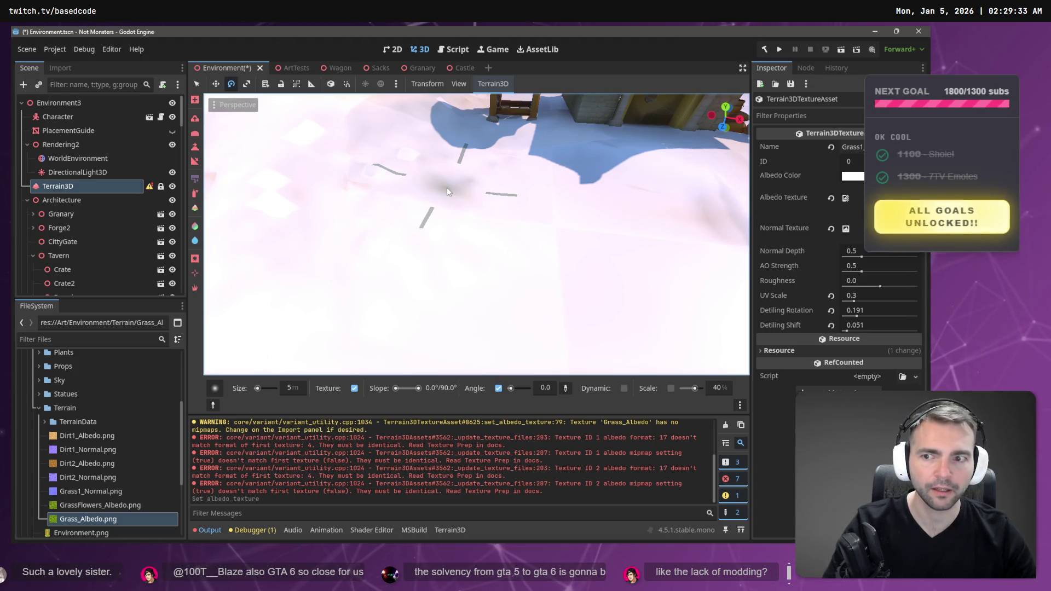
Save the town scene and reselect the Terrain3D node in the Scene tree
key("ctrl+s")
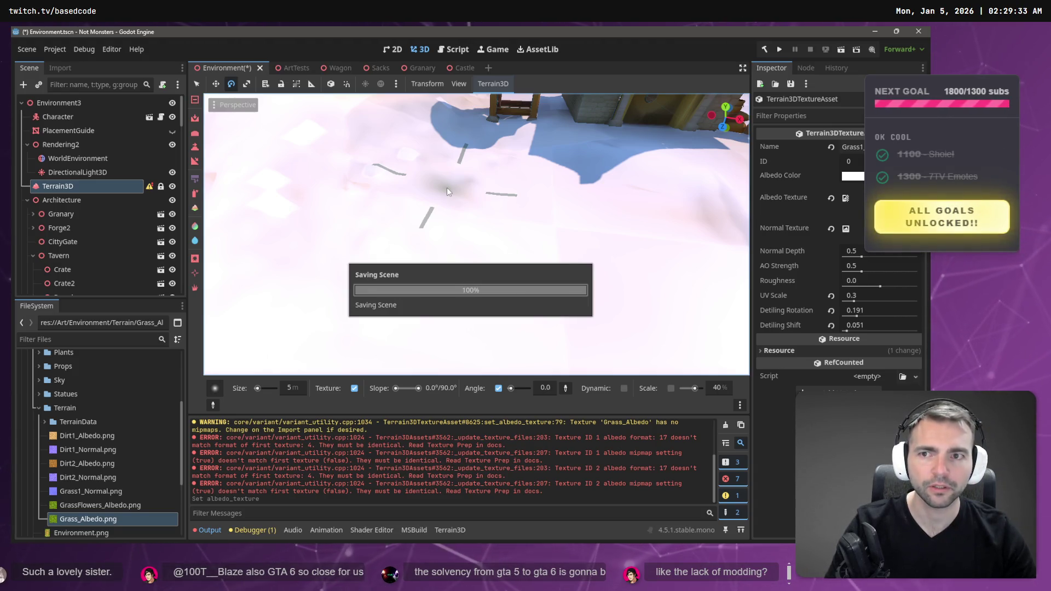
key("alt+Tab")
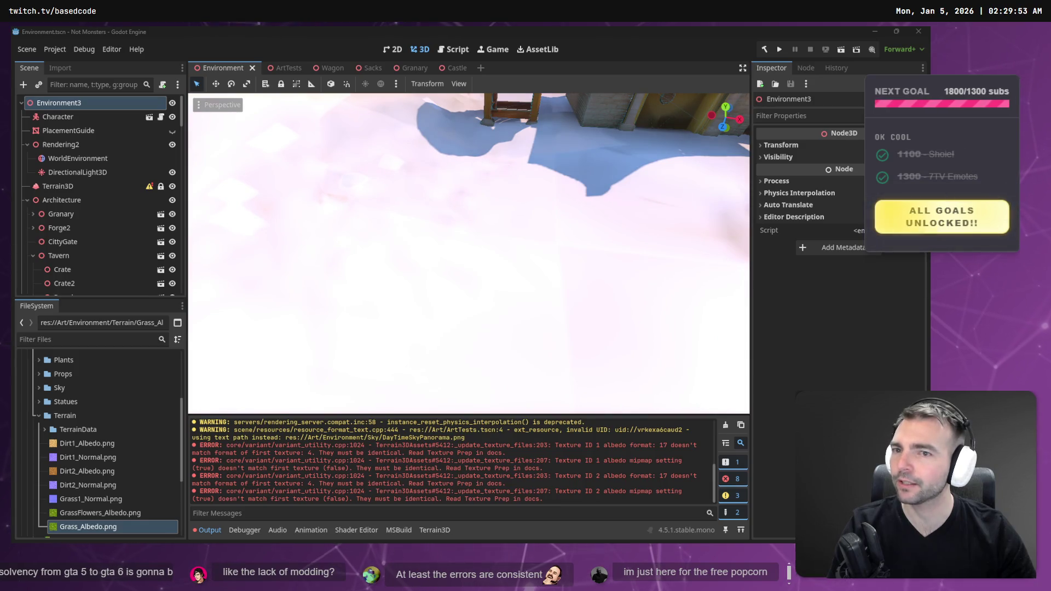
scroll(468, 252, "down", 3)
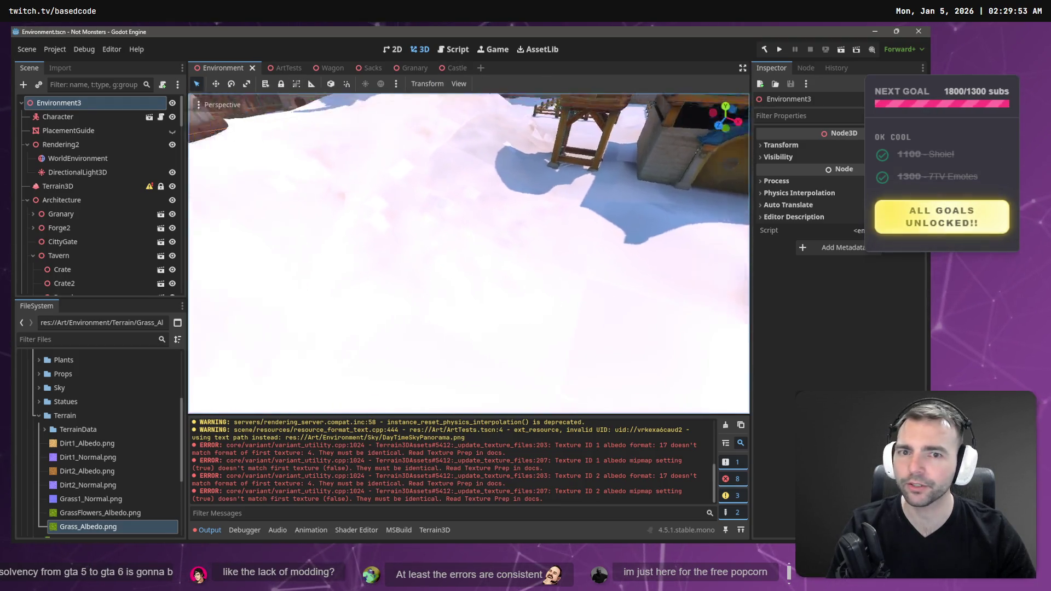
scroll(468, 252, "down", 5)
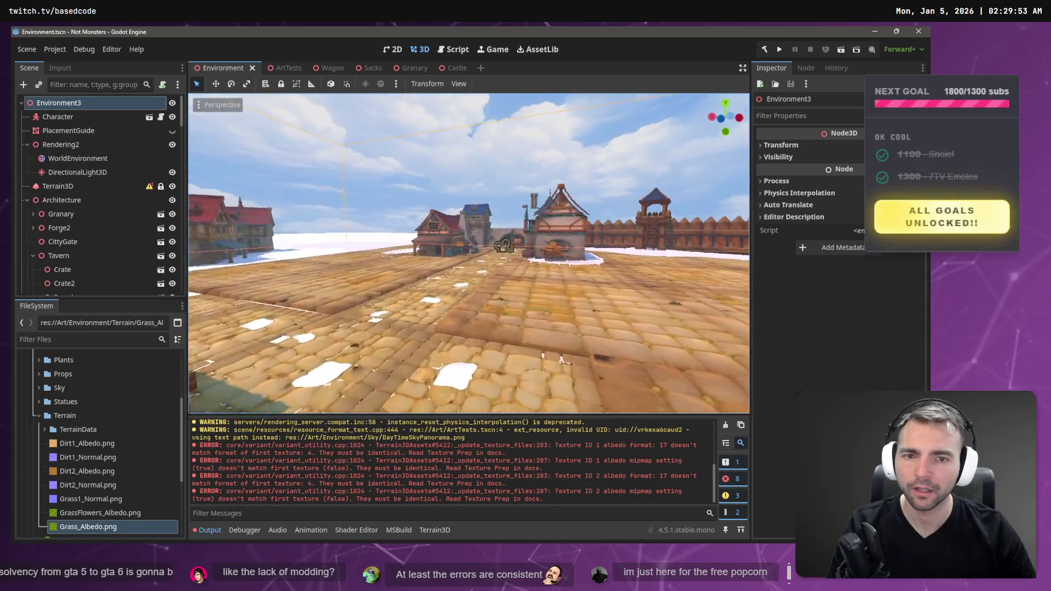
scroll(469, 252, "up", 5)
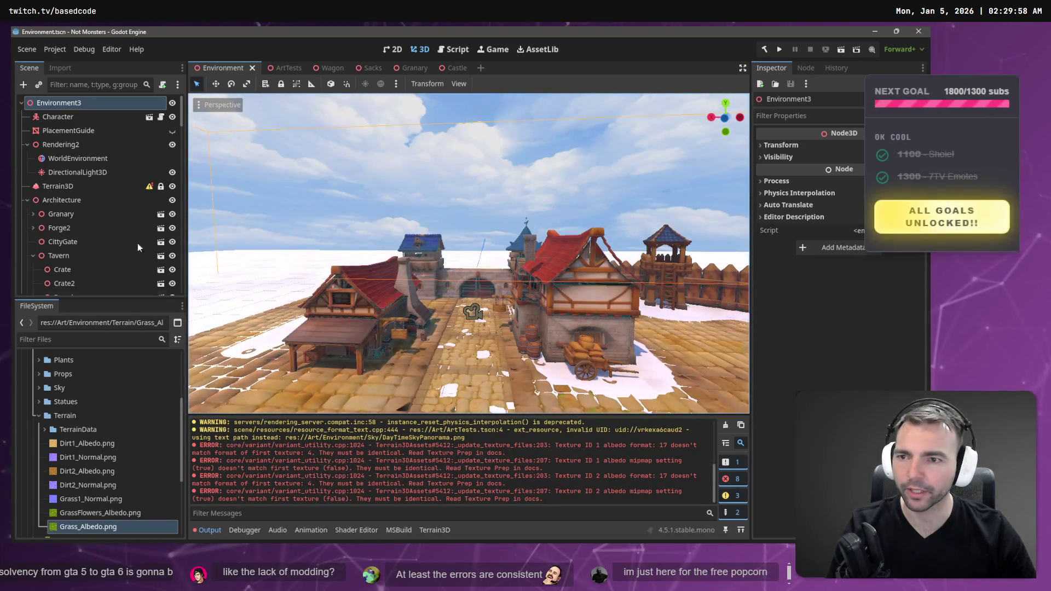
left_click(82, 186)
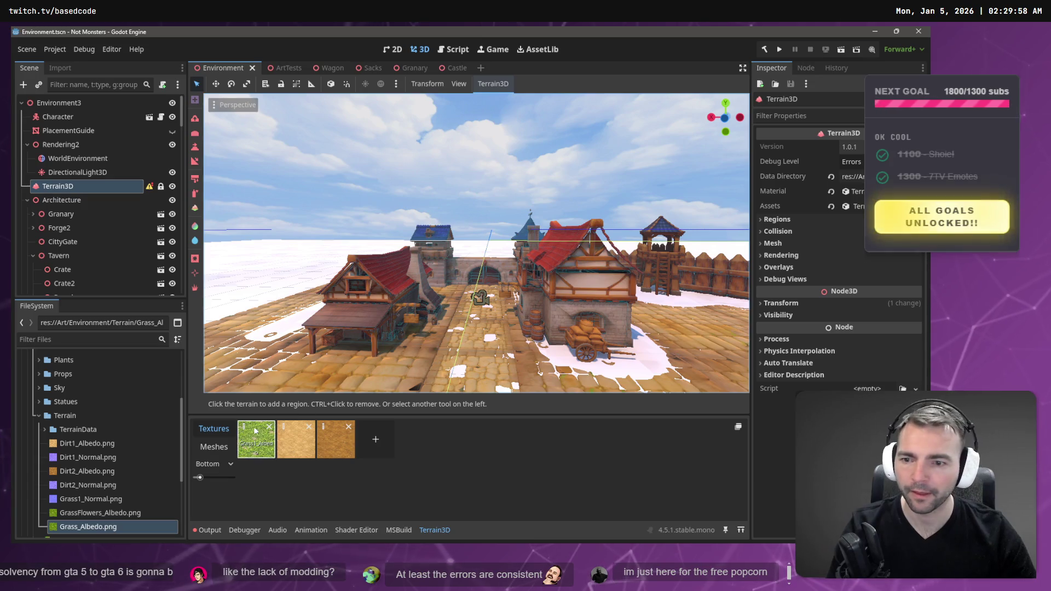
Assign GrassFlowers_Albedo.png as the grass texture asset's albedo texture
left_click(255, 431)
left_click_drag(76, 528, 764, 307)
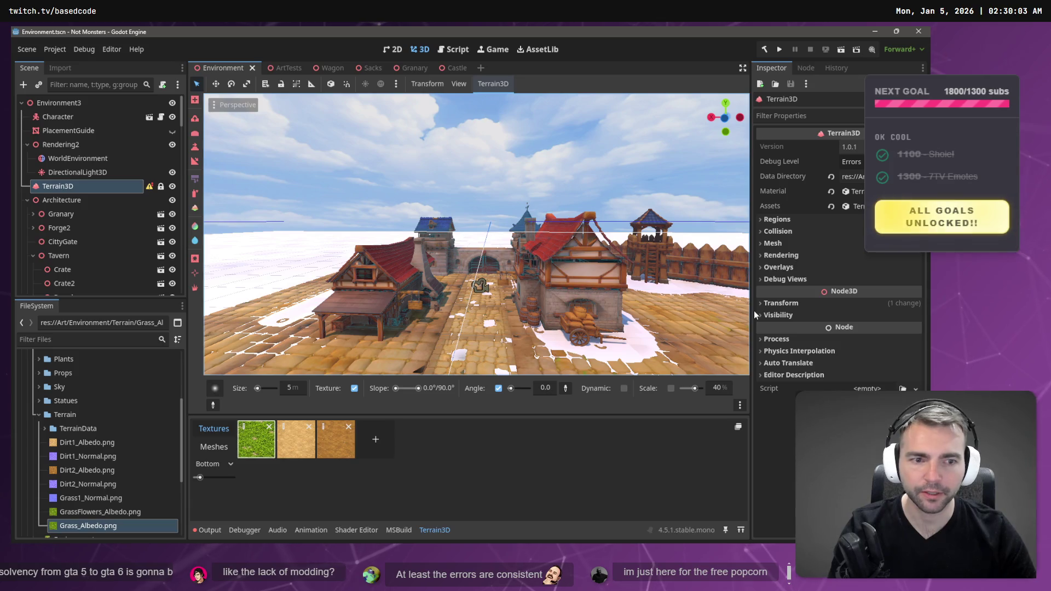
left_click(245, 430)
mouse_move(88, 525)
left_mouse_down()
mouse_move(804, 275)
mouse_move(851, 199)
left_mouse_up()
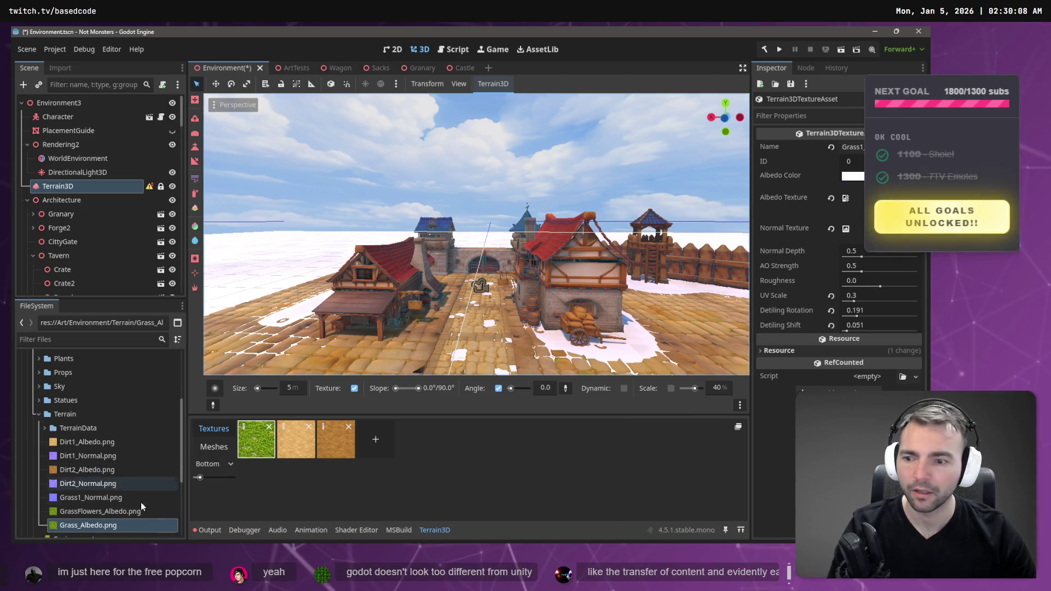
right_click(93, 525)
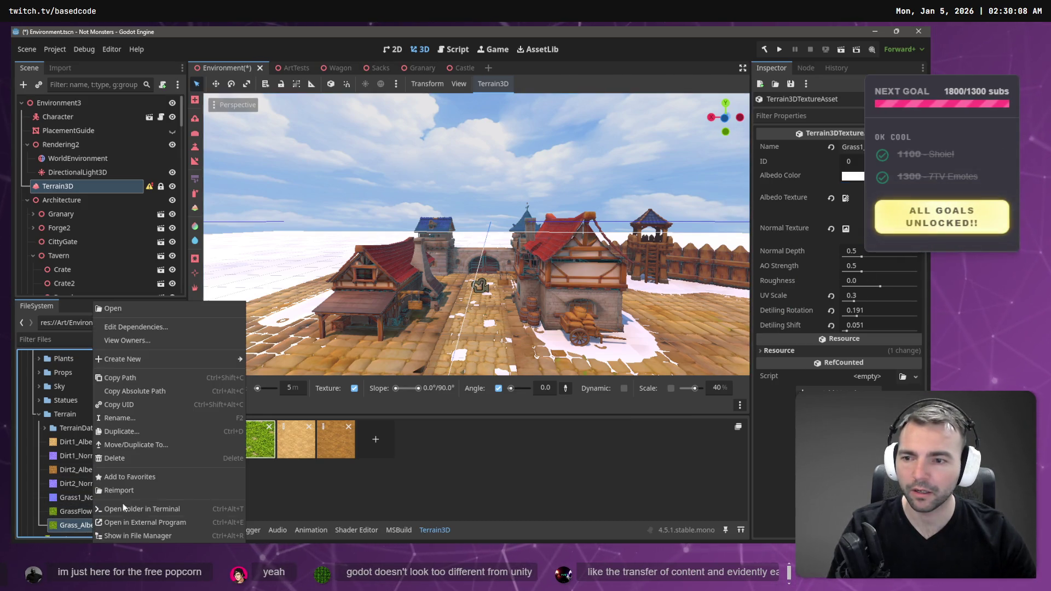
left_click(76, 512)
mouse_move(75, 515)
left_mouse_down()
mouse_move(501, 460)
mouse_move(857, 202)
left_mouse_up()
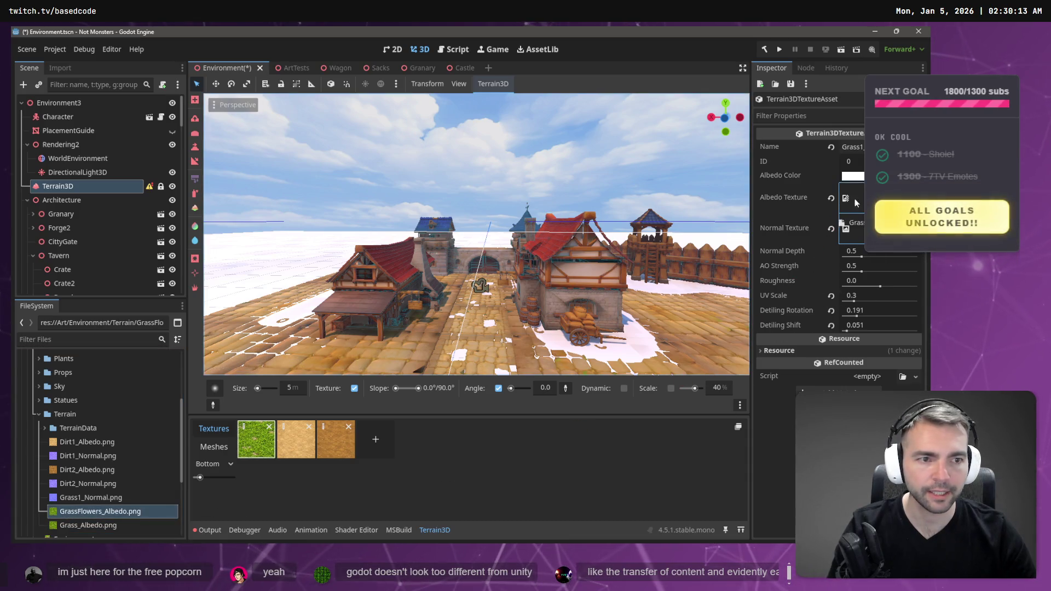
Delete Grass_Albedo.png from the project and check the browser's recent downloads
left_click(82, 526)
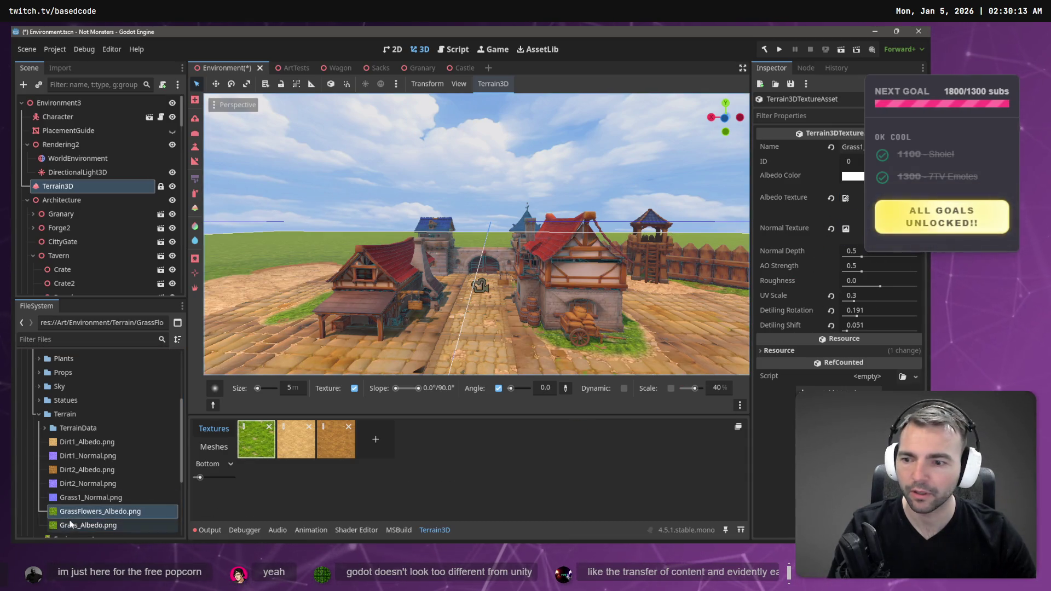
right_click(82, 531)
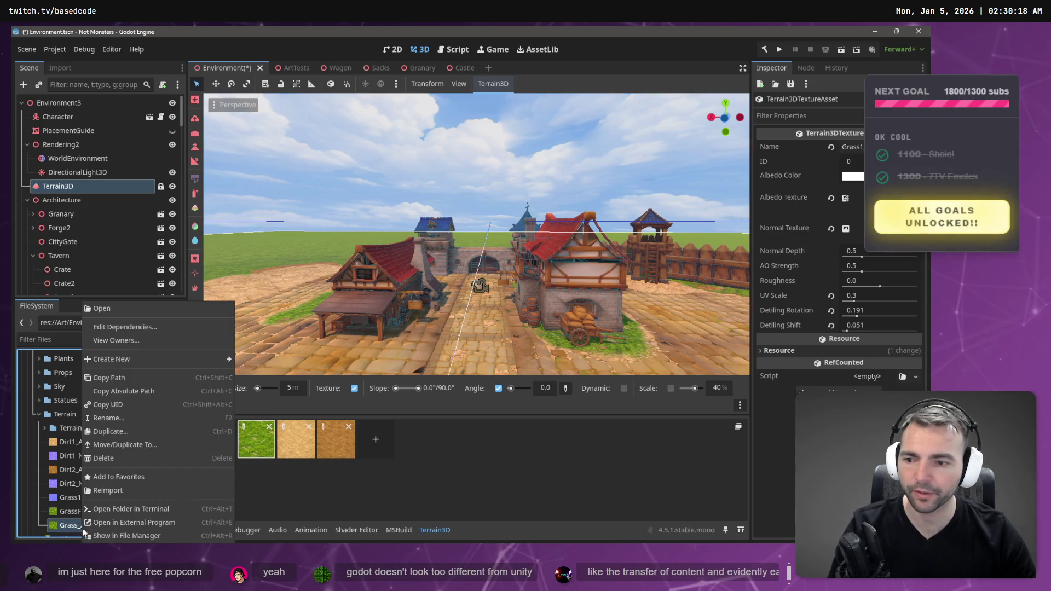
left_click(116, 468)
left_click(399, 372)
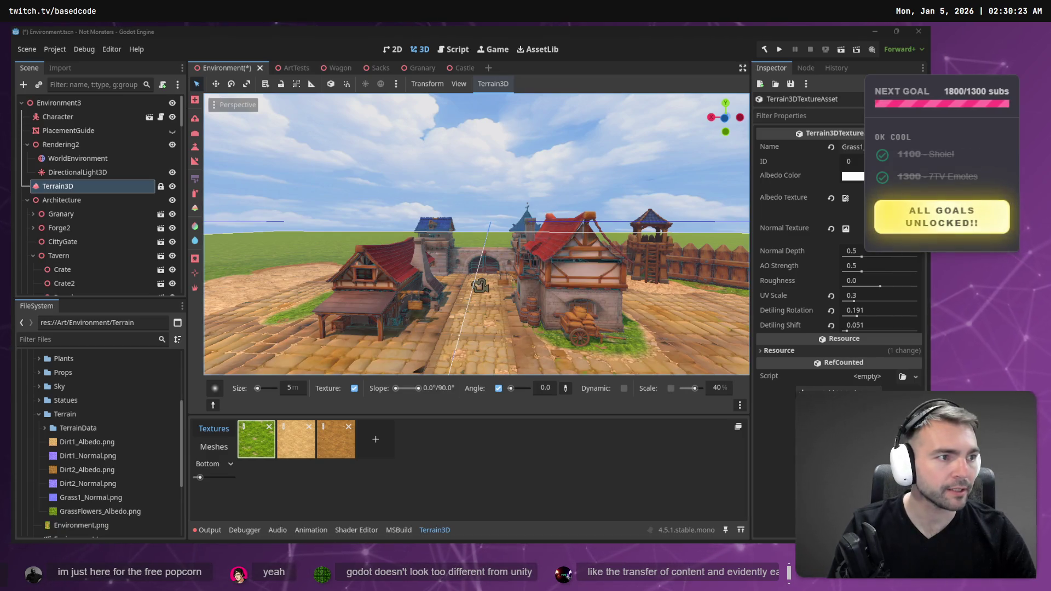
key("alt+Tab")
left_click(886, 56)
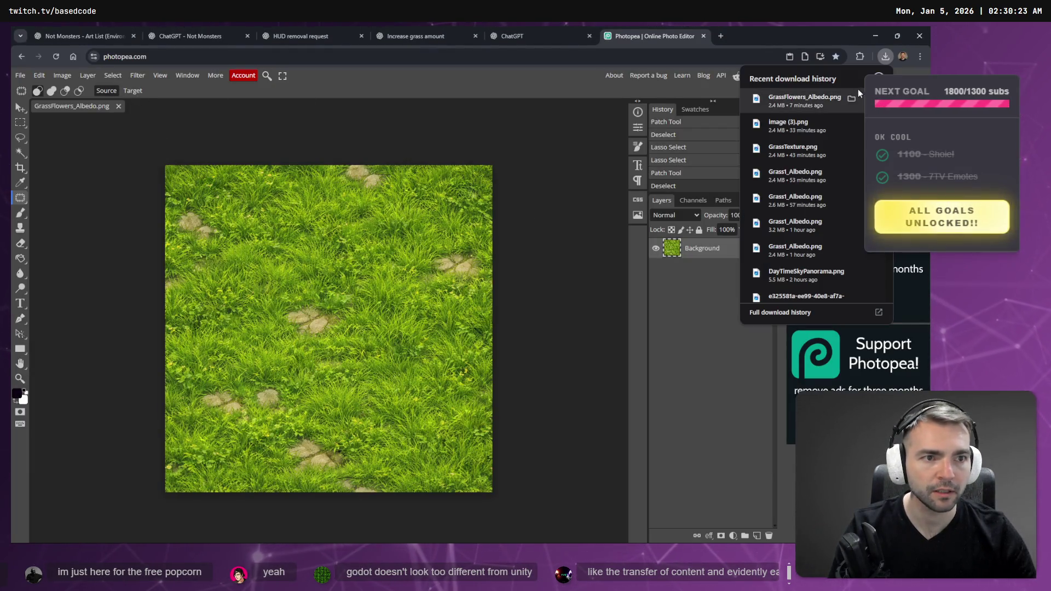
Export the retouched grass image from Photopea as a PNG and drag GrassFlowers_Albedo.png out of the downloads
left_click(22, 76)
mouse_move(82, 219)
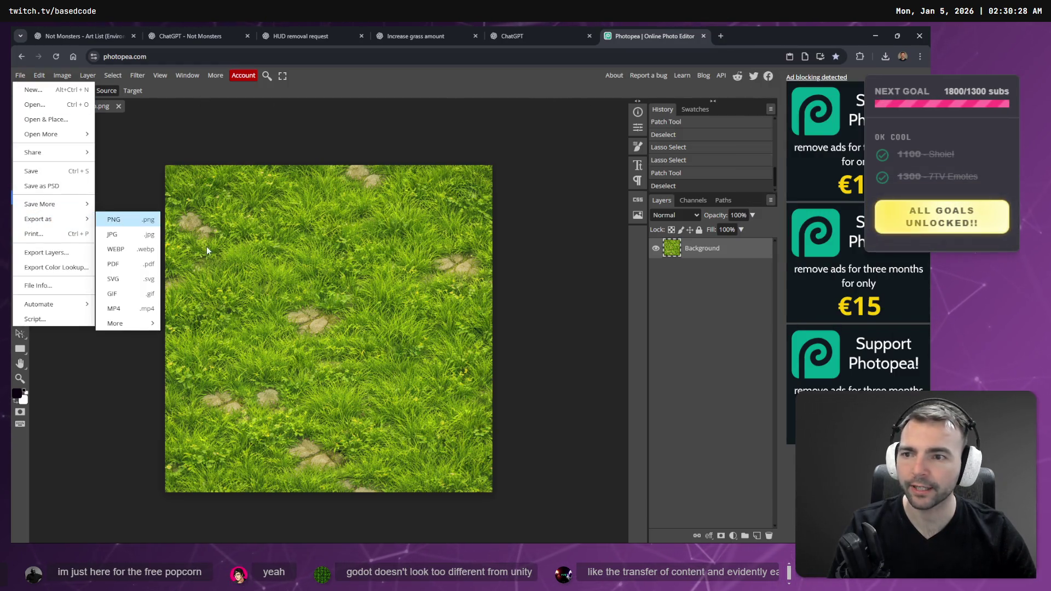
left_click(114, 219)
left_click(363, 280)
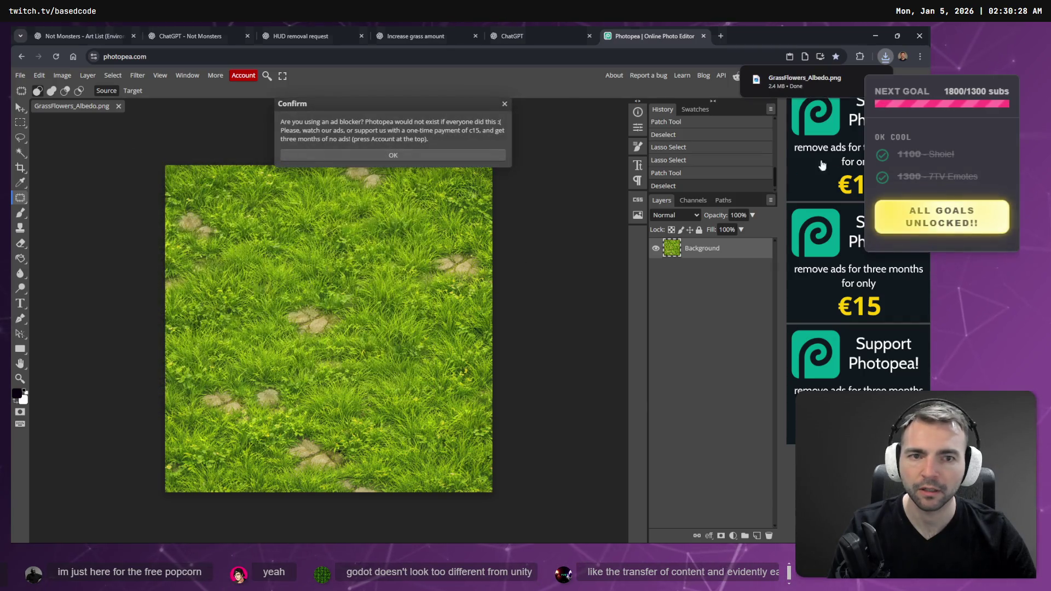
mouse_move(826, 81)
left_mouse_down()
mouse_move(592, 195)
mouse_move(186, 474)
mouse_move(66, 414)
left_mouse_up()
key("alt+Tab")
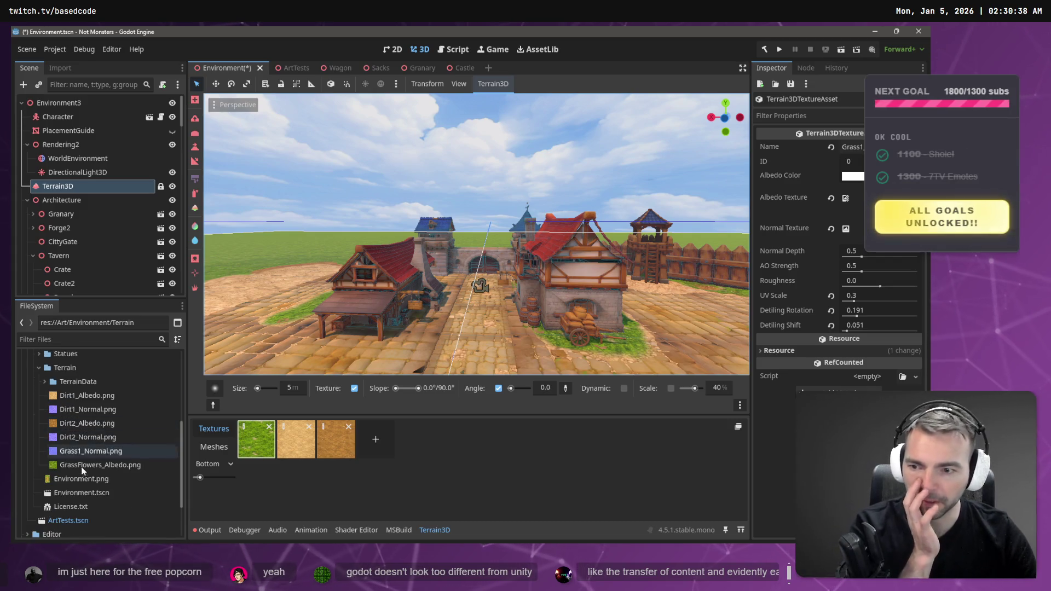
Select GrassFlowers_Albedo.png in the Terrain folder, keeping its name unchanged
left_click(65, 367)
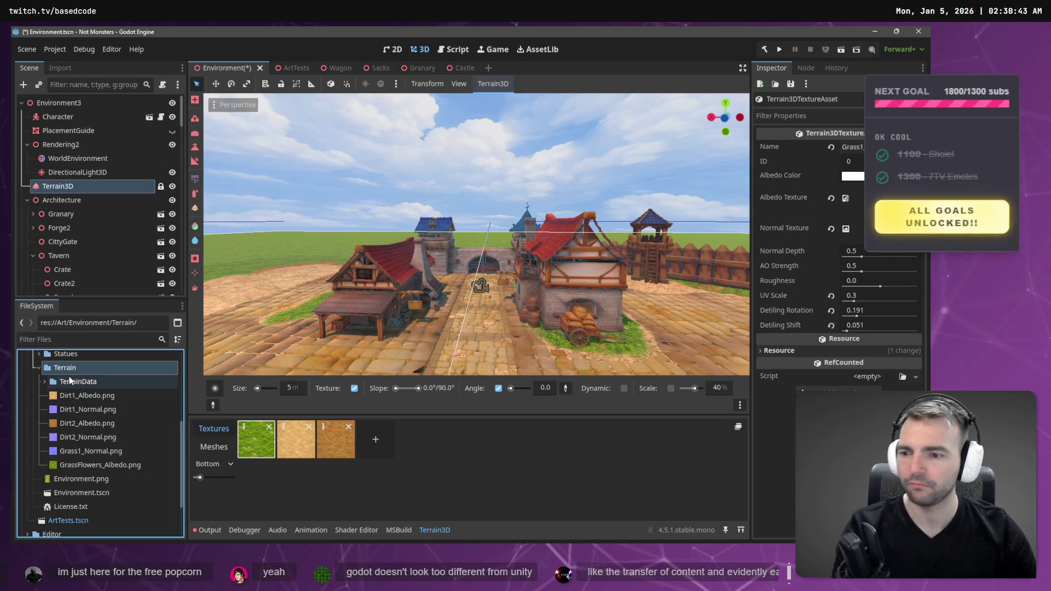
scroll(77, 411, "down", 1)
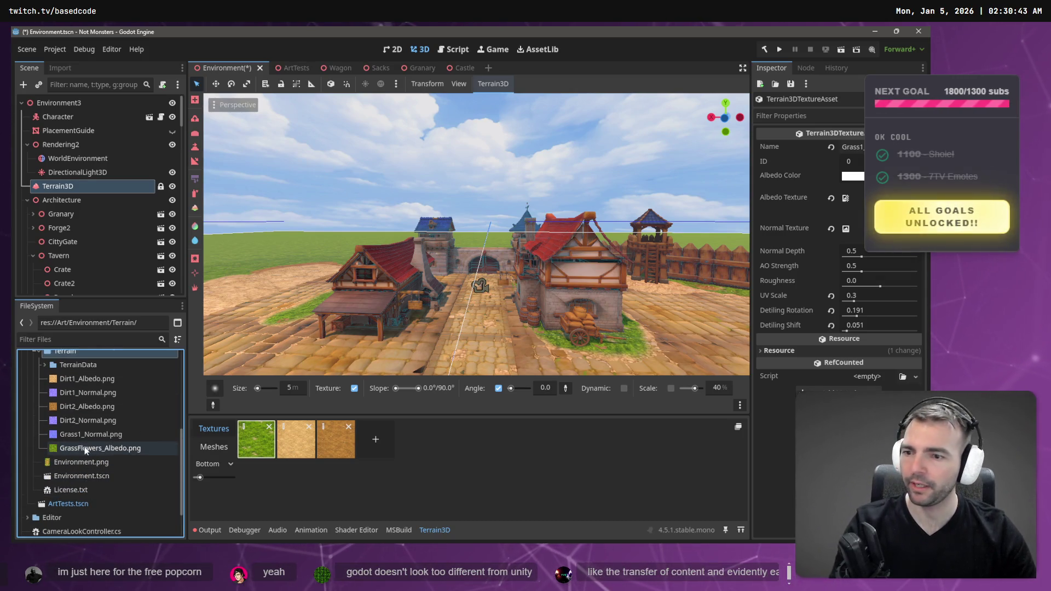
left_click(85, 449)
key("F2")
key("Home")
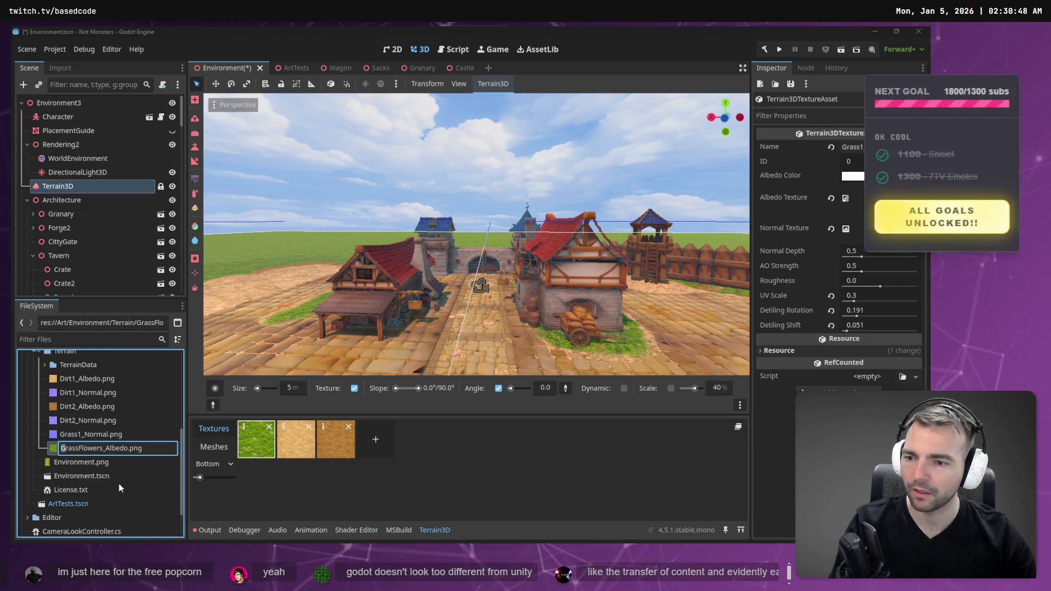
key("Return")
Filter project files for 'Grass', clear the filter, and show the Terrain folder in File Explorer
left_click(88, 339)
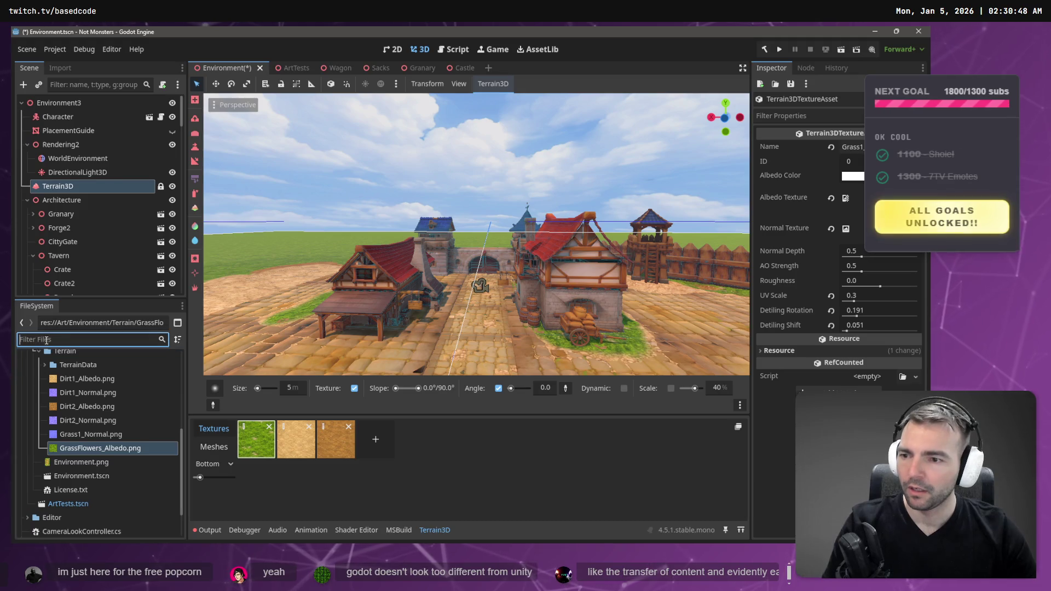
type("Grass")
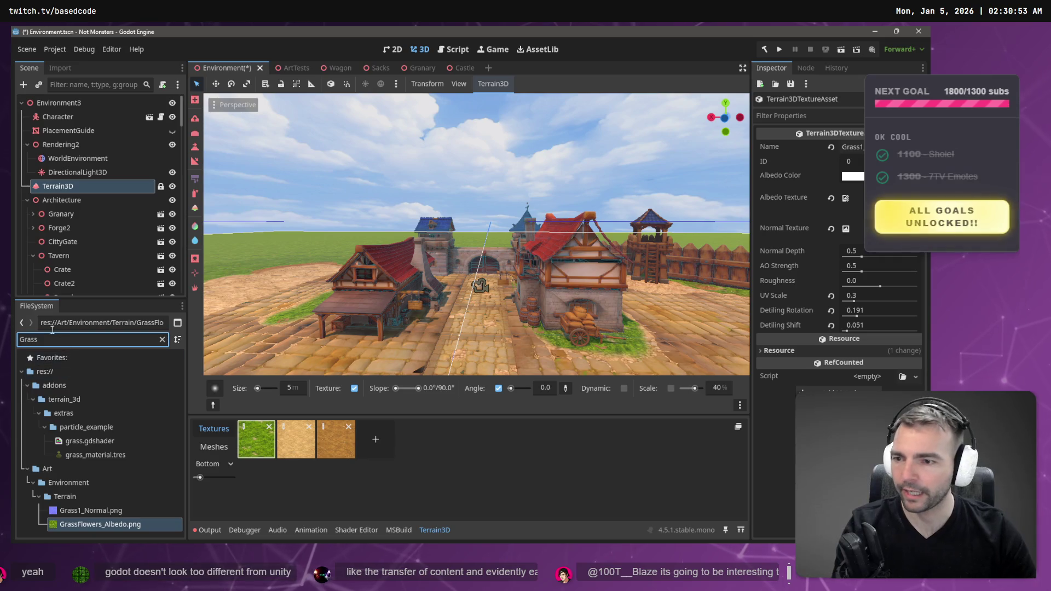
left_click(162, 341)
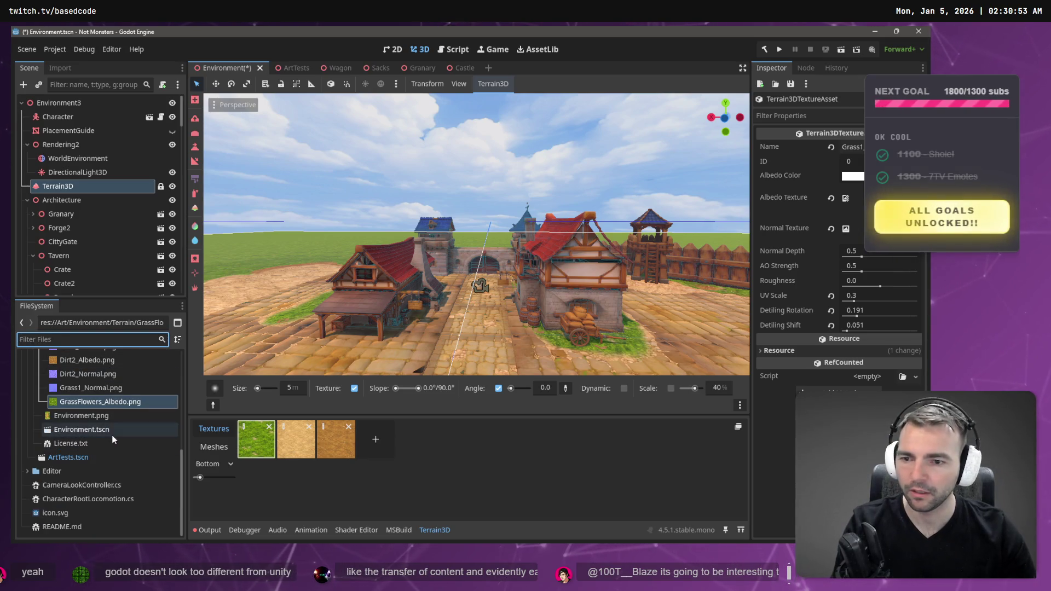
key("alt+Tab")
key("alt+Tab")
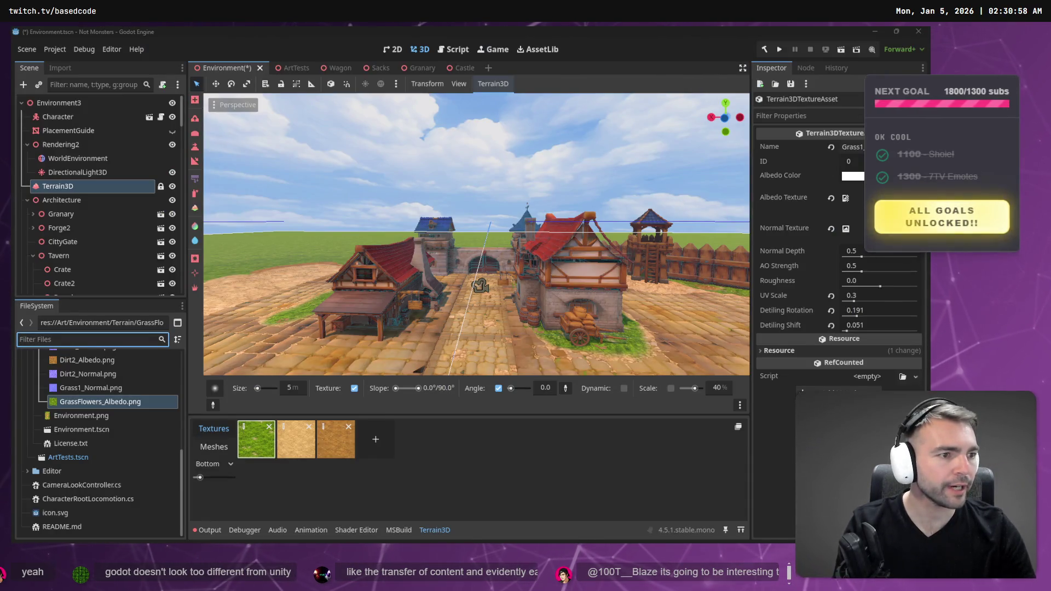
key("alt+Tab")
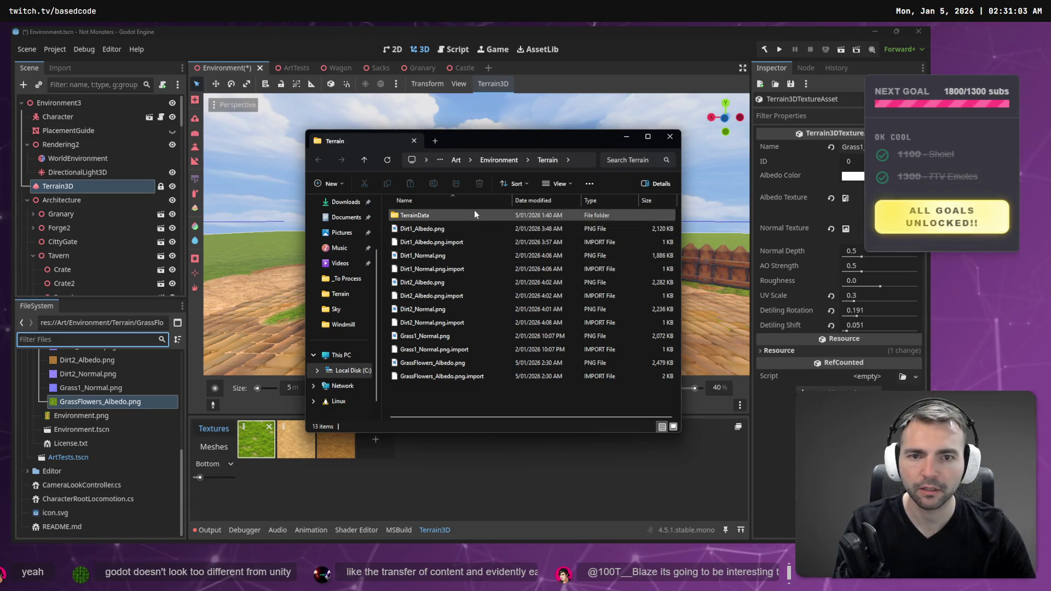
Copy the downloaded image (3).png from Downloads into the project's Terrain folder
key("alt+F4")
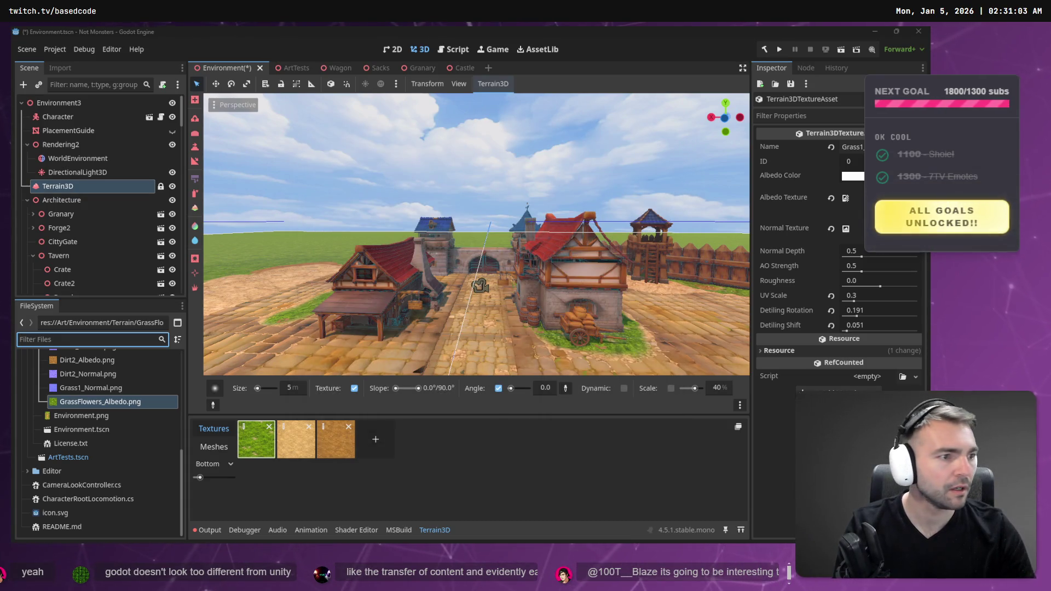
key("alt+Tab")
key("alt+Tab")
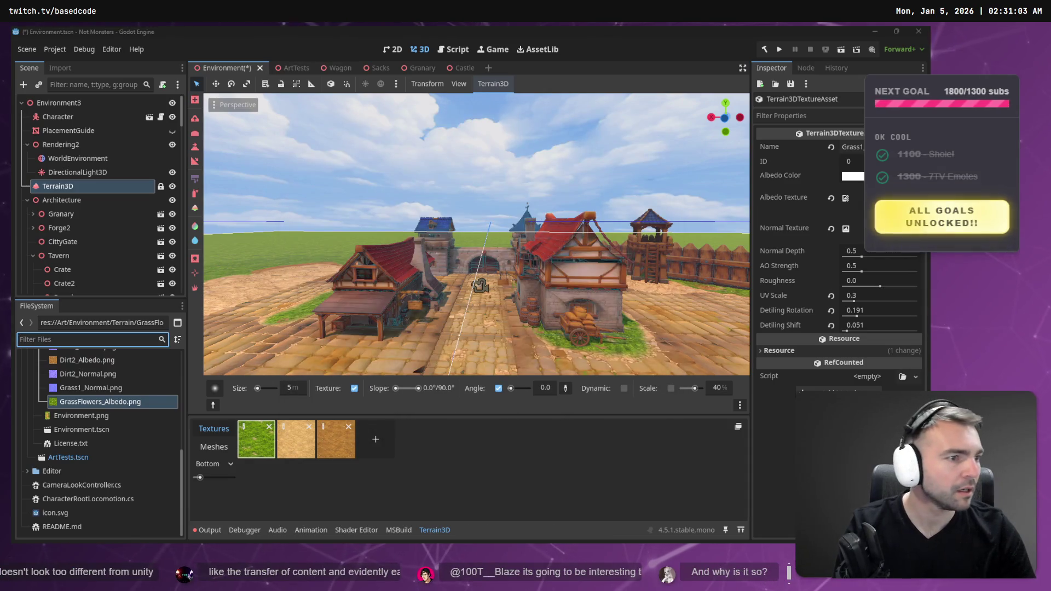
key("super+e")
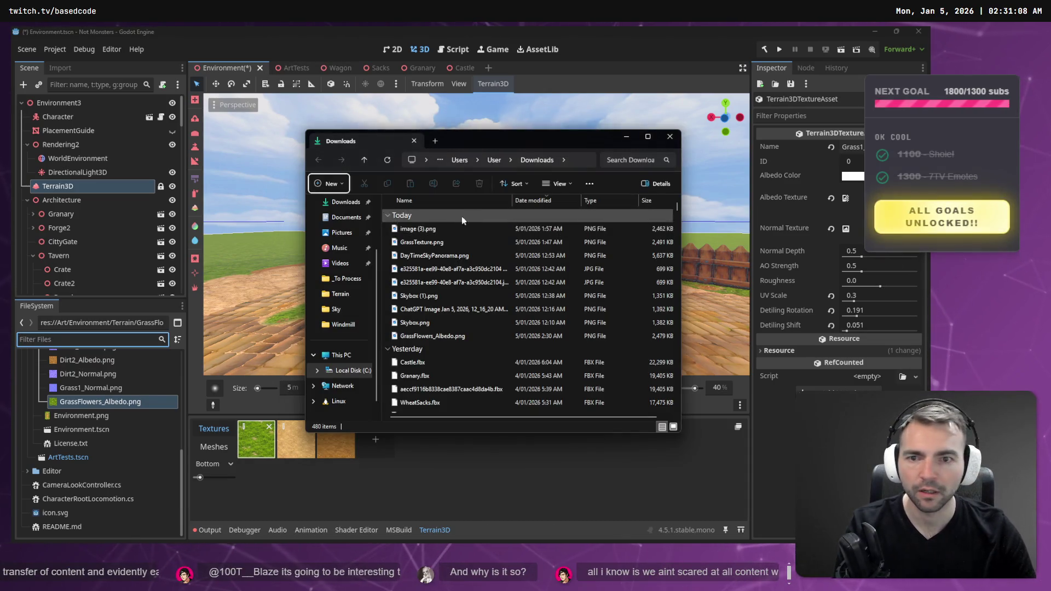
left_click(438, 233)
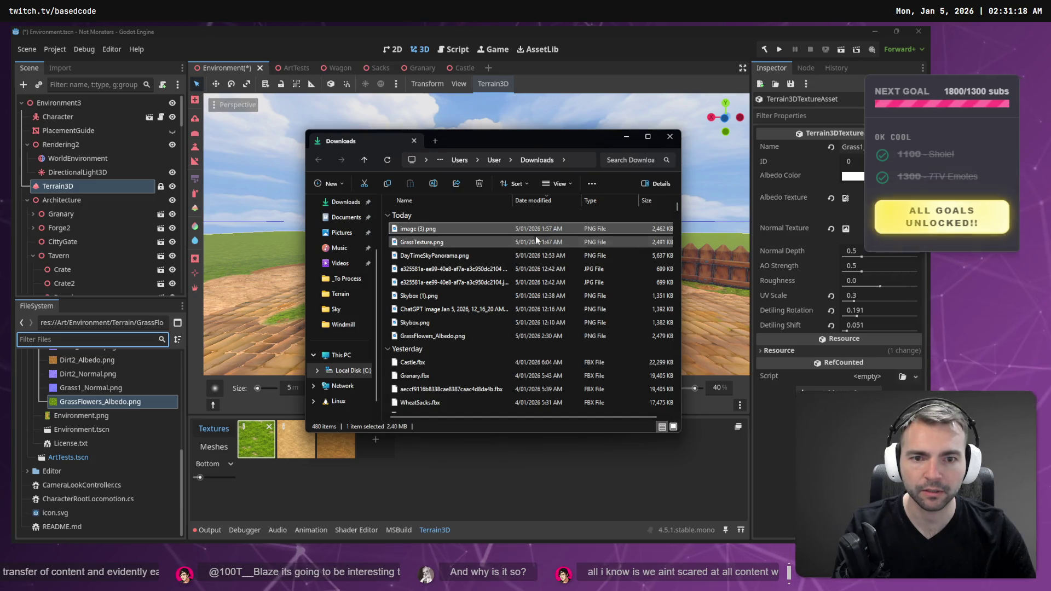
scroll(95, 402, "up", 3)
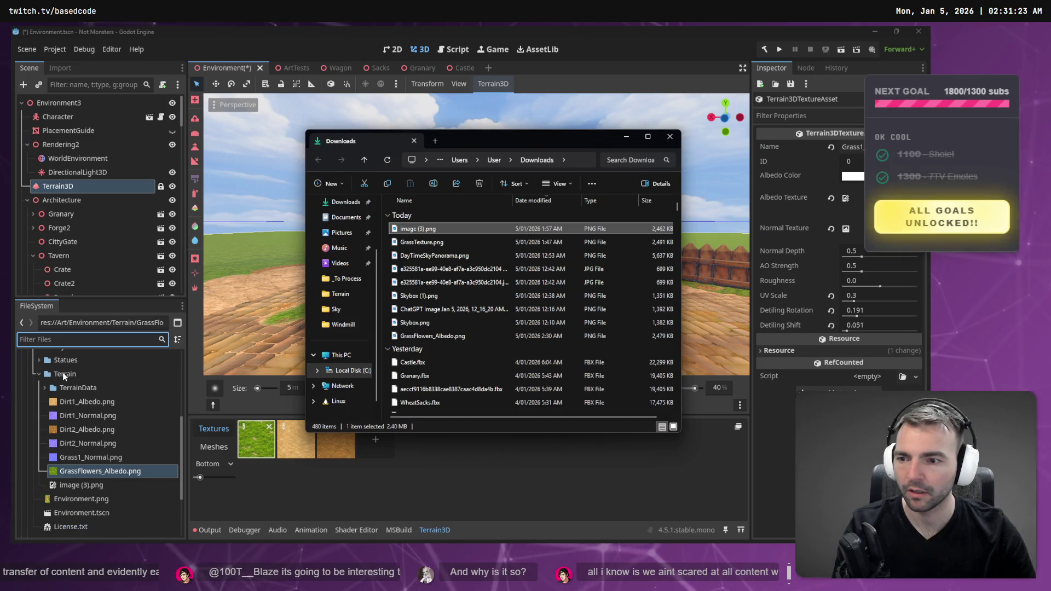
left_click(82, 485)
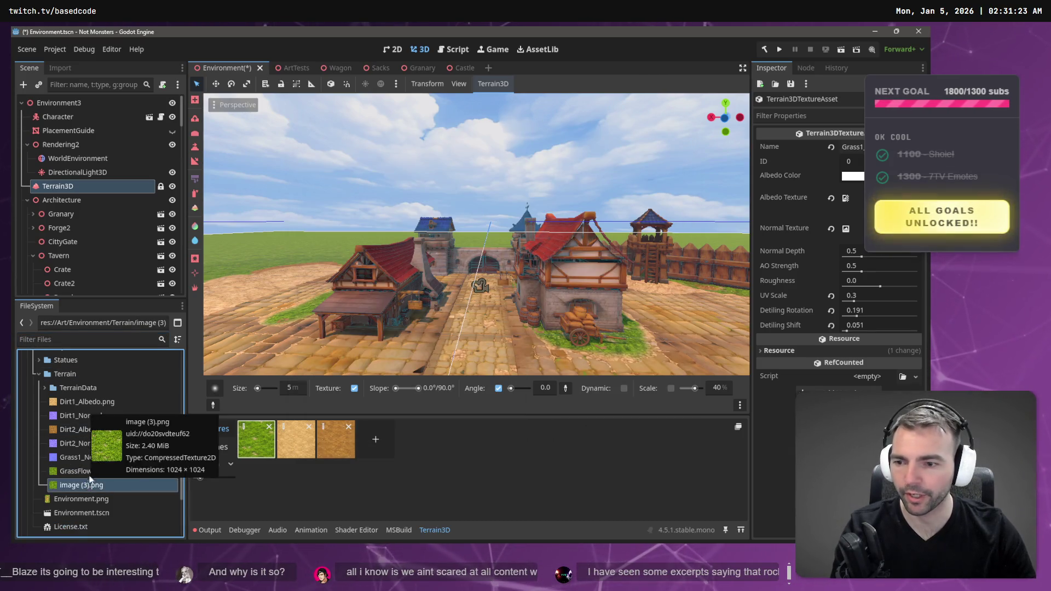
left_click(84, 472)
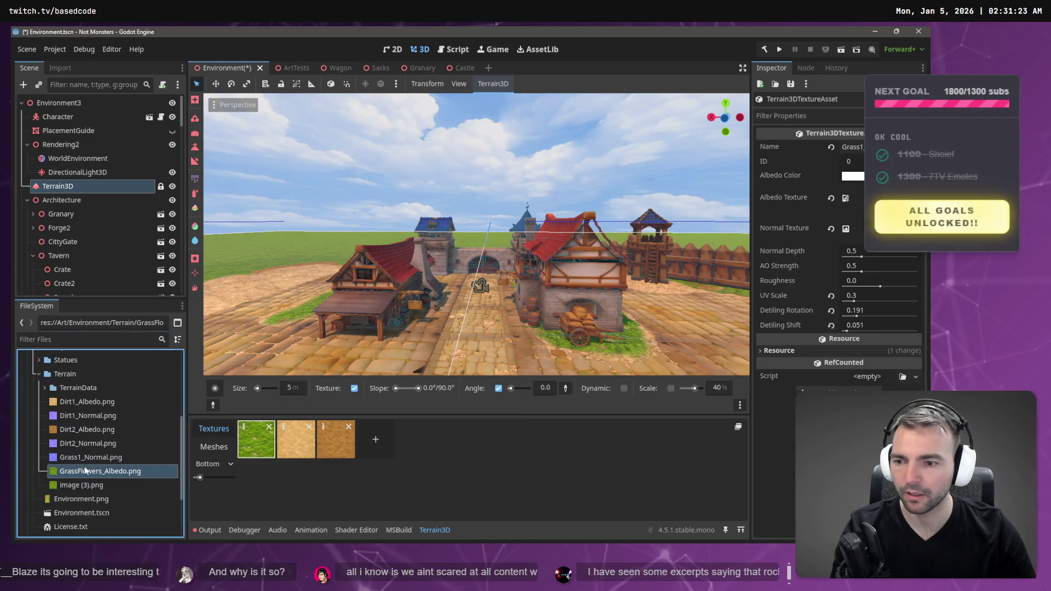
Set image (3).png as the first texture slot's albedo and copy the last mipmap error from Output
left_click(243, 431)
mouse_move(82, 485)
left_mouse_down()
mouse_move(181, 481)
mouse_move(854, 206)
left_mouse_up()
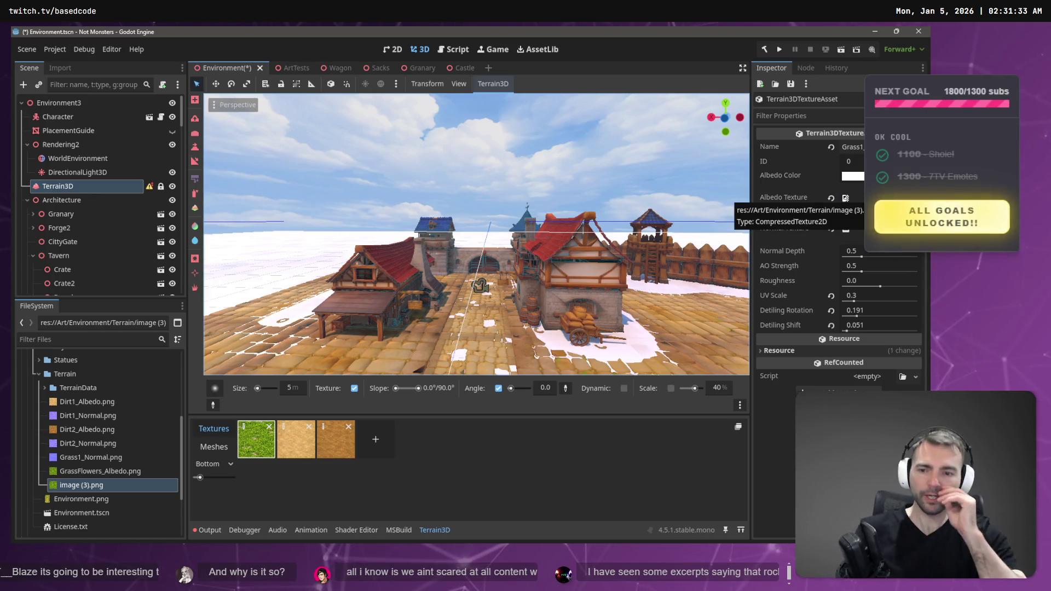
left_click(194, 530)
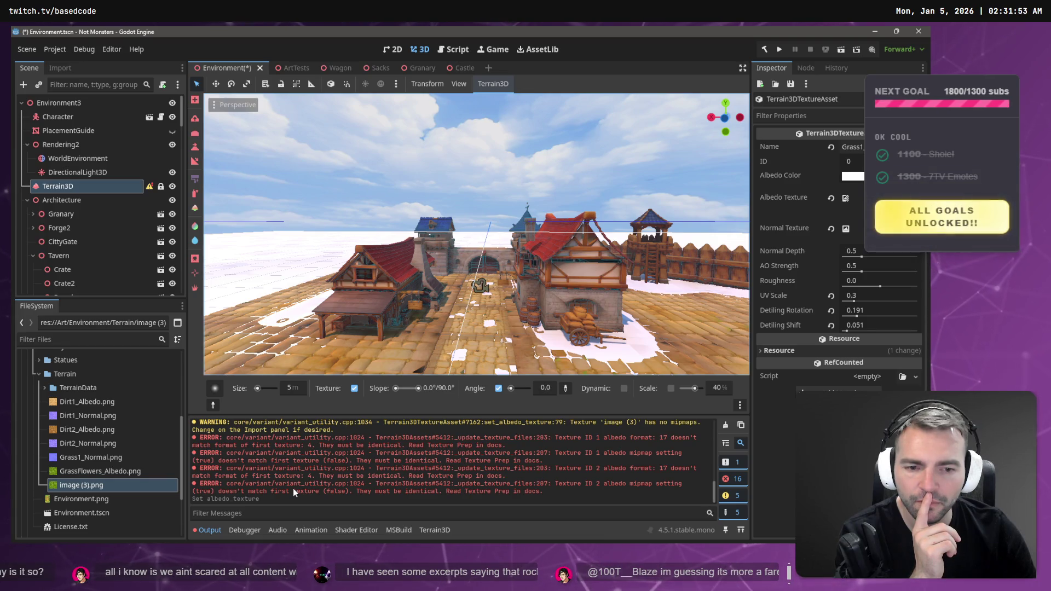
left_click_drag(545, 492, 185, 483)
key("ctrl+c")
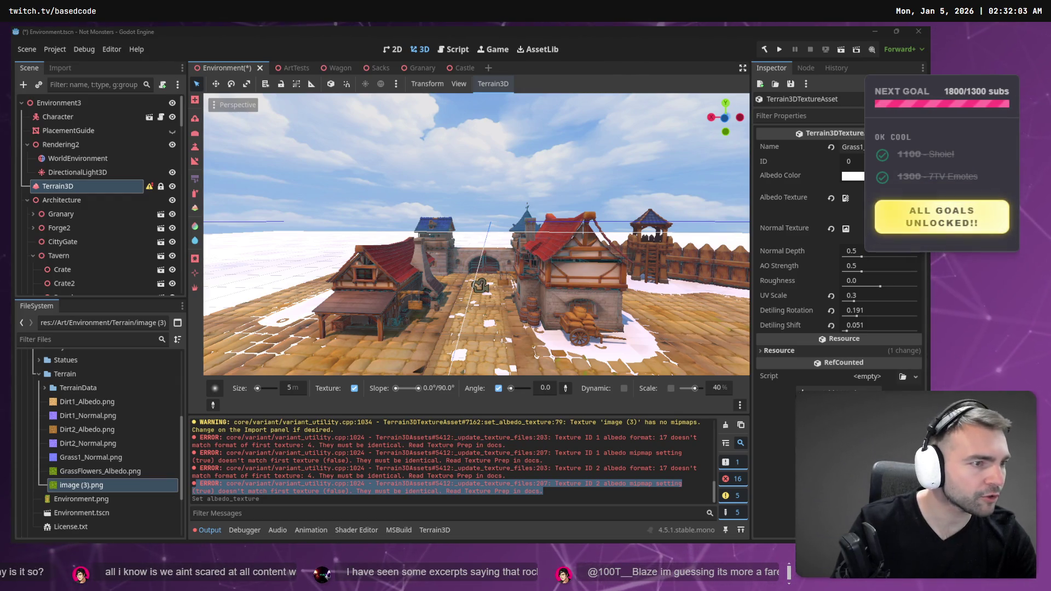
key("alt+Tab")
key("ctrl+t")
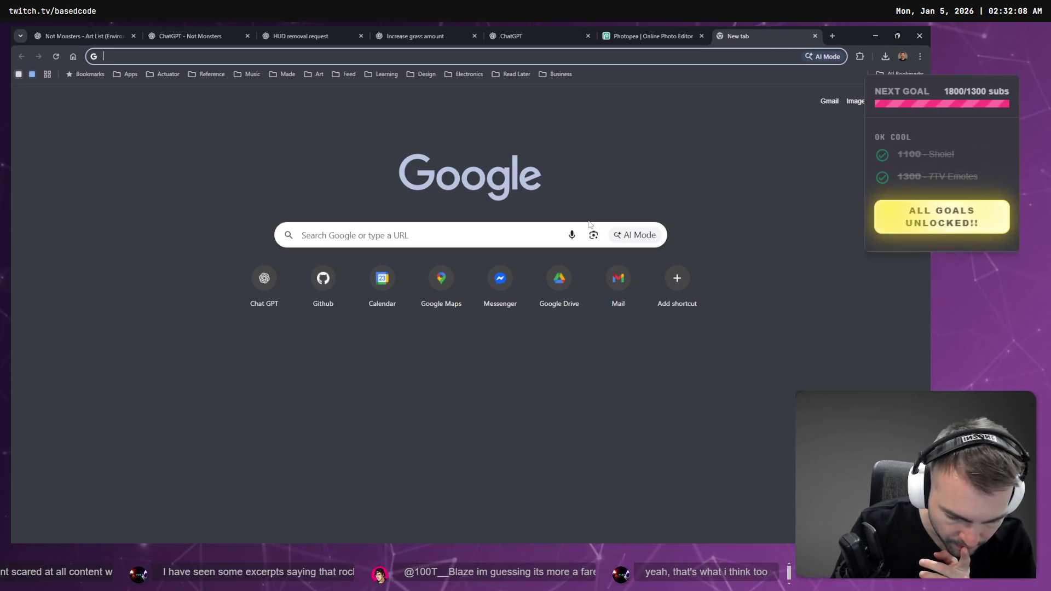
Go to chatgpt.com and draft a 'How do I fix this?' prompt with the error, then clear it
type("chatgpt.com")
key("Return")
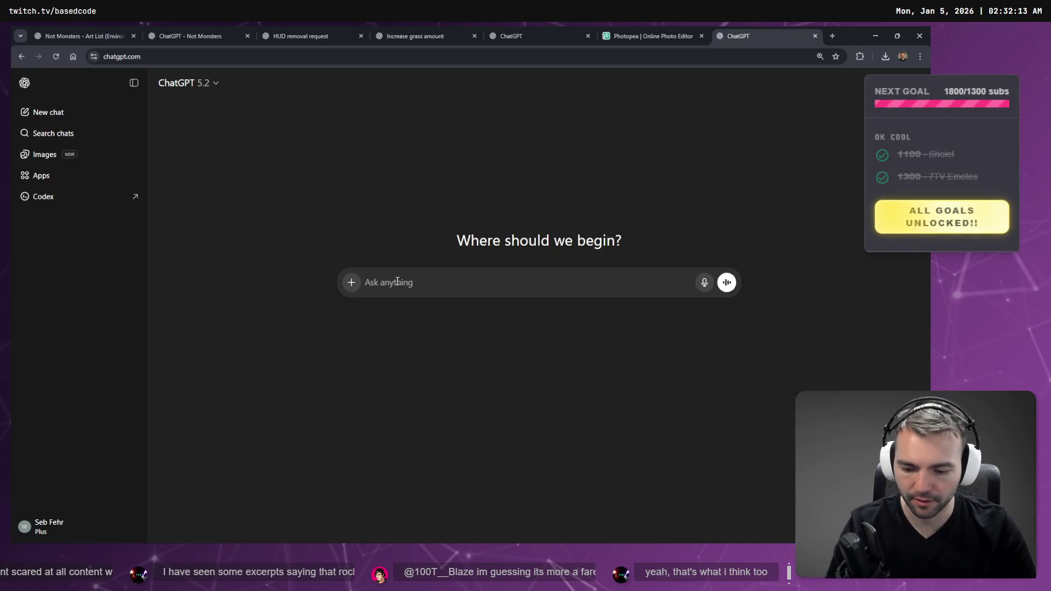
type("How do I vi")
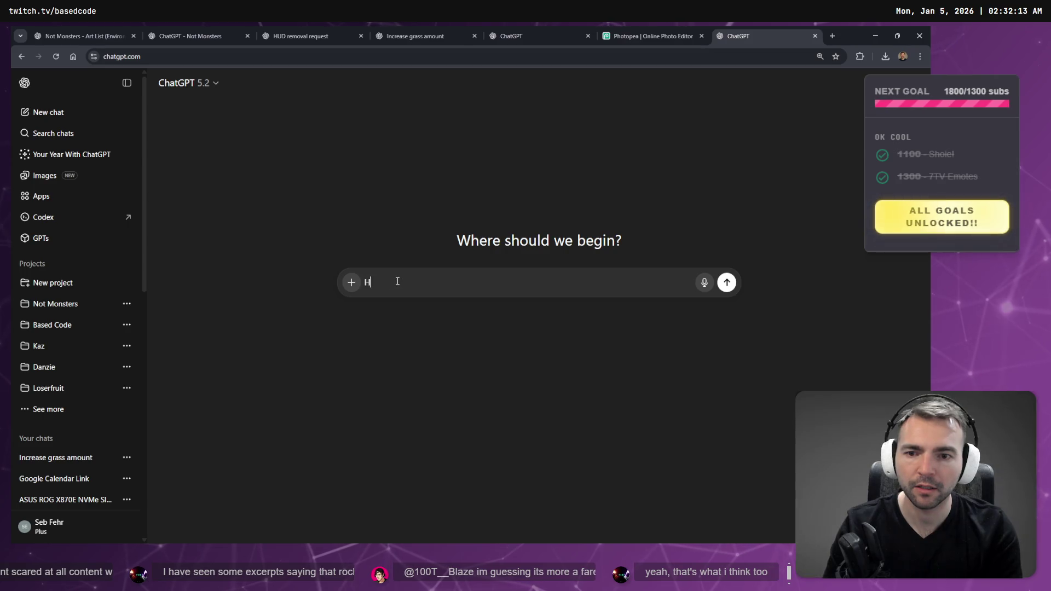
key("BackSpace")
key("BackSpace")
type("fix this?")
key("ctrl+v")
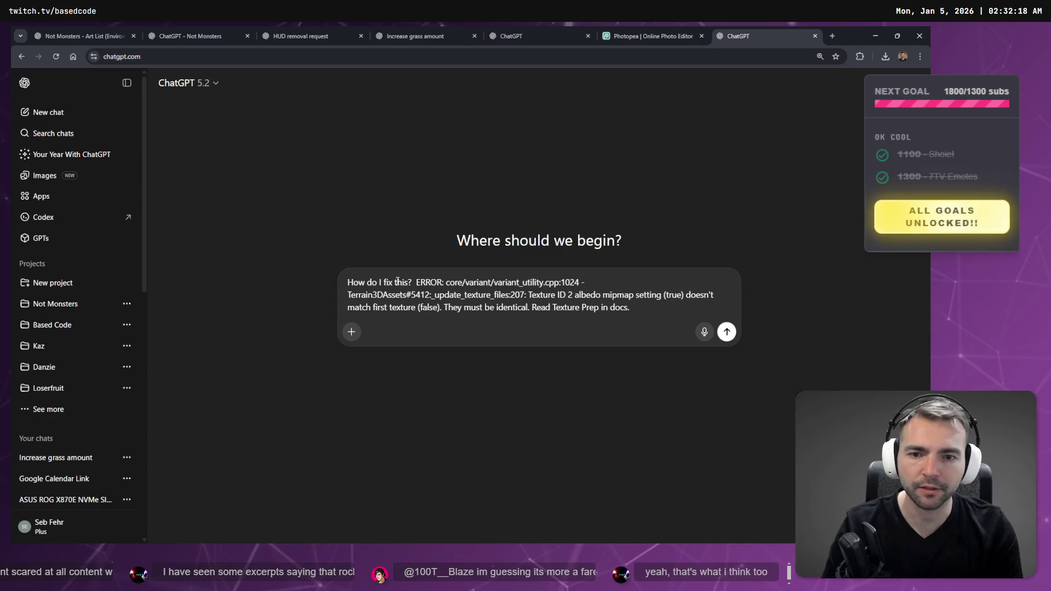
key("ctrl+a")
key("BackSpace")
Ask ChatGPT how to fix it in Godot, pasting the mipmap error and dictated context
key("ctrl+super")
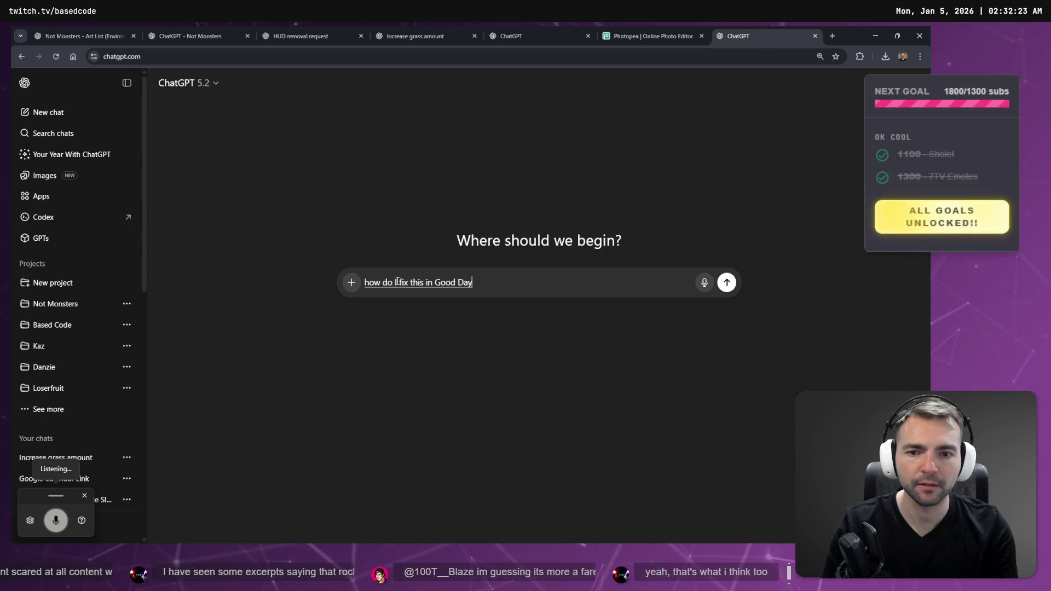
key("BackSpace")
key("BackSpace")
key("BackSpace")
type("GHod")
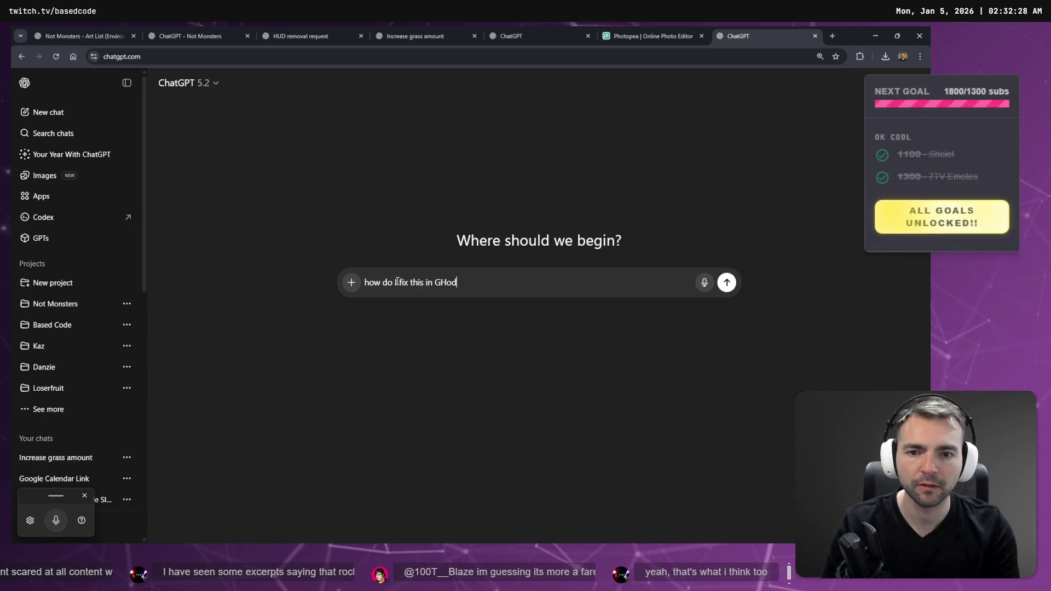
key("BackSpace")
key("BackSpace")
key("BackSpace")
type("odot:")
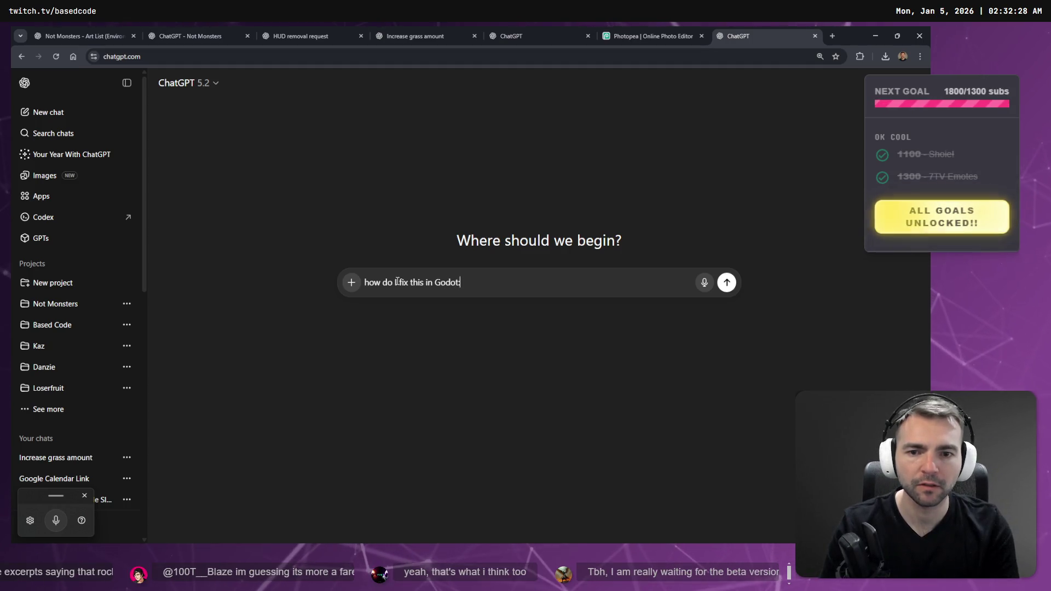
key("shift+Return")
key("ctrl+v")
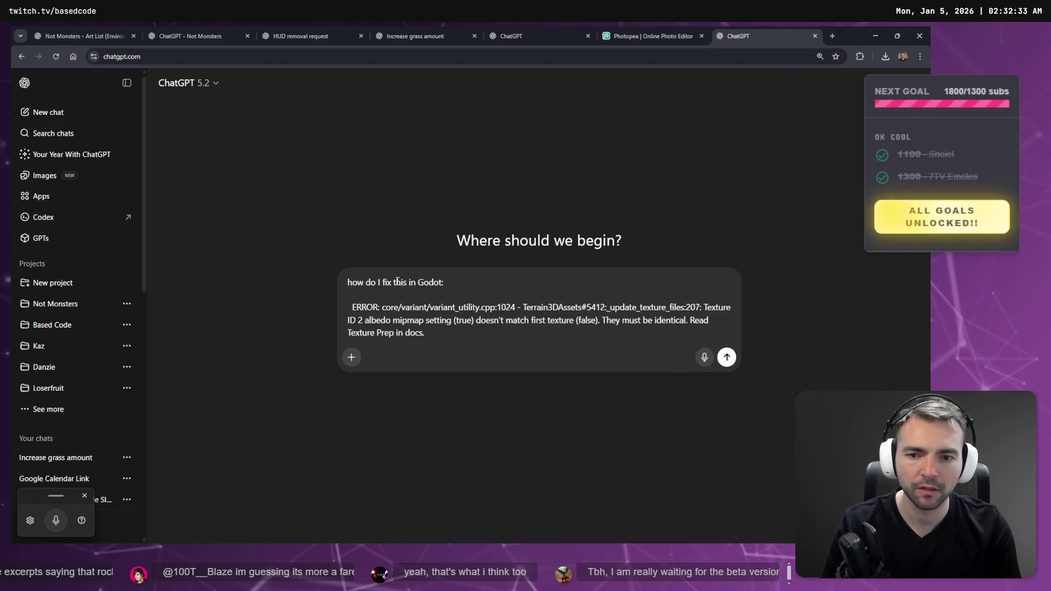
key("shift+Return")
key("shift+Return")
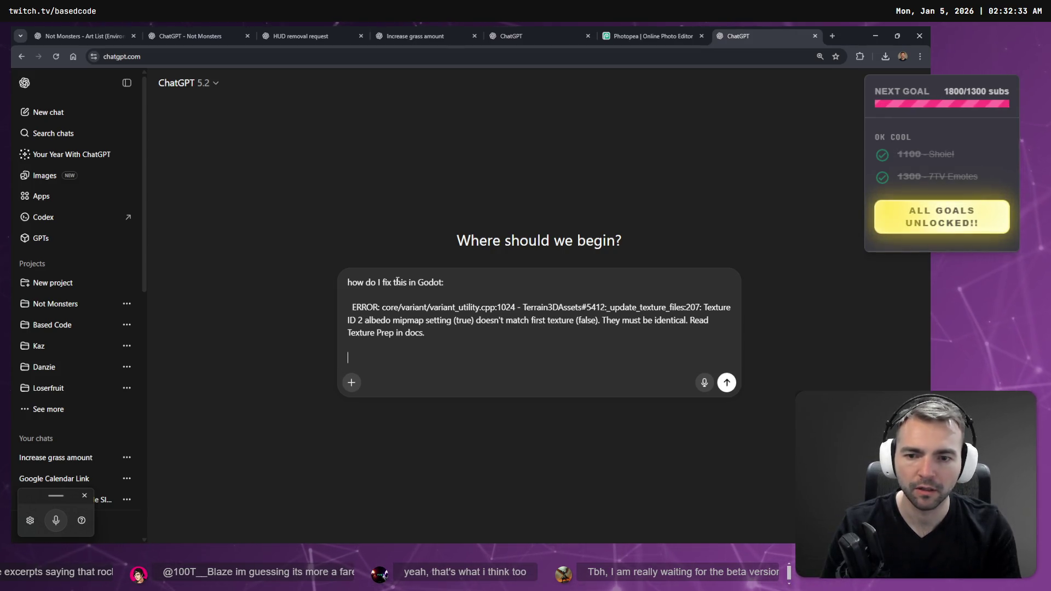
key("super+h")
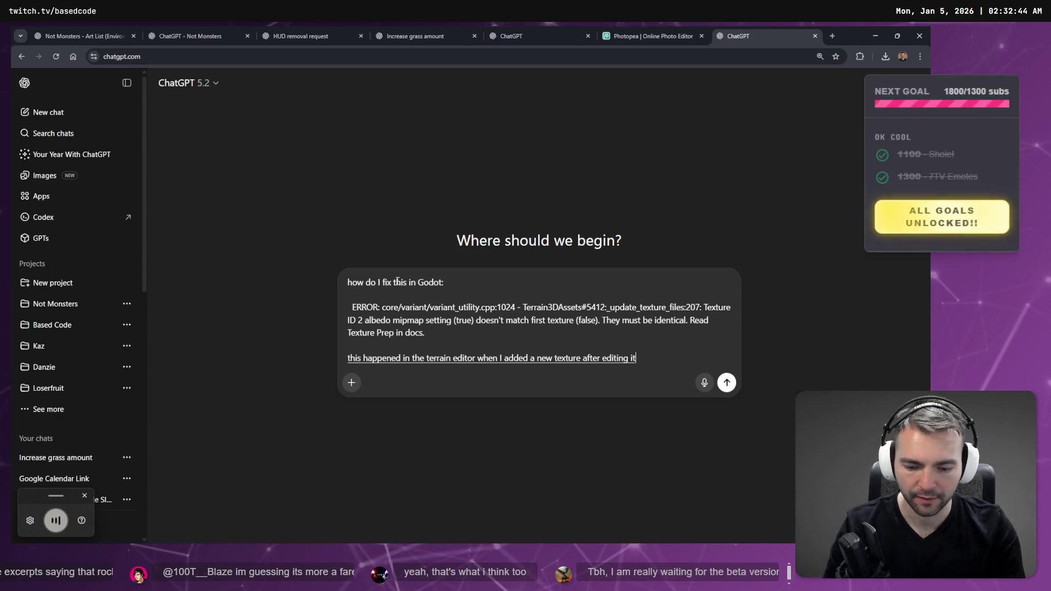
key("Return")
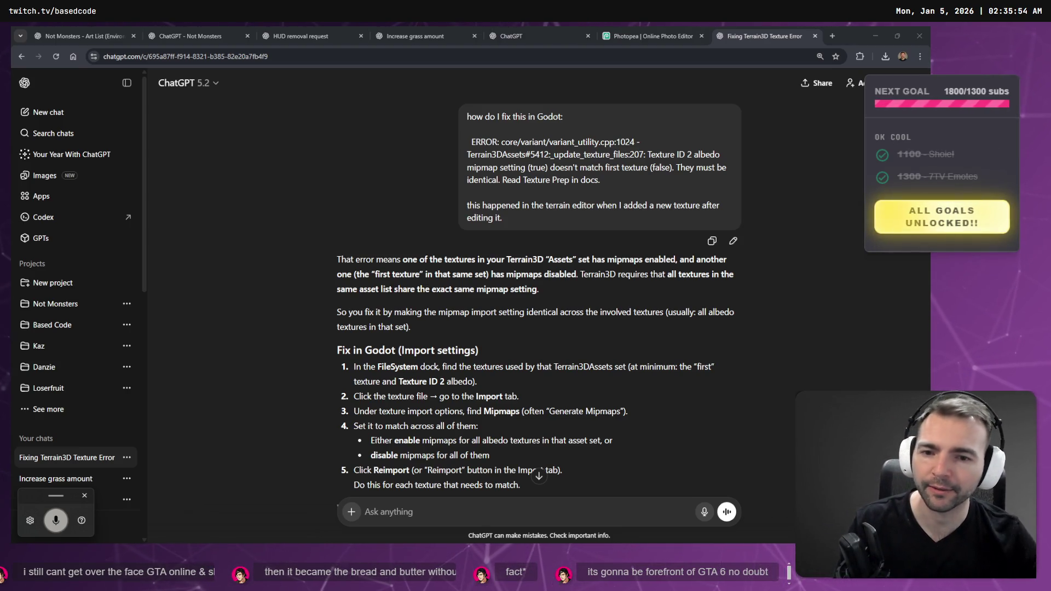
Read ChatGPT's mipmap-matching fix, highlighting 'FileSystem' and 'Mipmaps' in its instructions
scroll(601, 332, "down", 3)
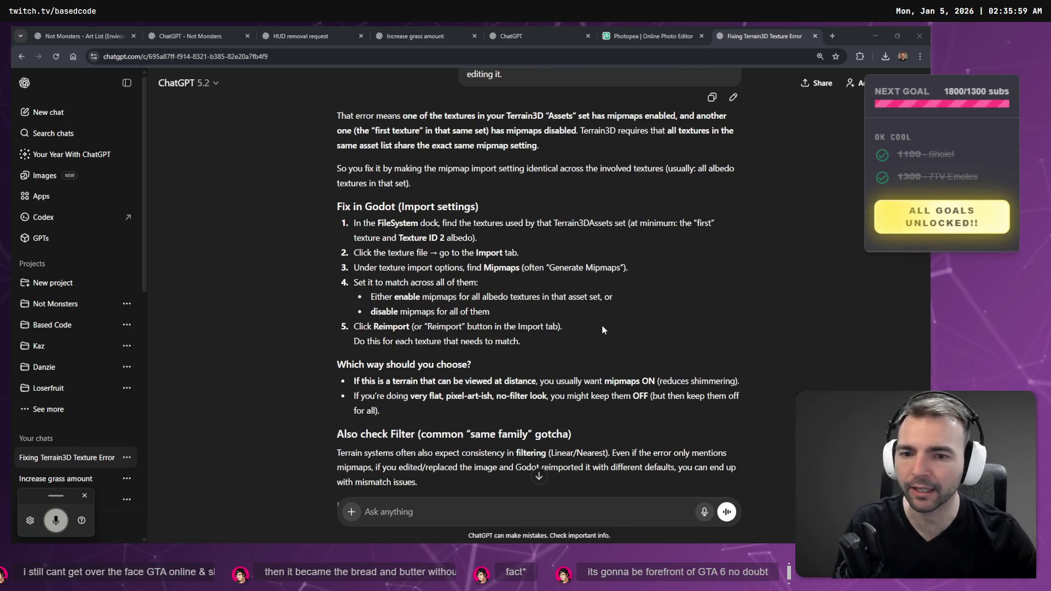
scroll(602, 330, "down", 7)
scroll(602, 330, "up", 10)
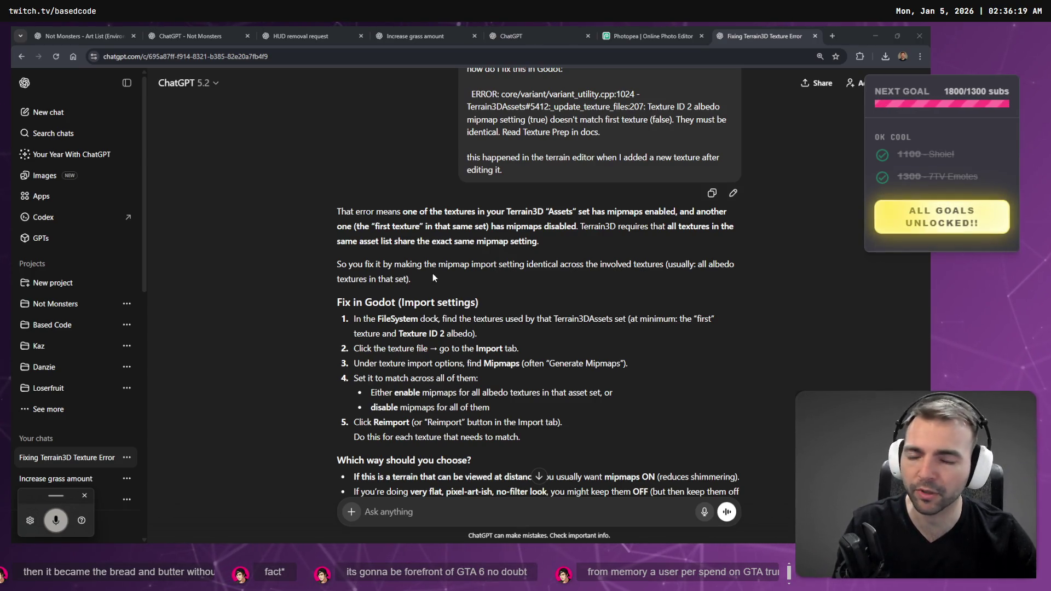
scroll(433, 280, "down", 1)
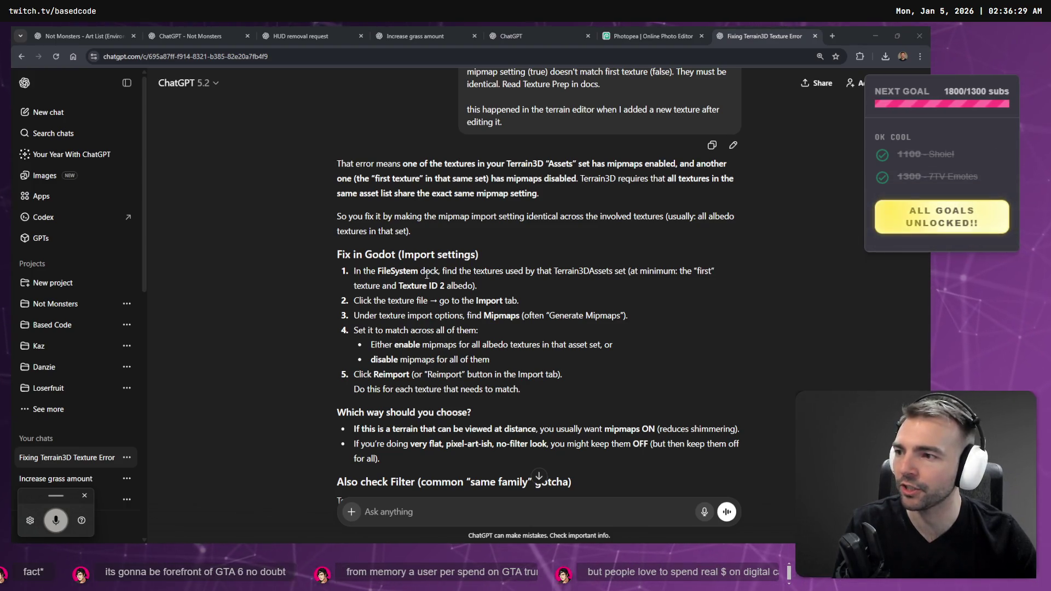
scroll(434, 275, "down", 2)
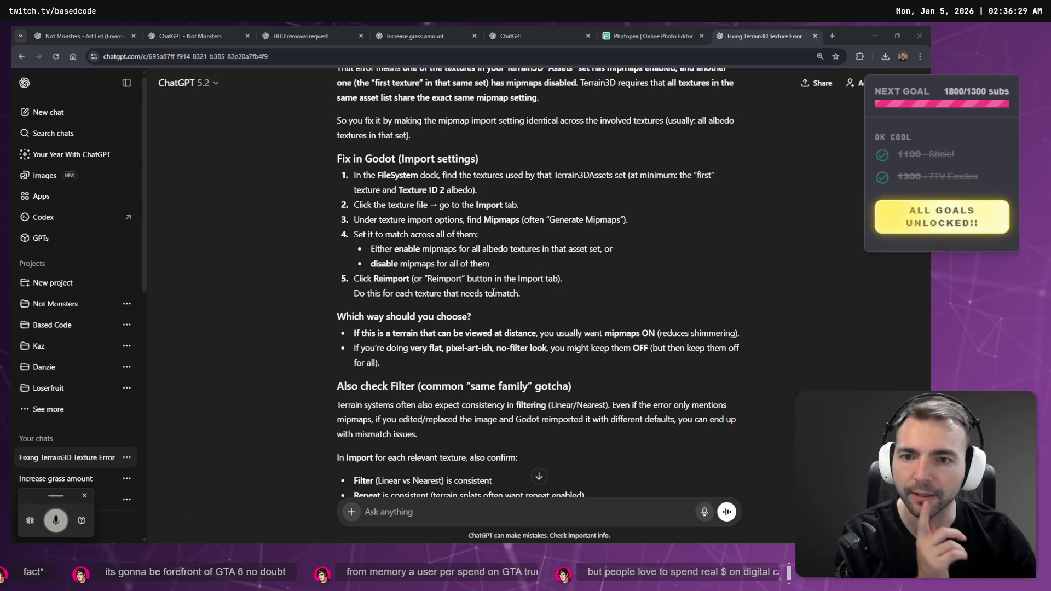
double_click(394, 179)
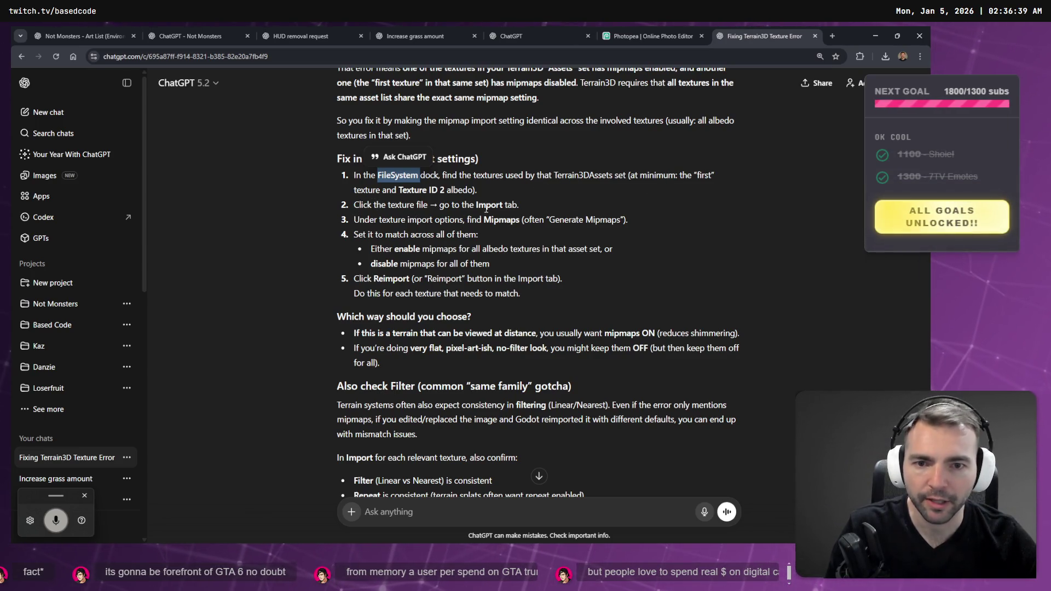
double_click(498, 220)
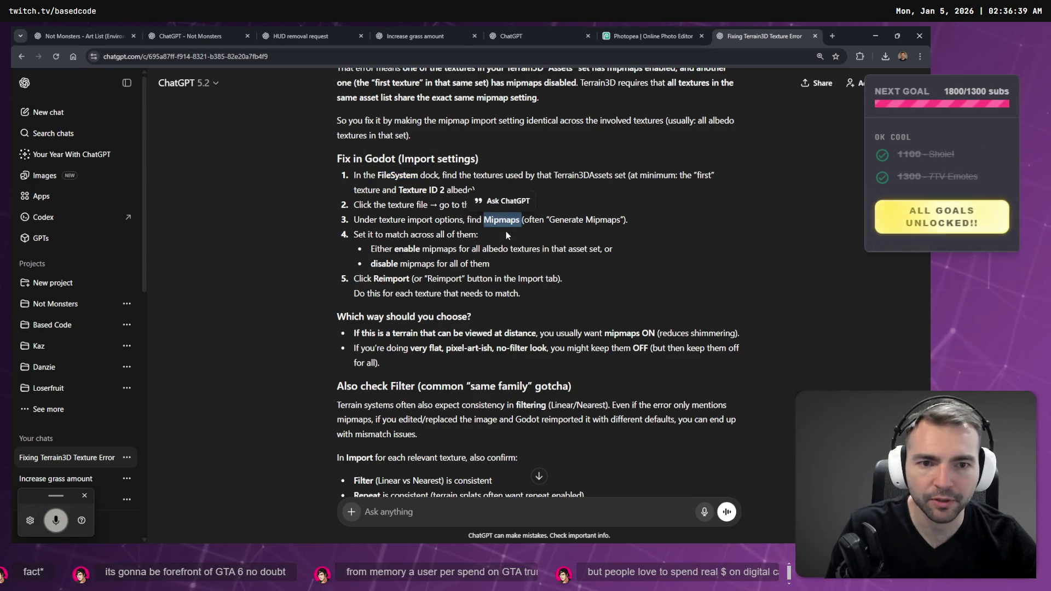
key("alt+Tab")
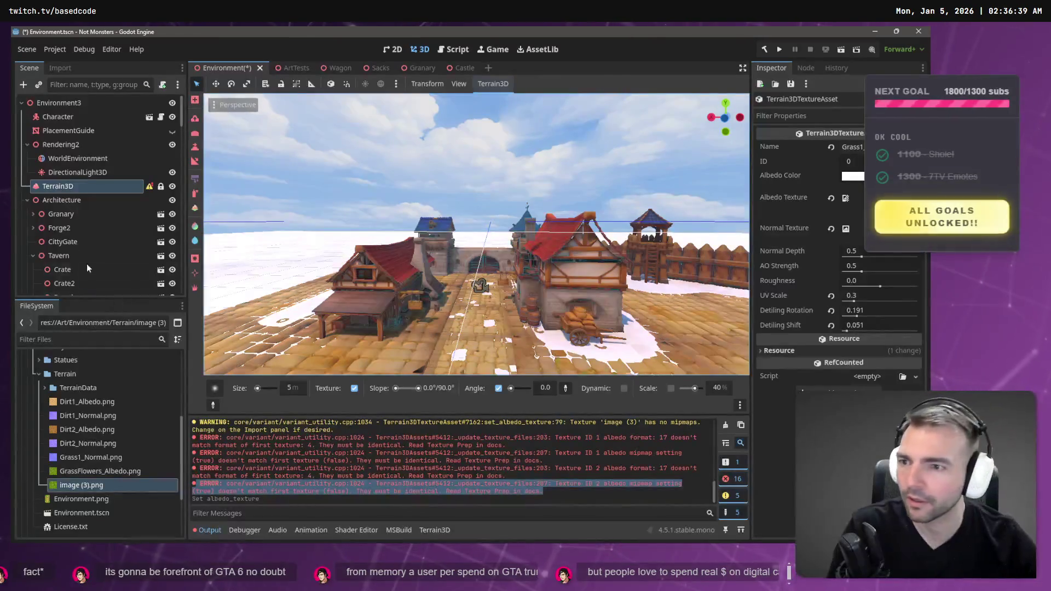
Rename image (3).png to Grass_Albedo.png in the Terrain folder
left_click(85, 485)
key("F2")
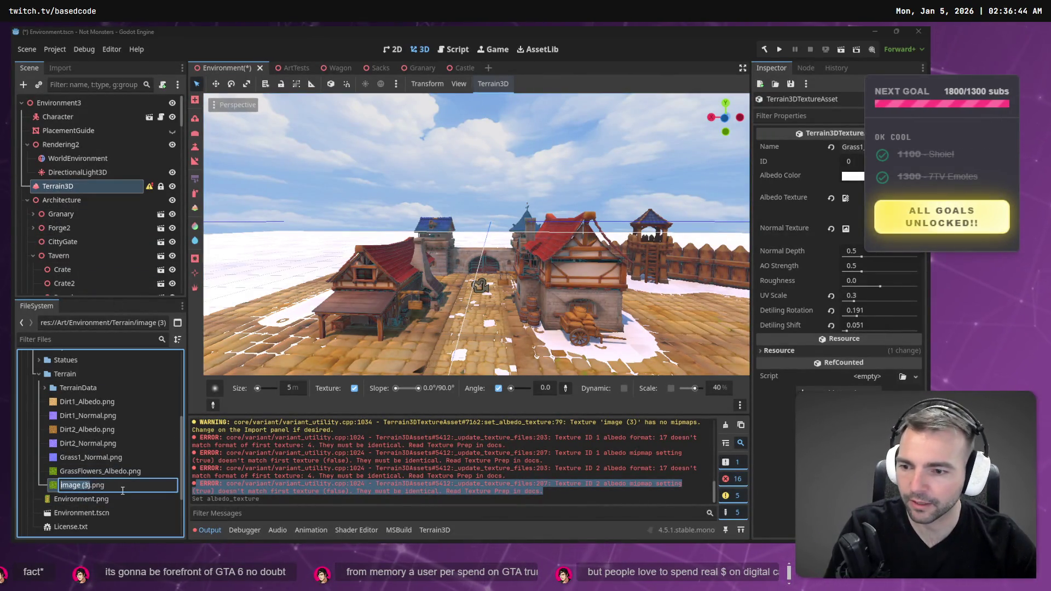
key("ctrl+v")
left_click(92, 472)
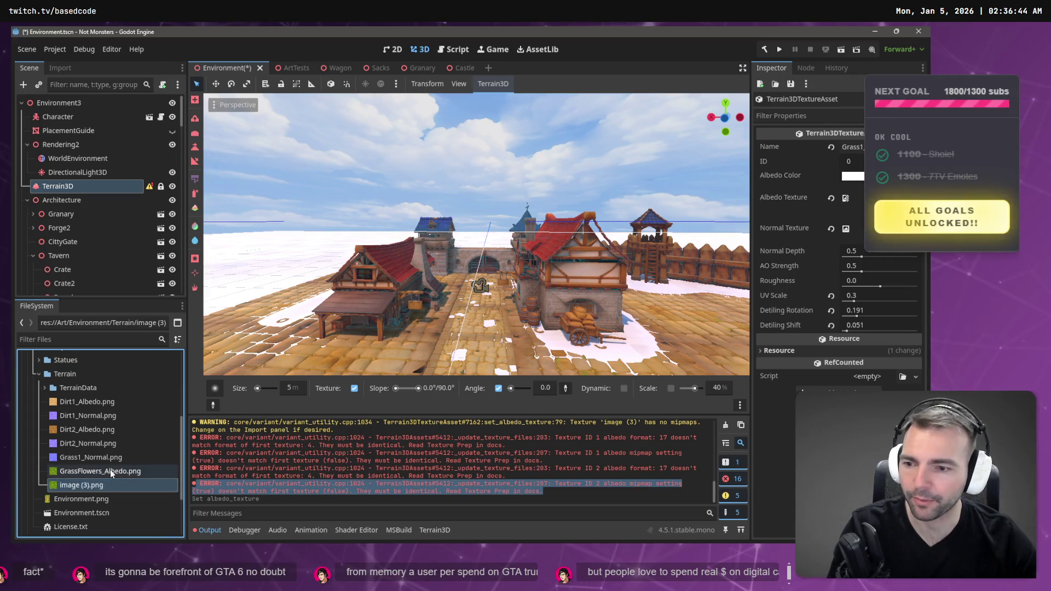
key("F2")
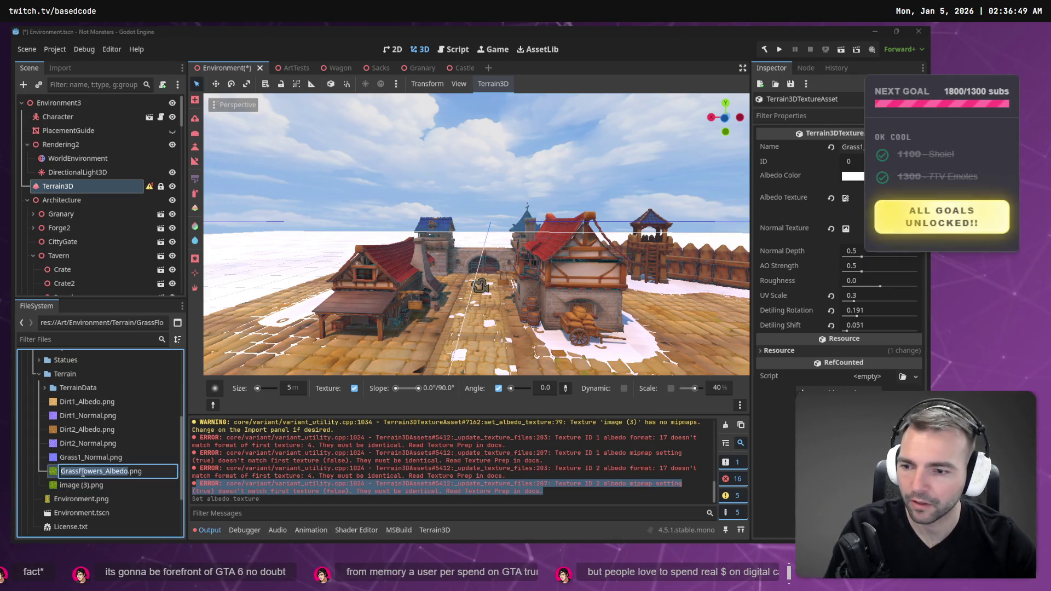
key("Escape")
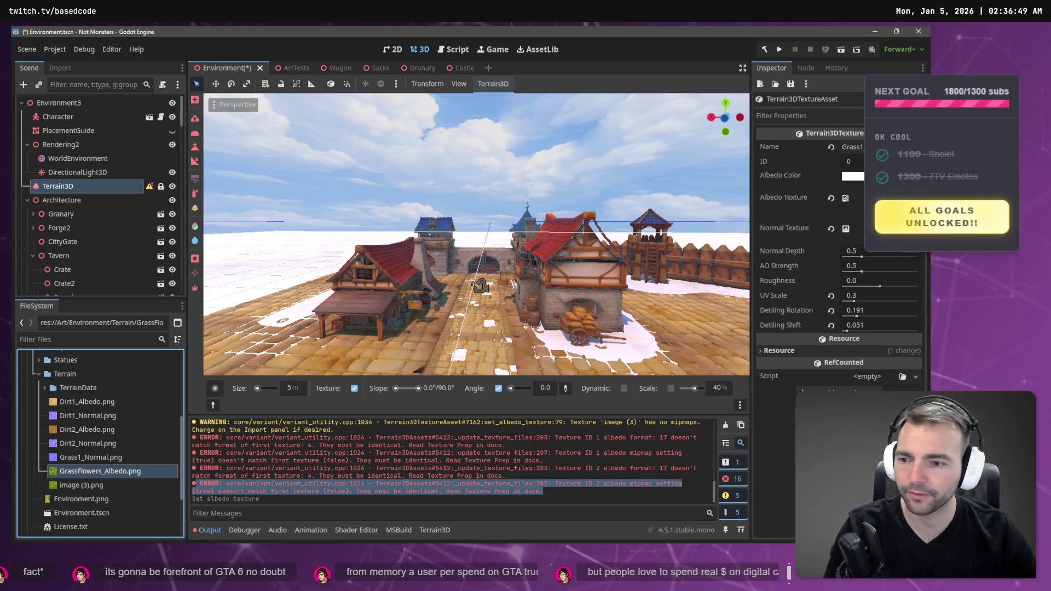
key("Down")
key("F2")
type("Grass_Albed.png")
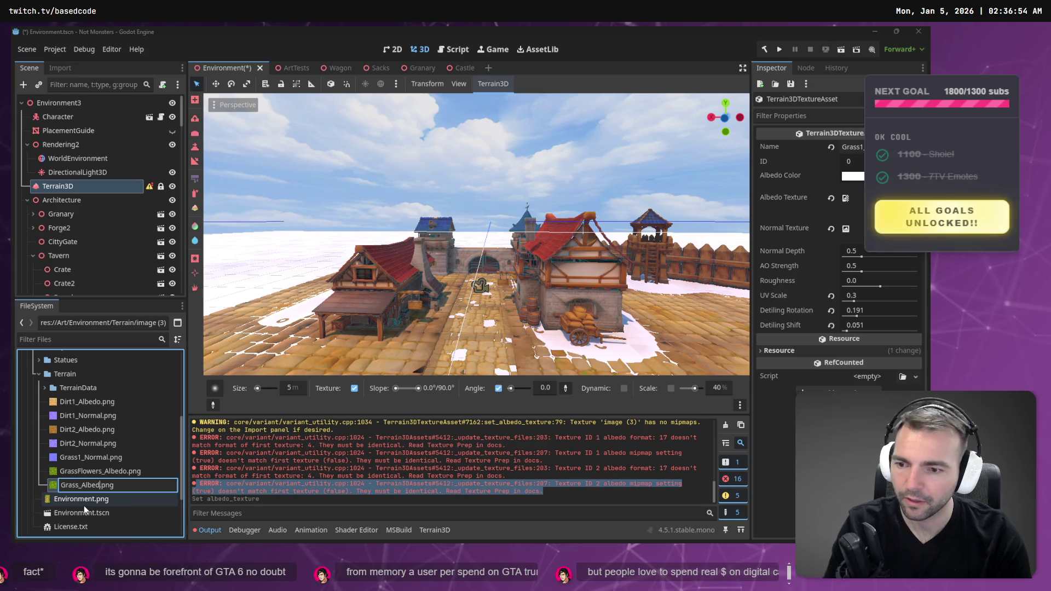
key("Escape")
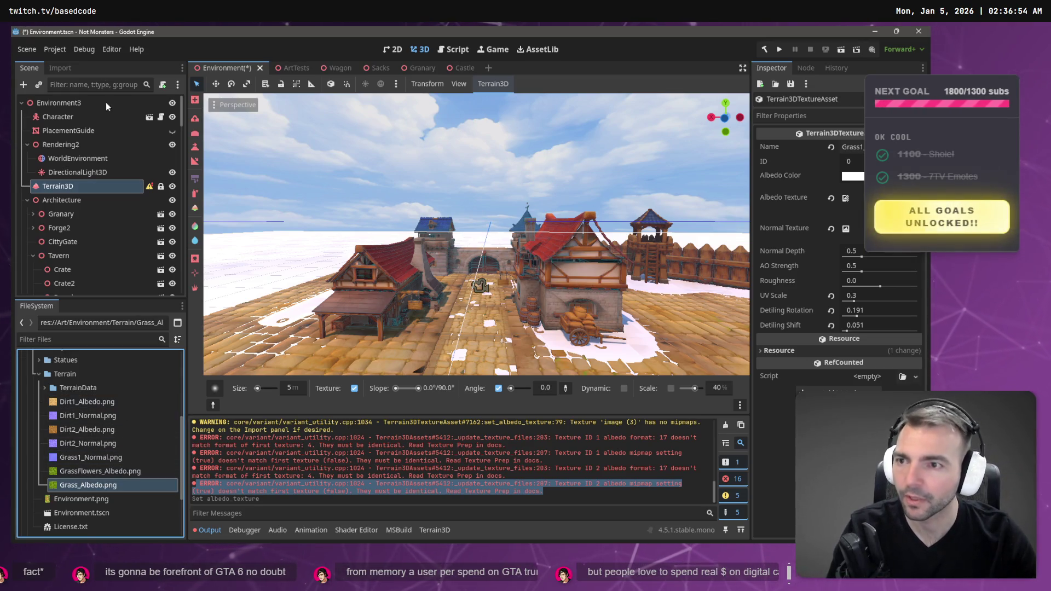
Turn on Mipmaps > Generate in Grass_Albedo.png's Import settings, reimport, and drag it toward the albedo slot
left_click(60, 68)
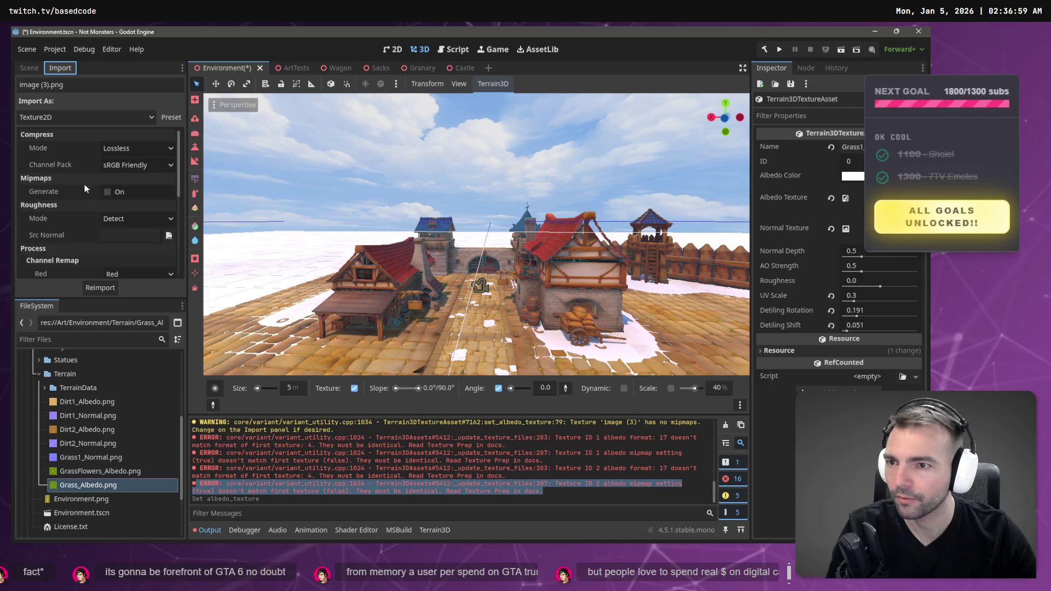
left_click(108, 192)
left_click(116, 292)
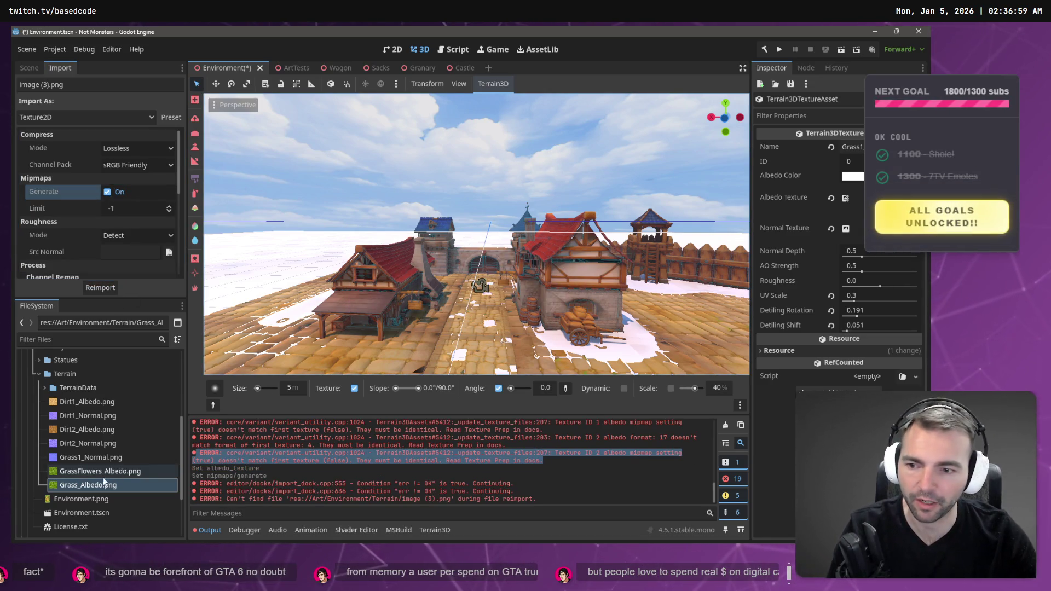
left_click(726, 424)
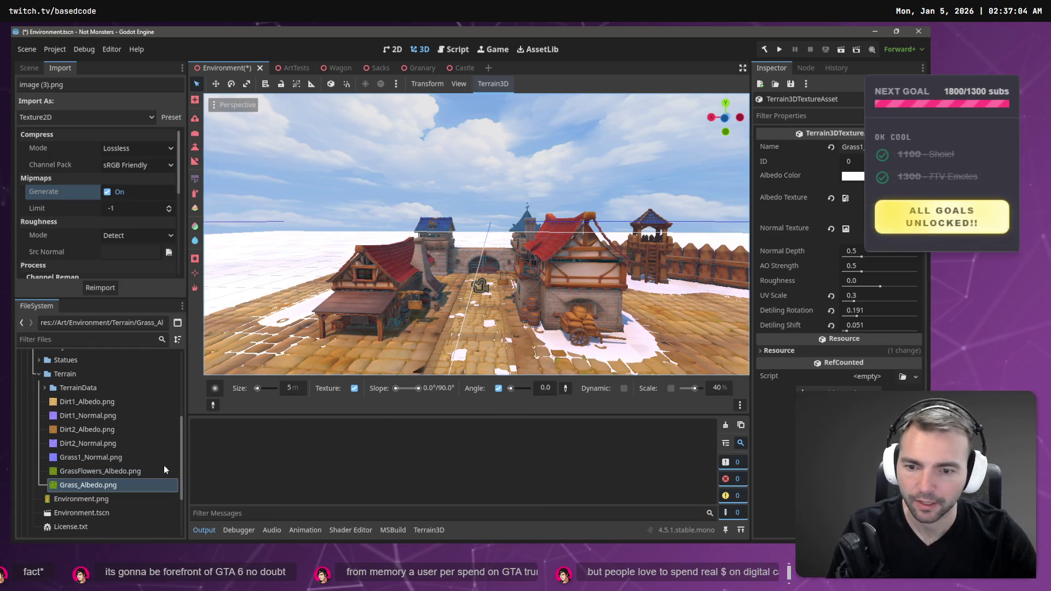
left_click_drag(88, 485, 639, 413)
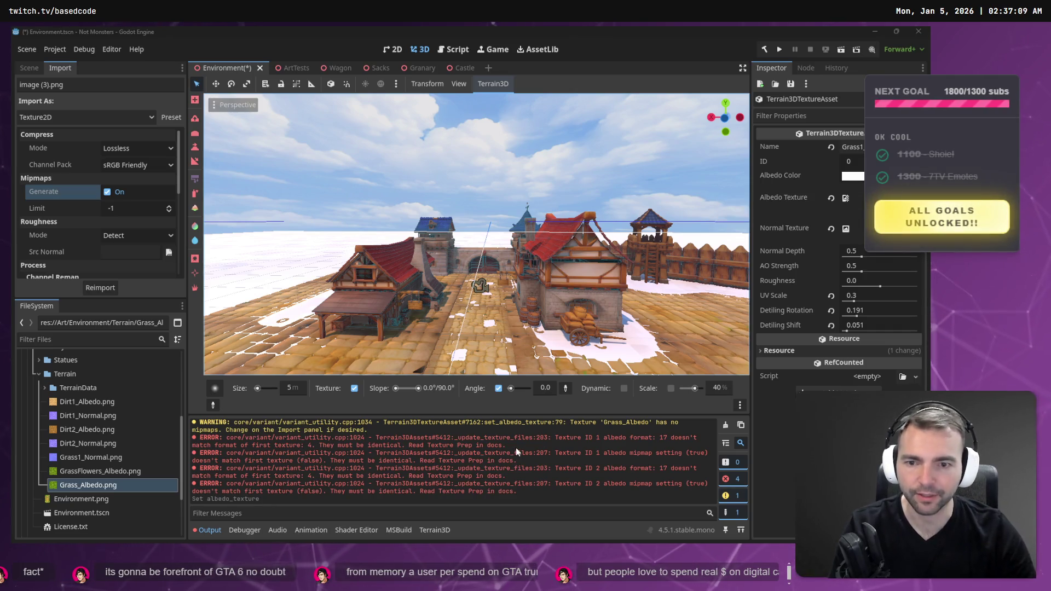
After checking ChatGPT's steps, reimport Grass_Albedo.png and assign it as the terrain albedo texture
key("alt+Tab")
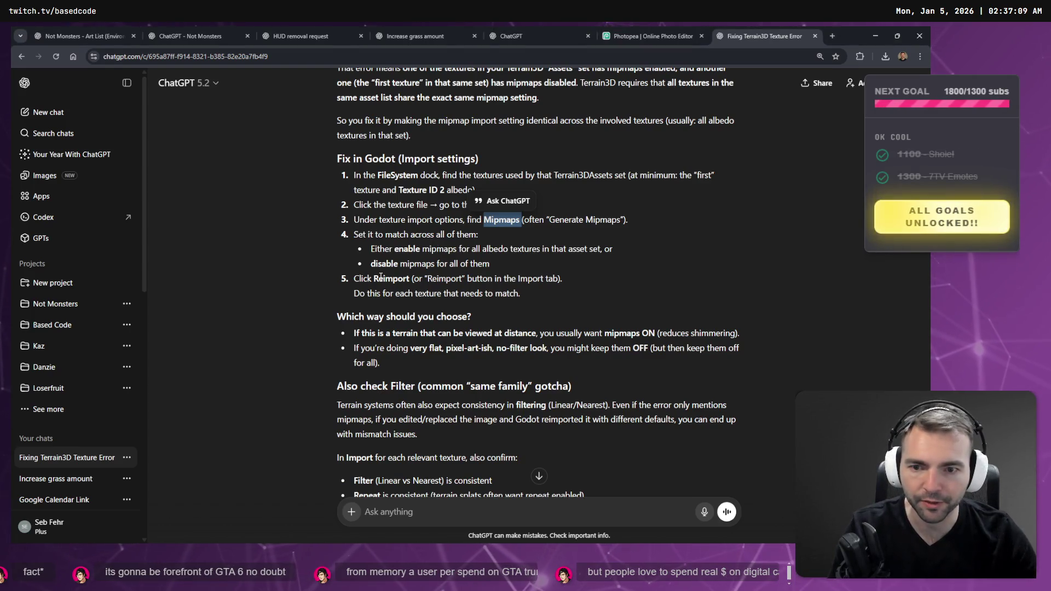
key("alt+Tab")
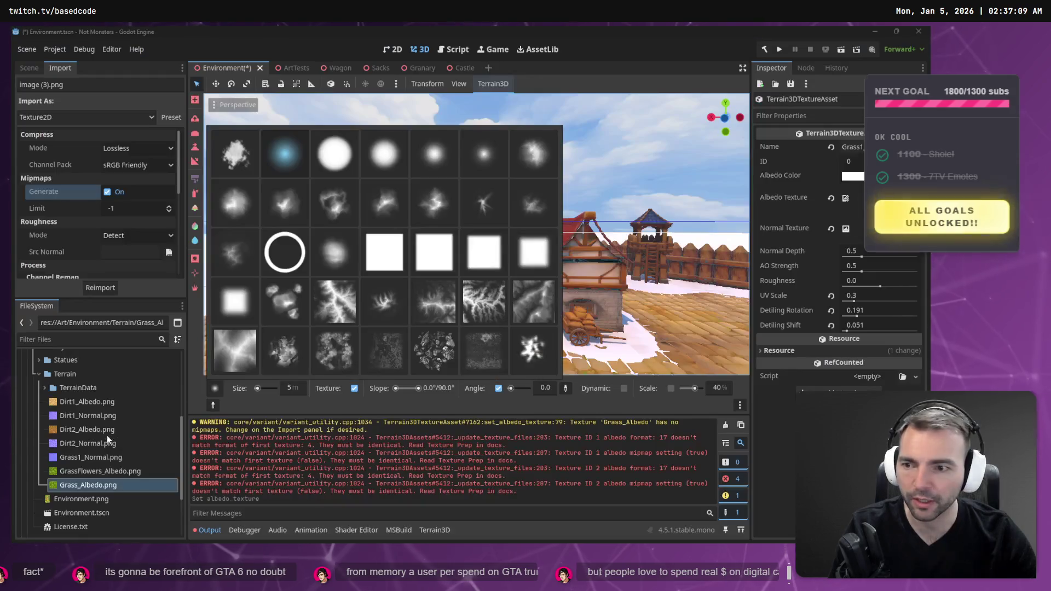
left_click(97, 286)
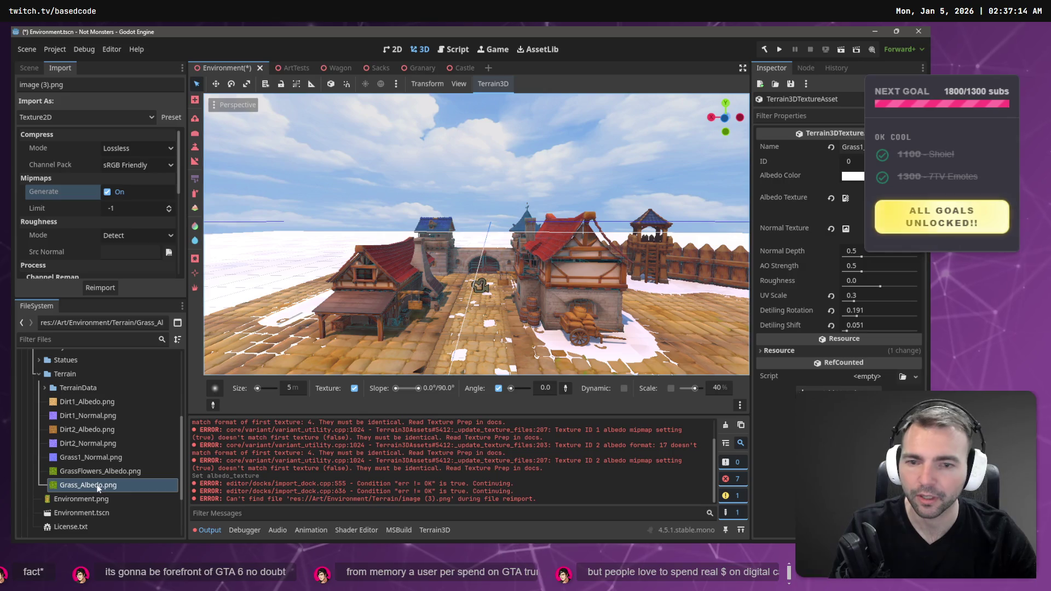
left_click(147, 484)
left_click_drag(148, 484, 846, 198)
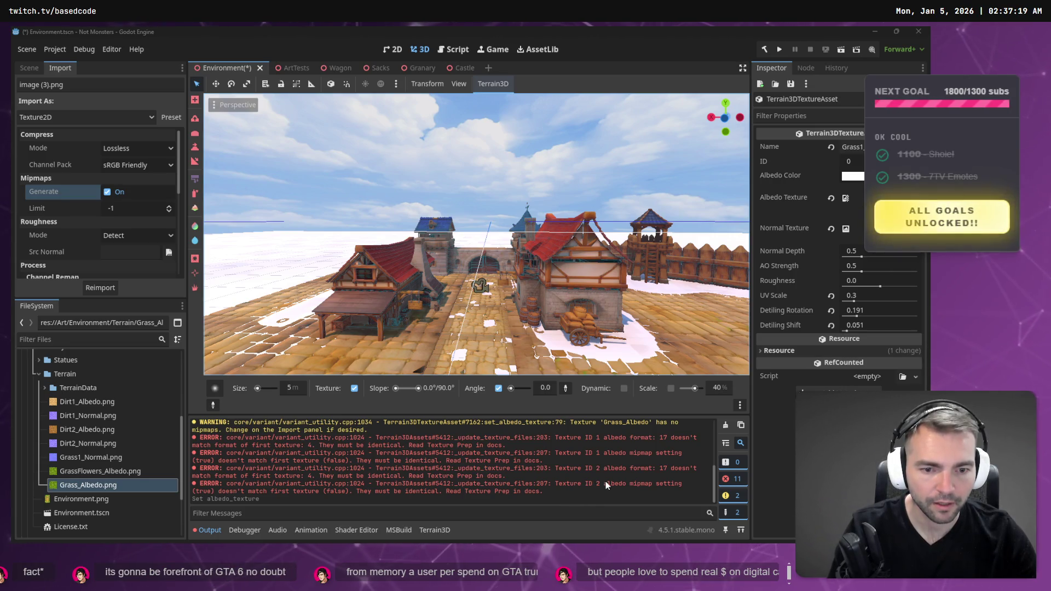
left_click(597, 484)
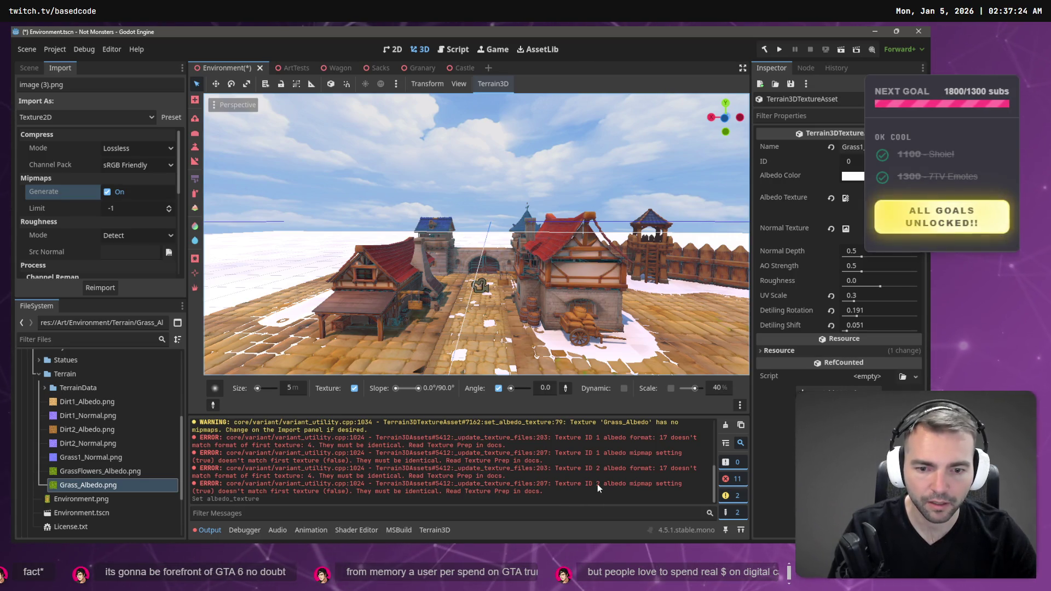
scroll(67, 236, "down", 1)
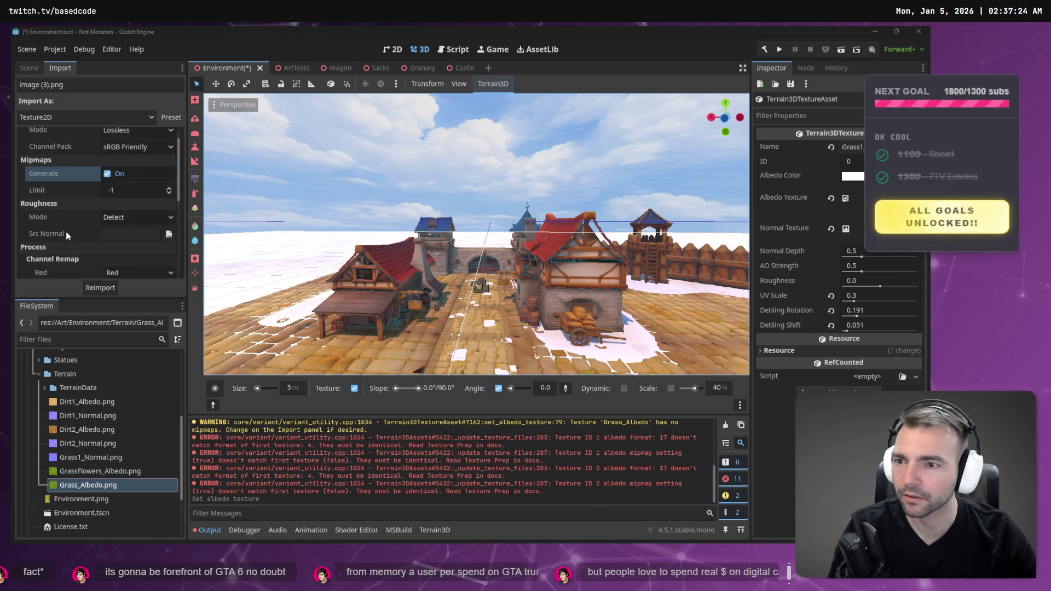
key("alt+Tab")
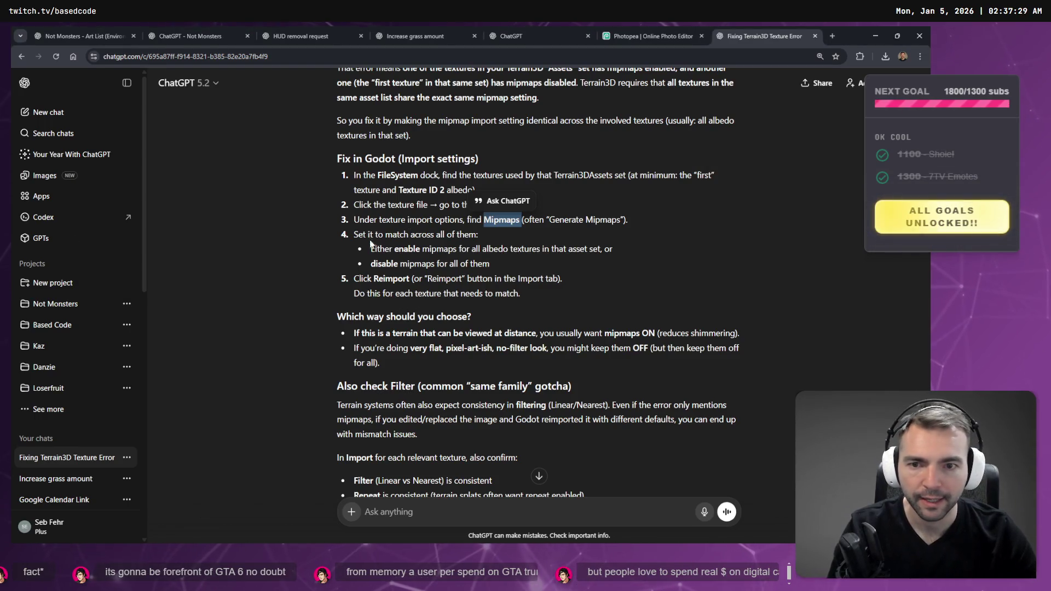
Read through ChatGPT's answer, highlighting the filter-consistency heading along the way
left_click_drag(361, 231, 464, 235)
left_click(469, 250)
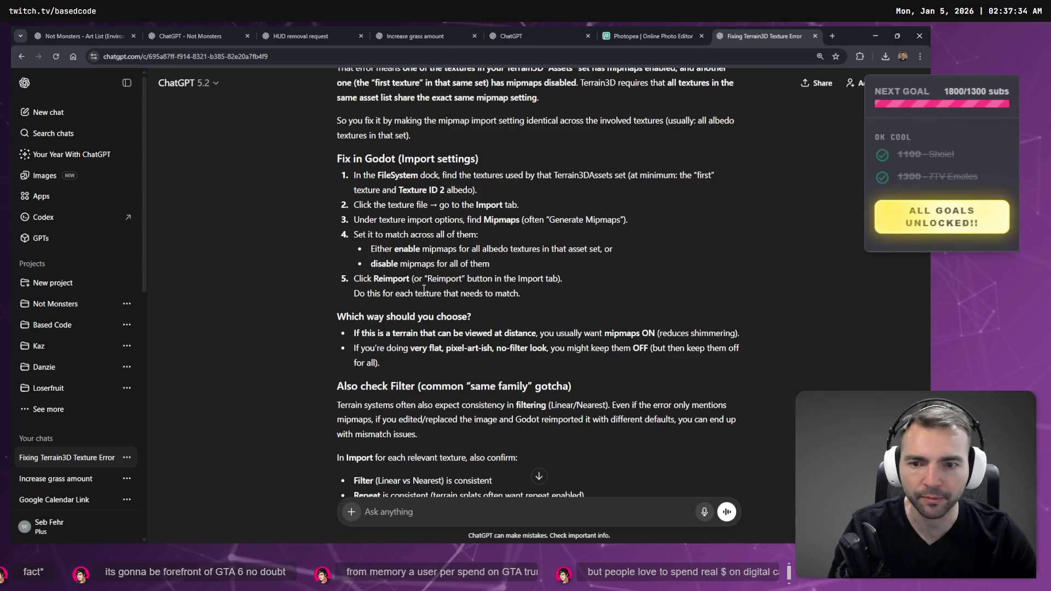
scroll(430, 289, "down", 4)
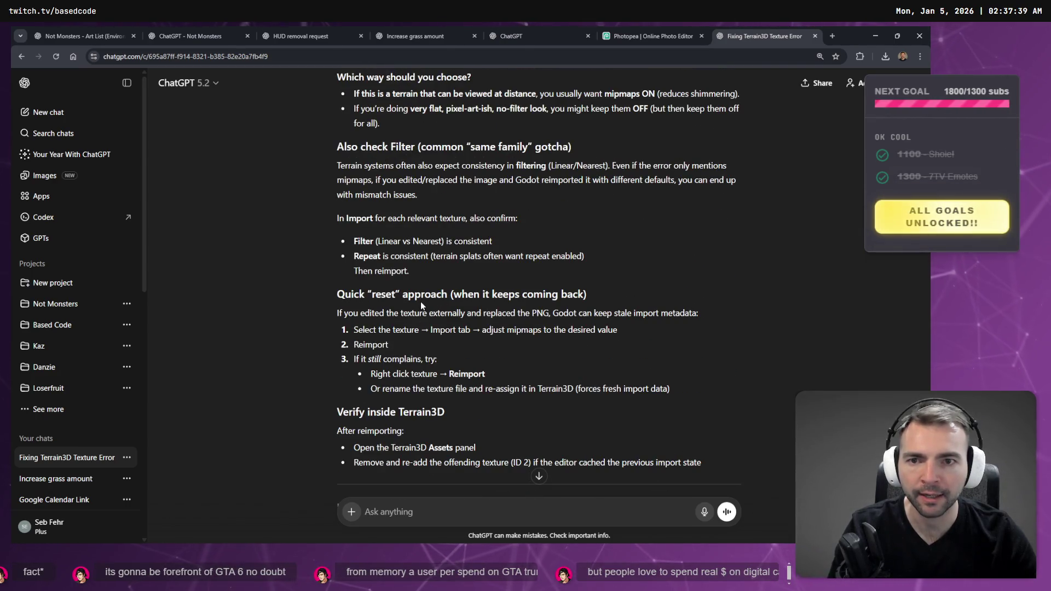
mouse_move(343, 147)
left_mouse_down()
mouse_move(570, 148)
mouse_move(465, 148)
left_mouse_up()
left_click(575, 149)
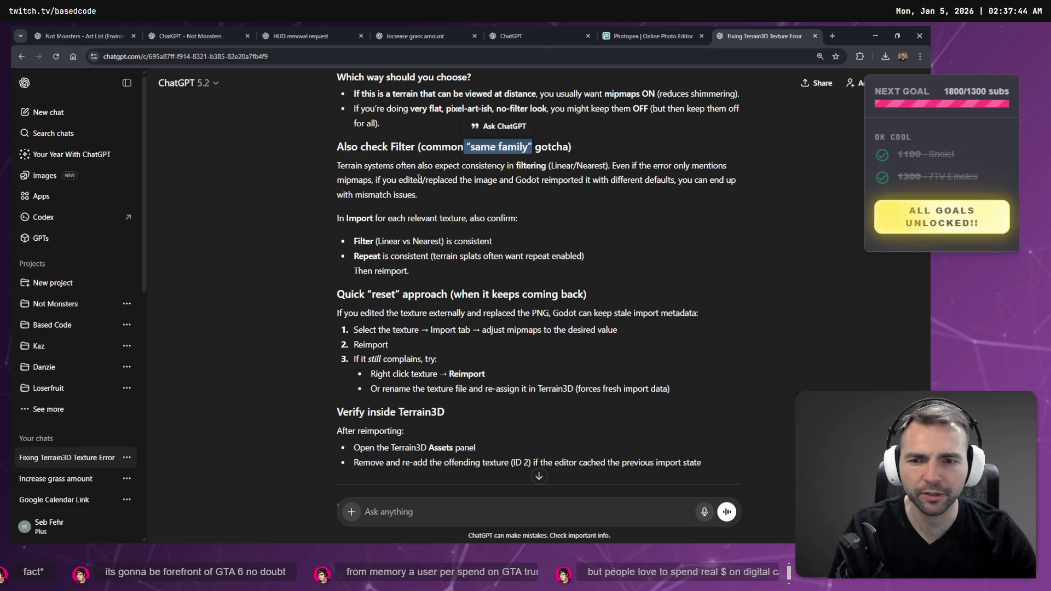
scroll(491, 250, "down", 1)
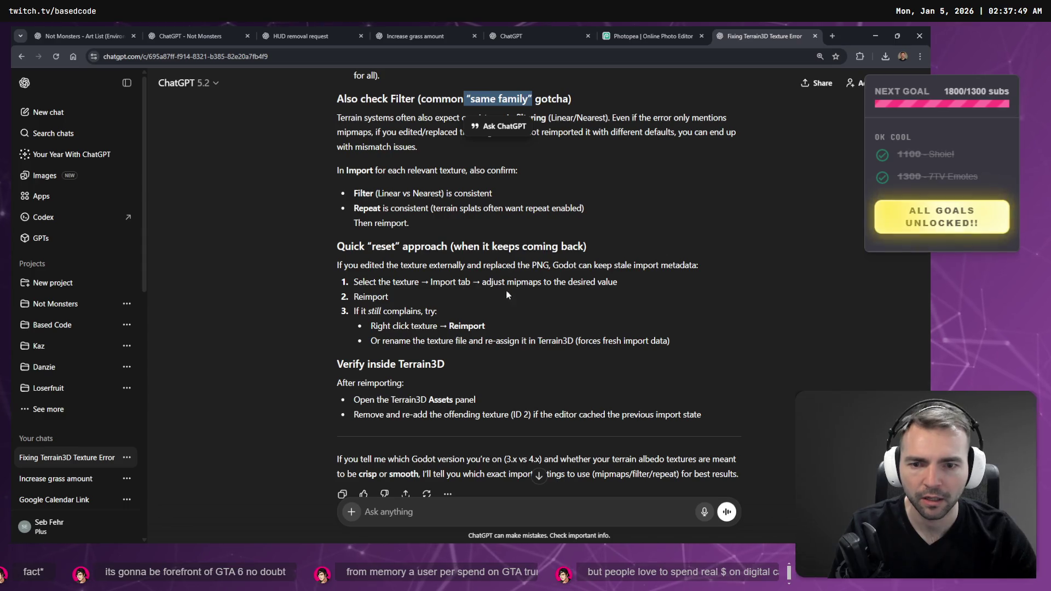
scroll(507, 296, "down", 2)
Dictate and send a reply that enabling mipmaps changed nothing, correcting 'MIT maps' to 'Mipmaps'
left_click(410, 507)
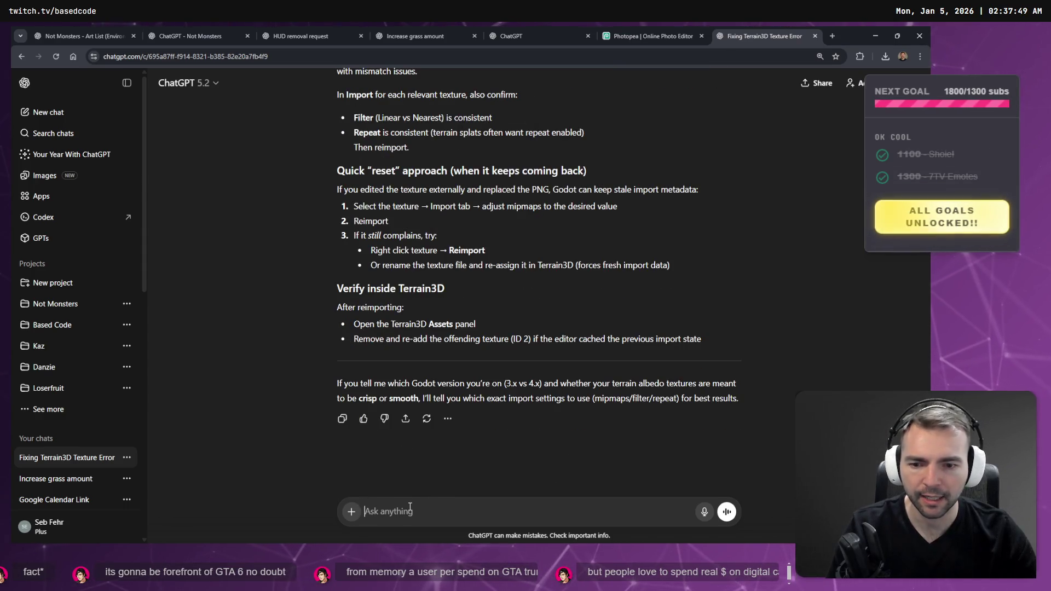
key("super+h")
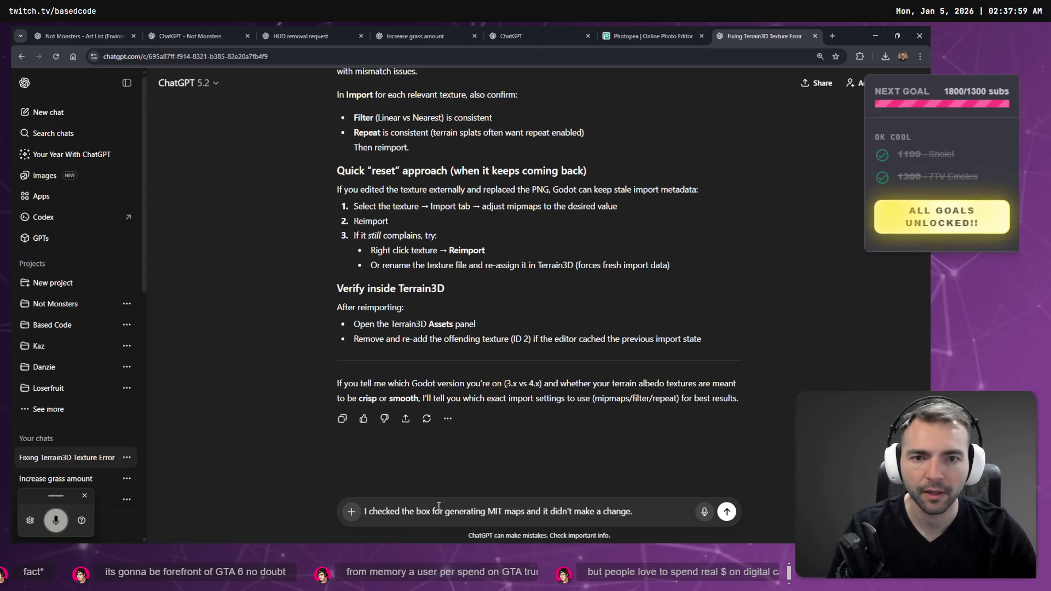
scroll(521, 205, "up", 7)
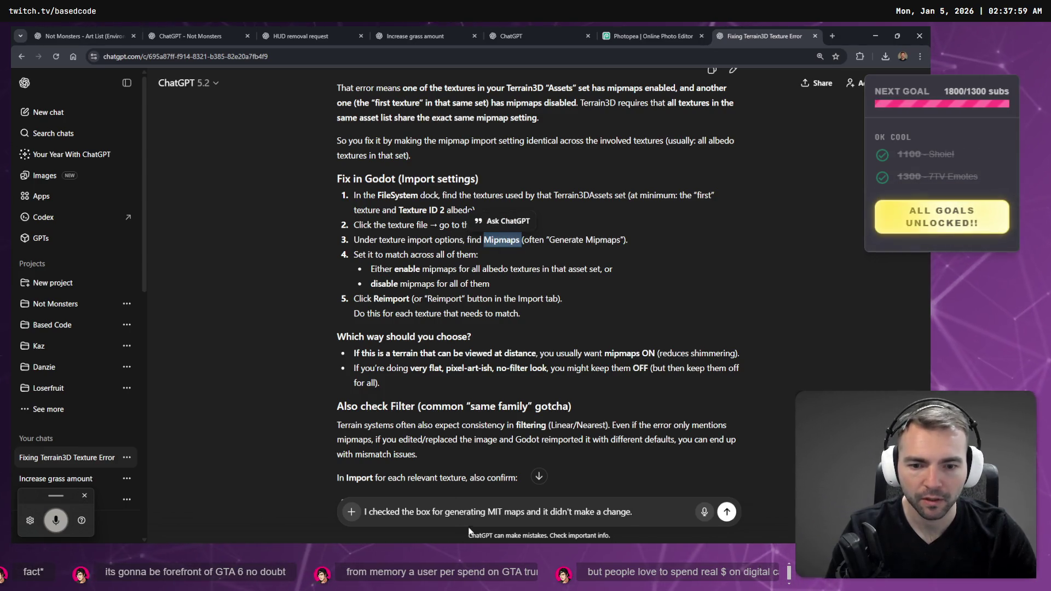
left_click_drag(491, 512, 520, 514)
type("Mipmaps")
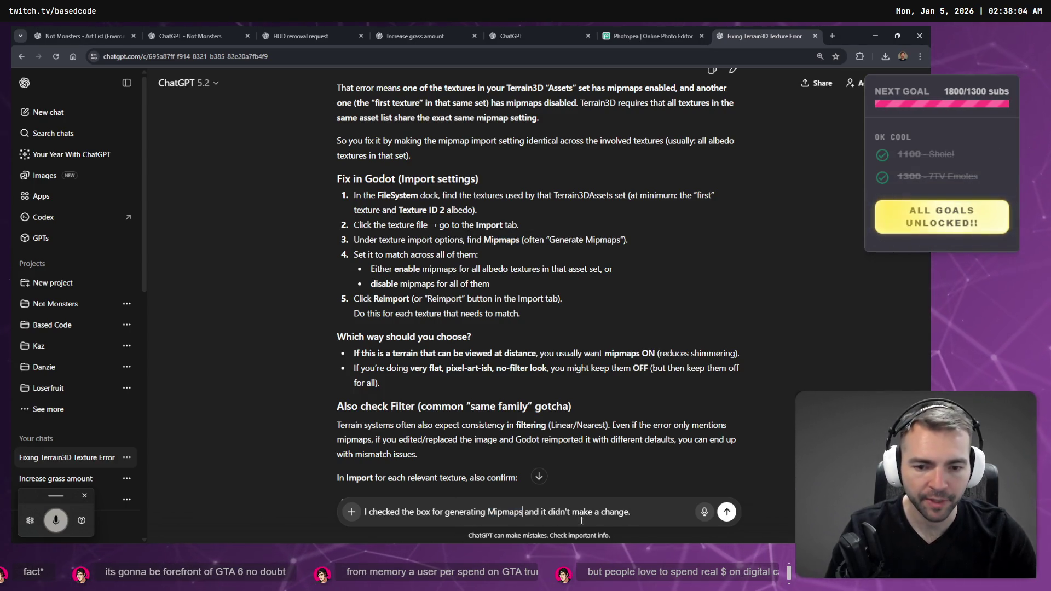
key("Delete")
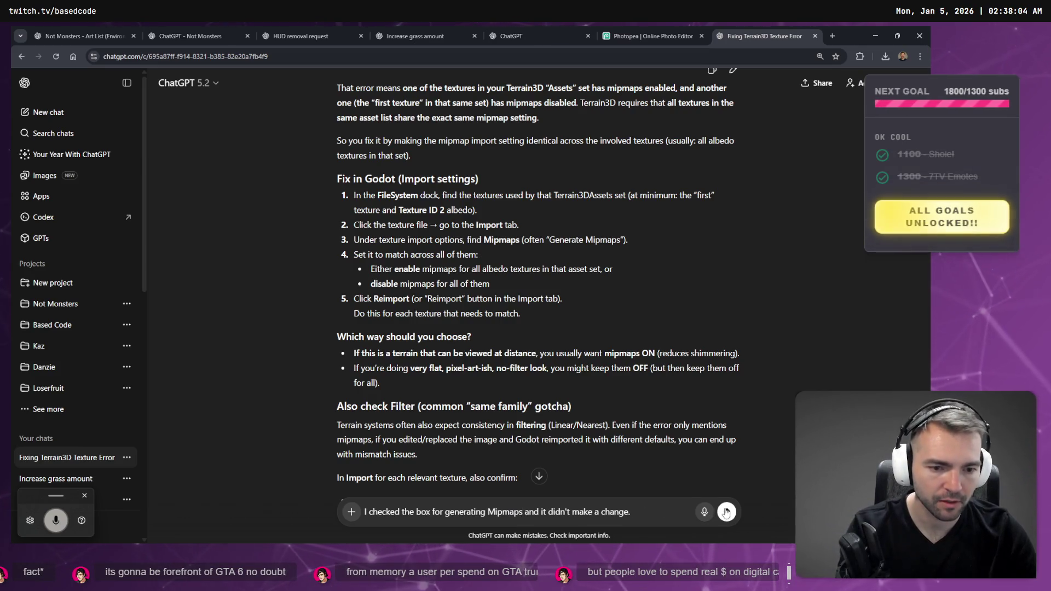
left_click(727, 512)
key("alt+Tab")
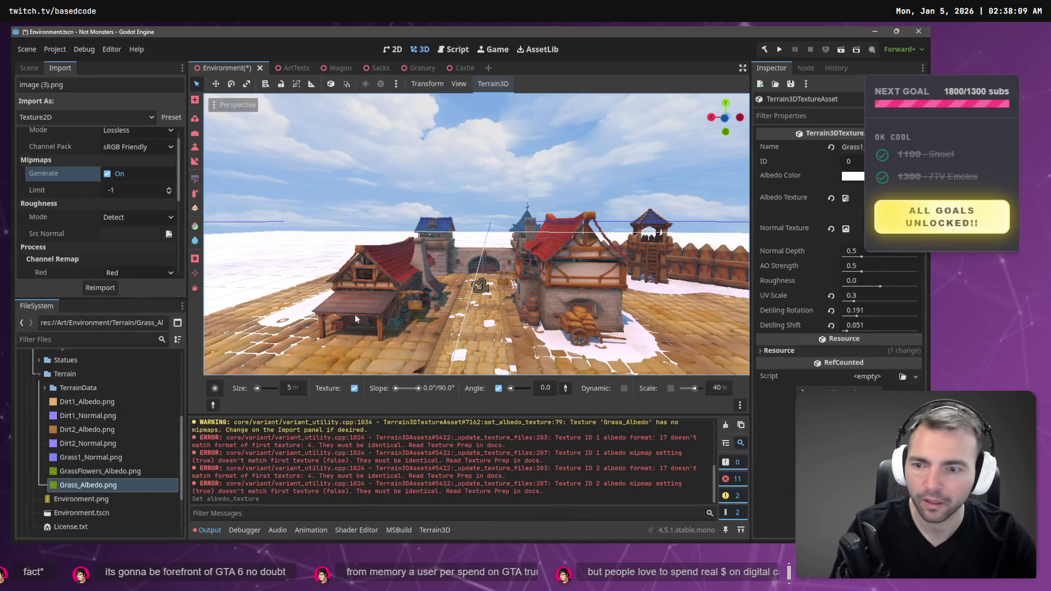
Compare the import settings of the Dirt1, Dirt2, Grass and GrassFlowers albedo textures
left_click(105, 406)
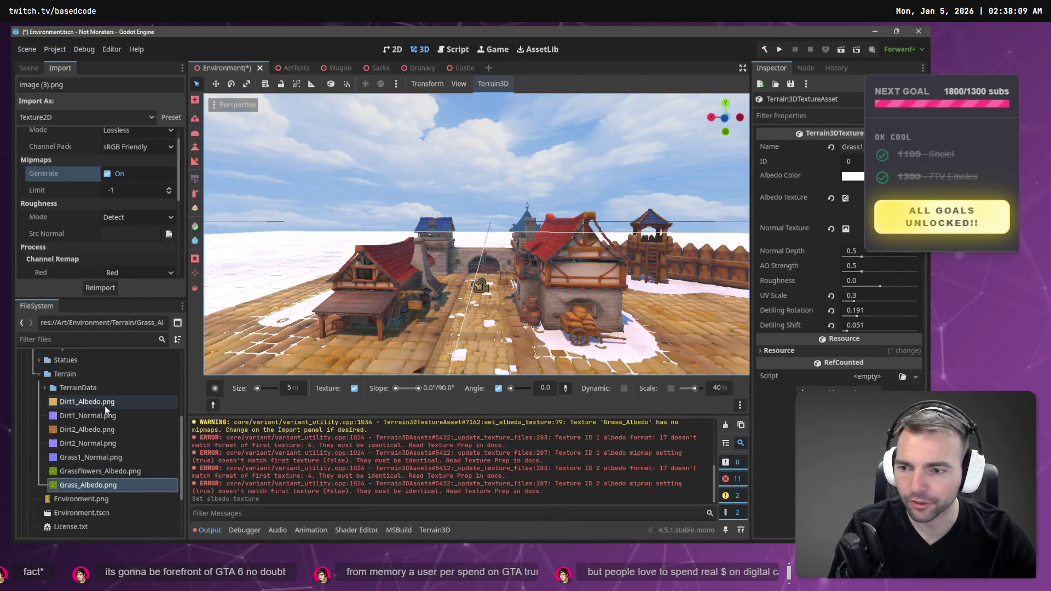
left_click(105, 404)
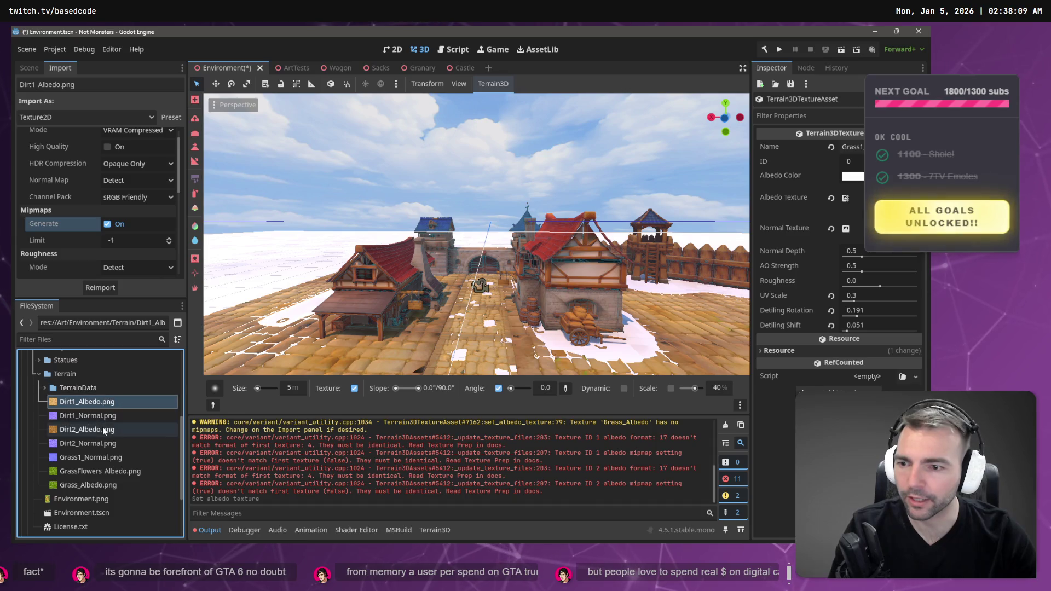
left_click(80, 430)
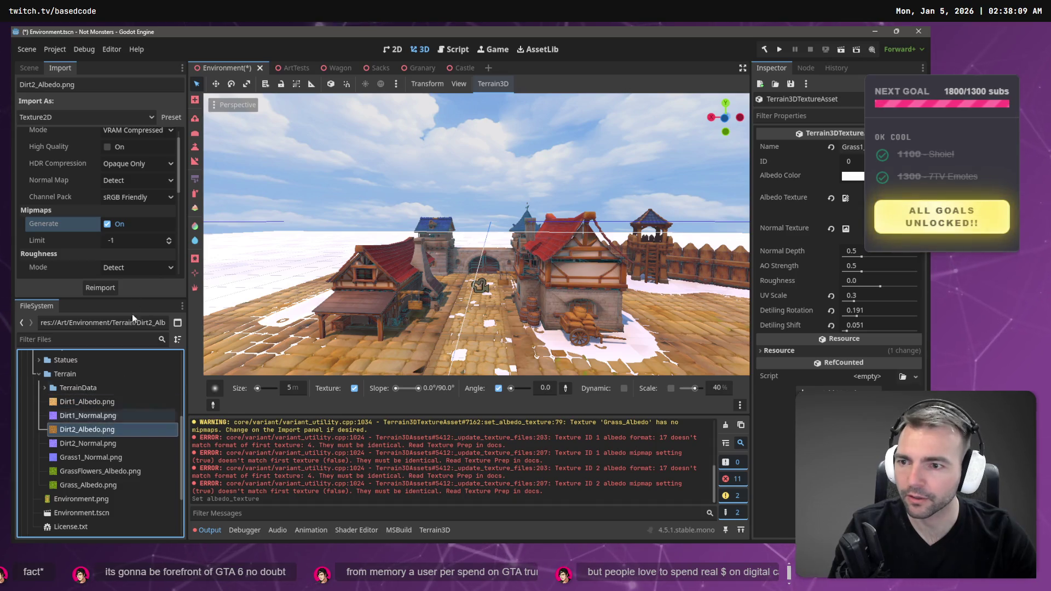
left_click(103, 485)
left_click(103, 473)
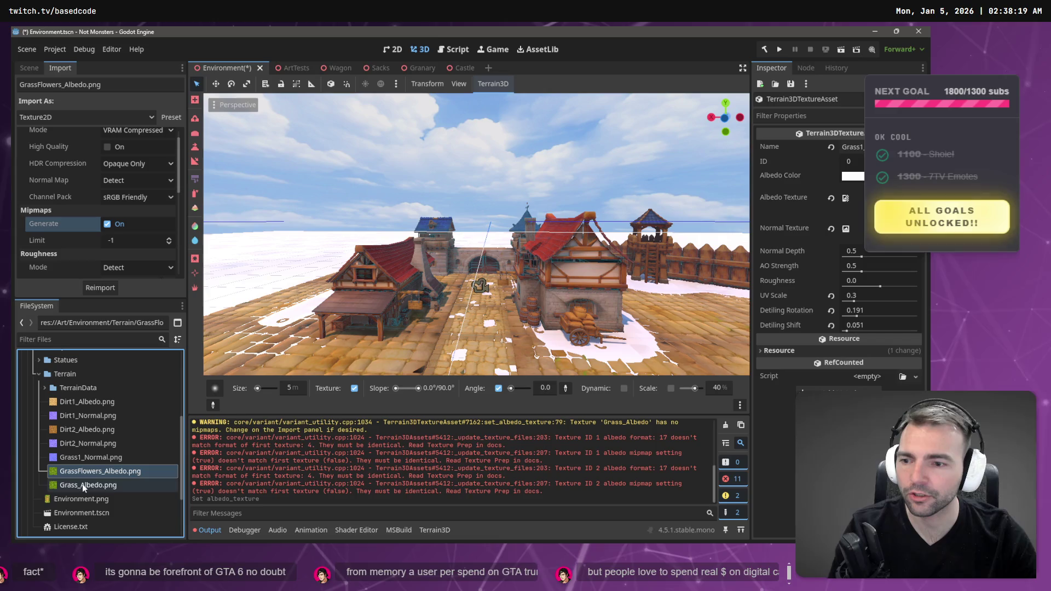
left_click(88, 458)
left_click(89, 418)
left_click(94, 403)
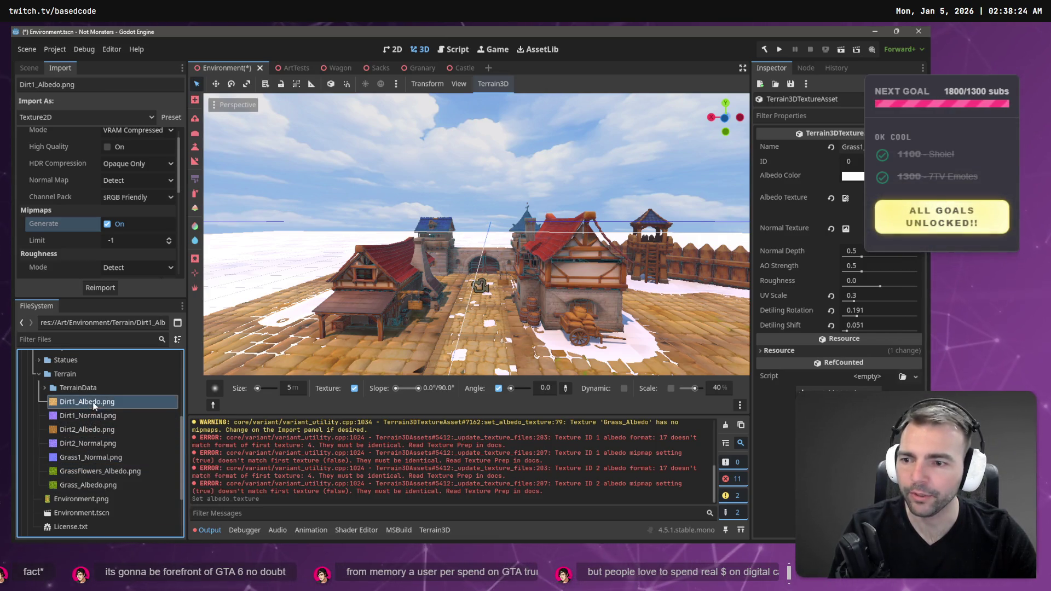
left_click(94, 485)
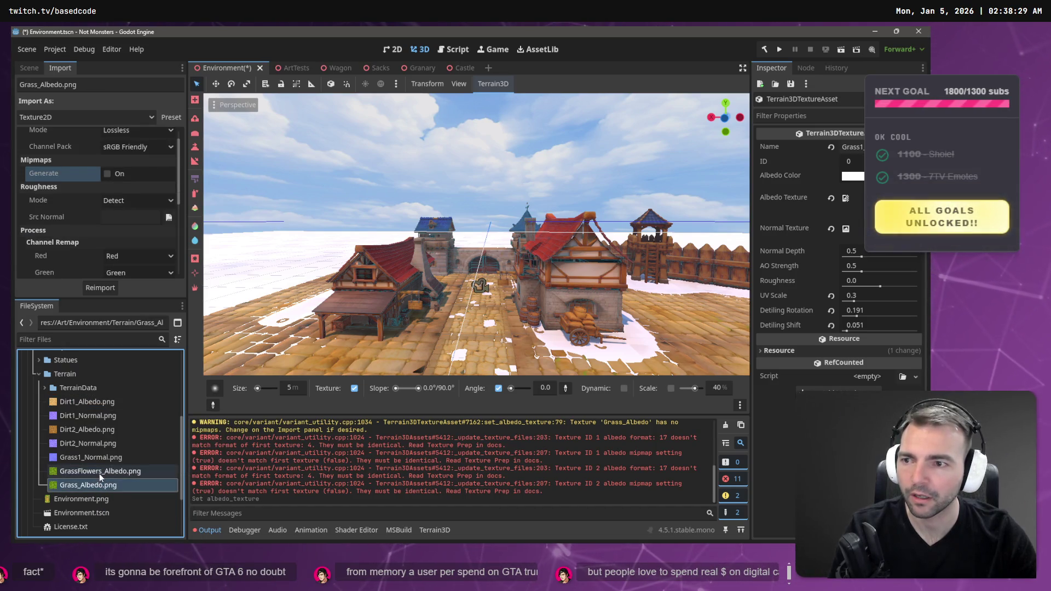
left_click(98, 403)
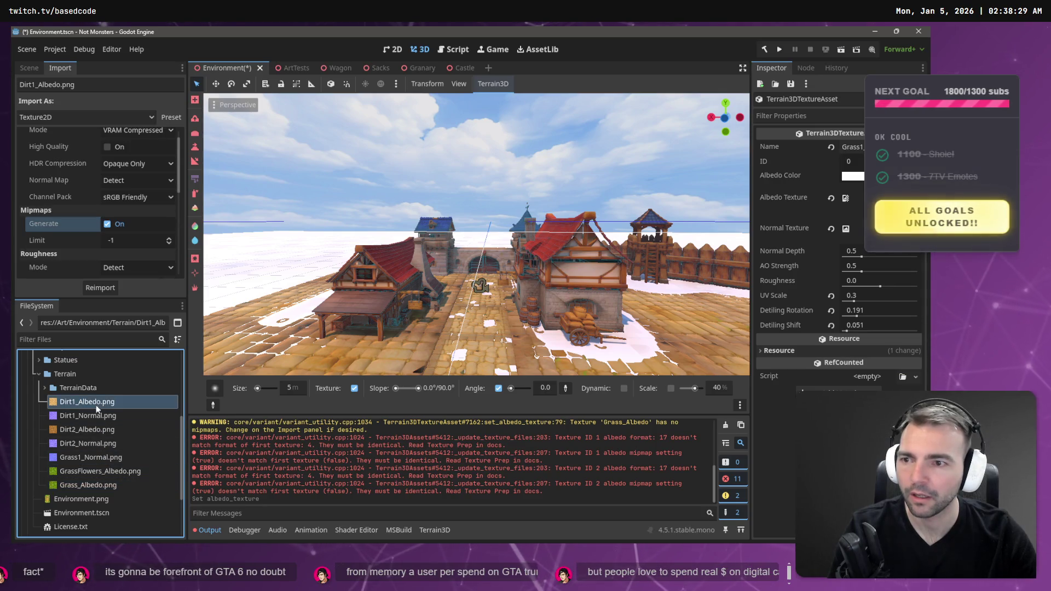
left_click(96, 418)
left_click(96, 431)
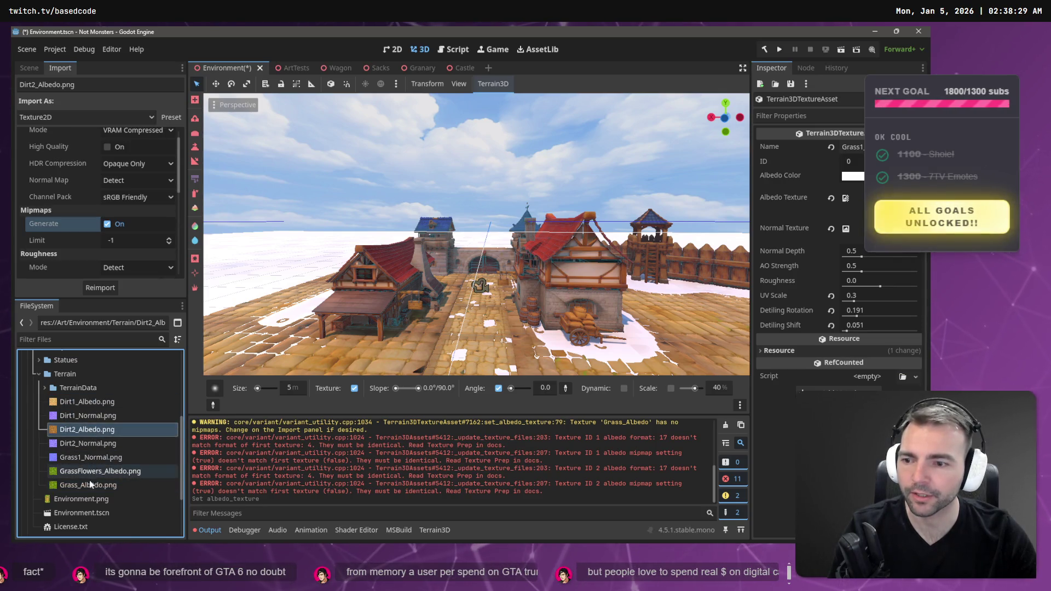
Turn on Mipmaps > Generate for Grass_Albedo.png, reimport it, and select the remaining albedo error lines
left_click(90, 483)
left_click(113, 175)
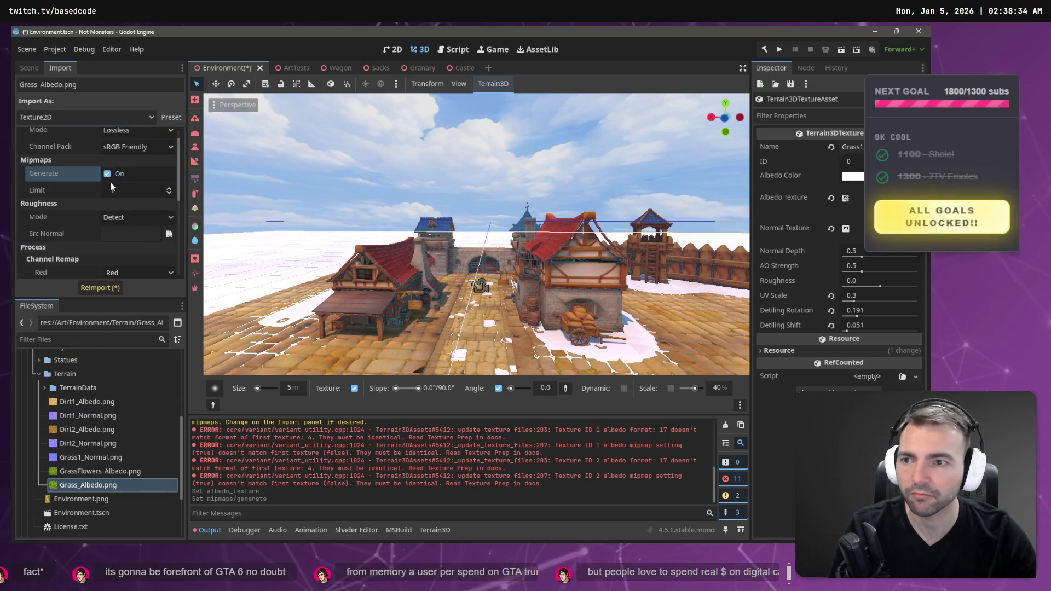
left_click(101, 288)
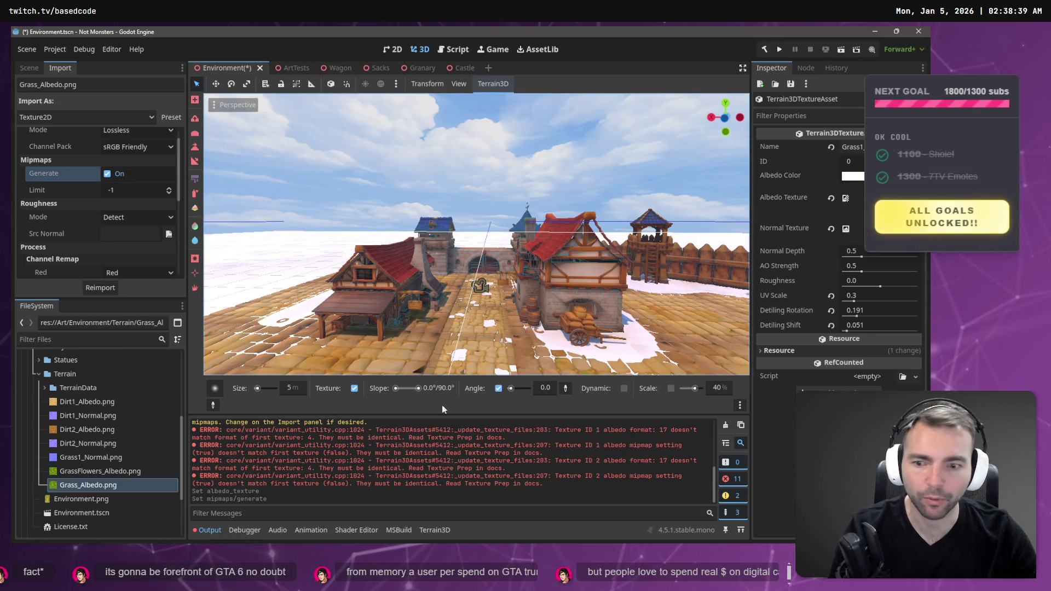
mouse_move(87, 485)
left_mouse_down()
mouse_move(794, 311)
mouse_move(876, 198)
mouse_move(851, 198)
left_mouse_up()
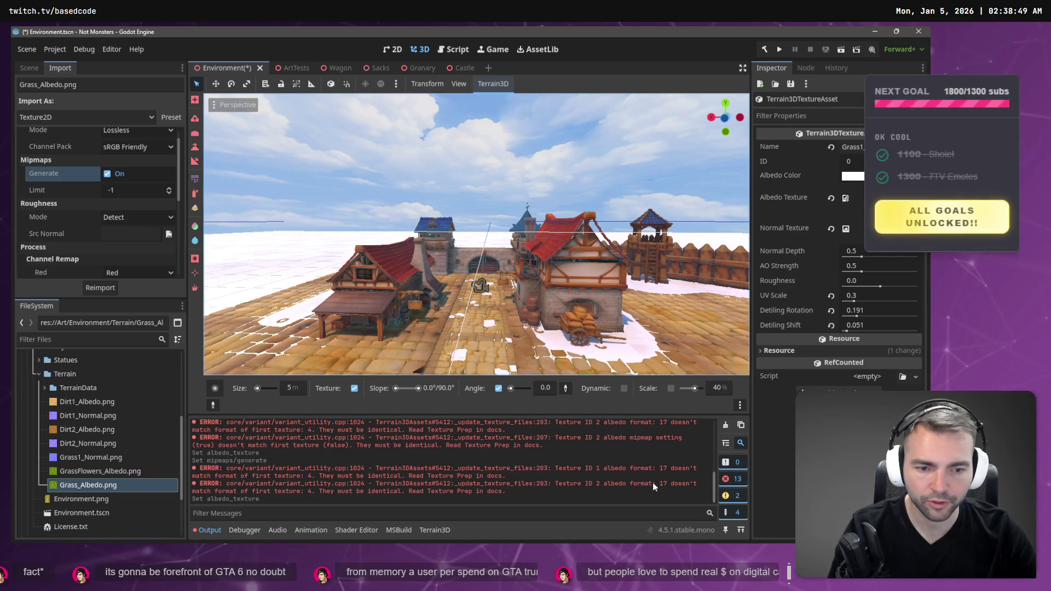
left_click_drag(547, 490, 187, 468)
key("ctrl+c")
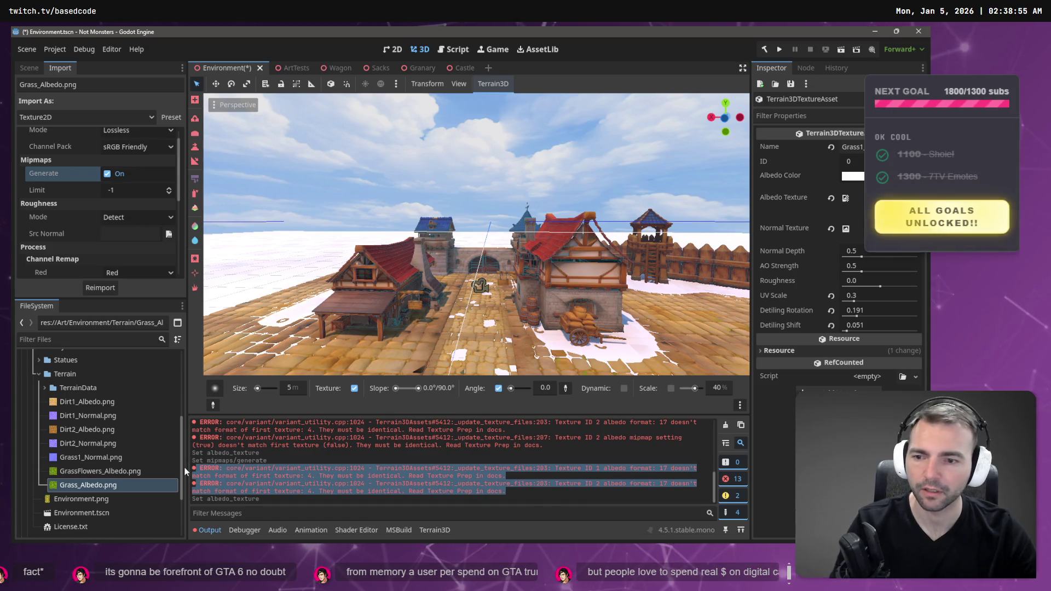
Scroll through ChatGPT's latest reply
key("alt+Tab")
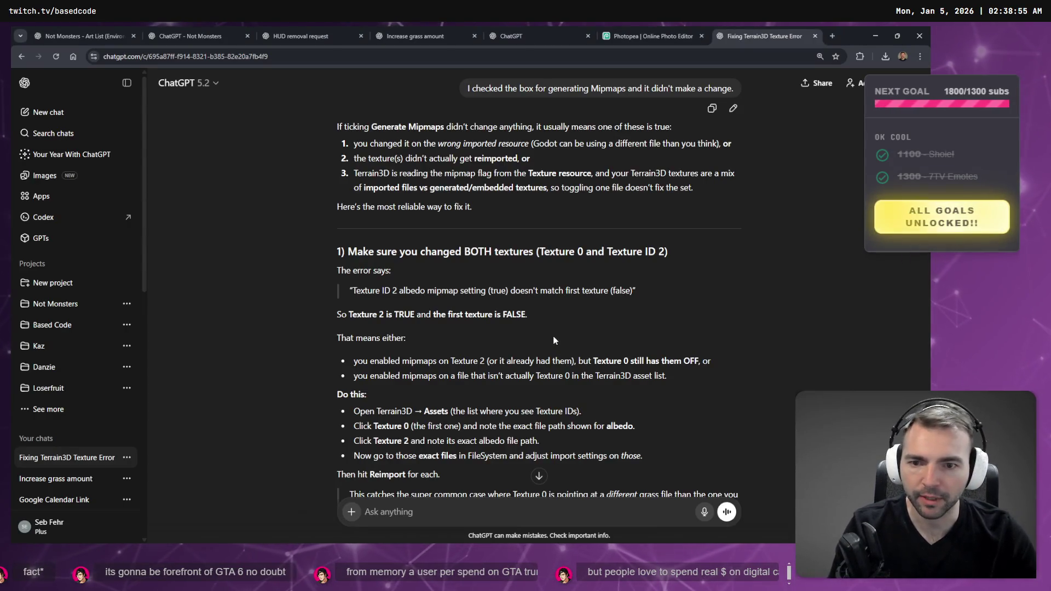
scroll(550, 337, "down", 1)
scroll(543, 309, "up", 3)
scroll(546, 308, "down", 6)
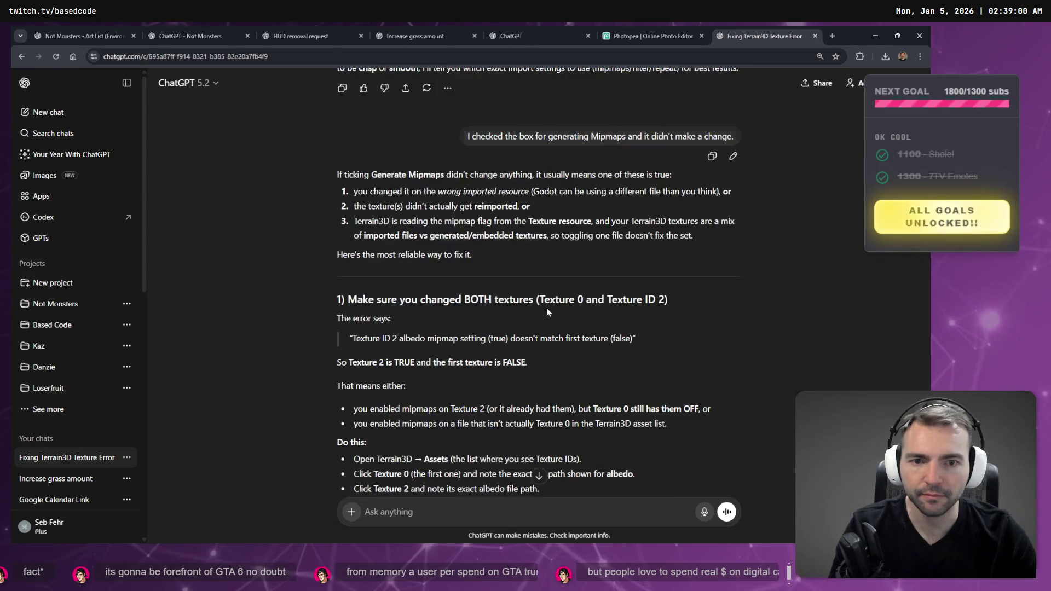
scroll(457, 504, "down", 5)
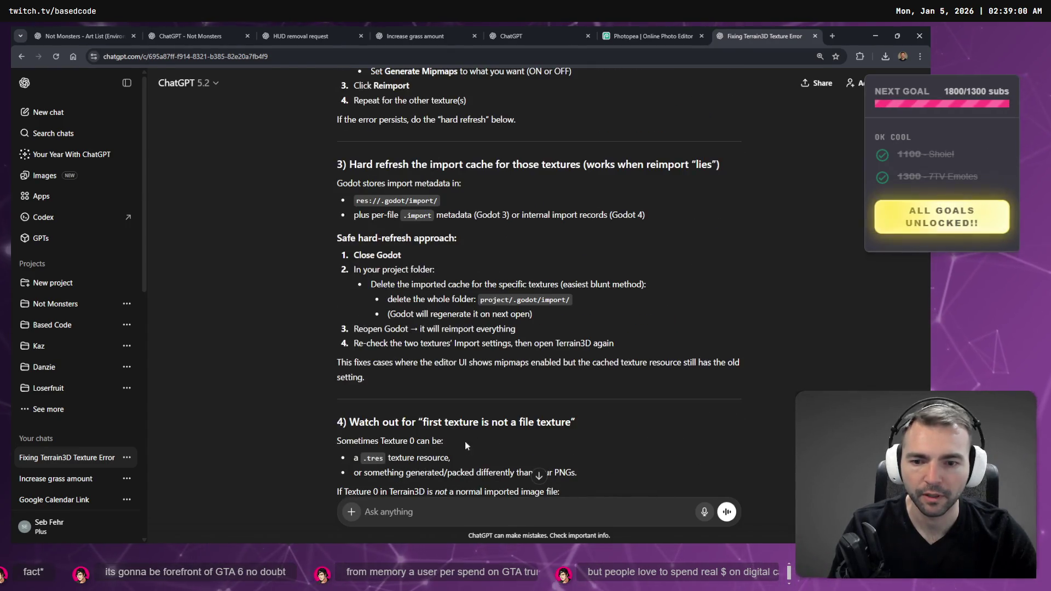
scroll(465, 442, "down", 7)
Write a follow-up saying both textures were changed and imported, followed by an empty code block
left_click(426, 513)
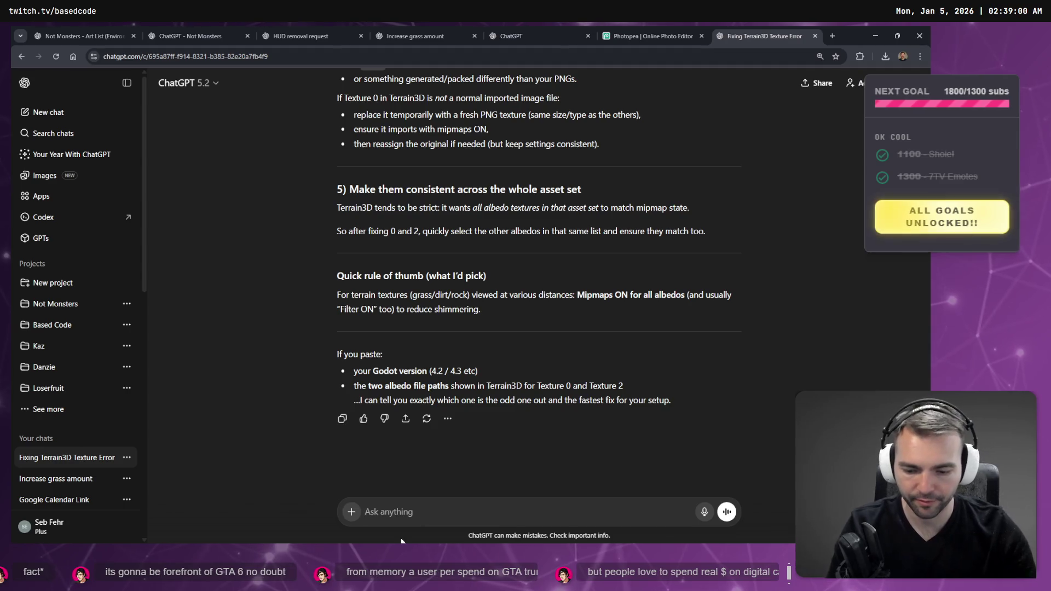
type("I have changed adn impor")
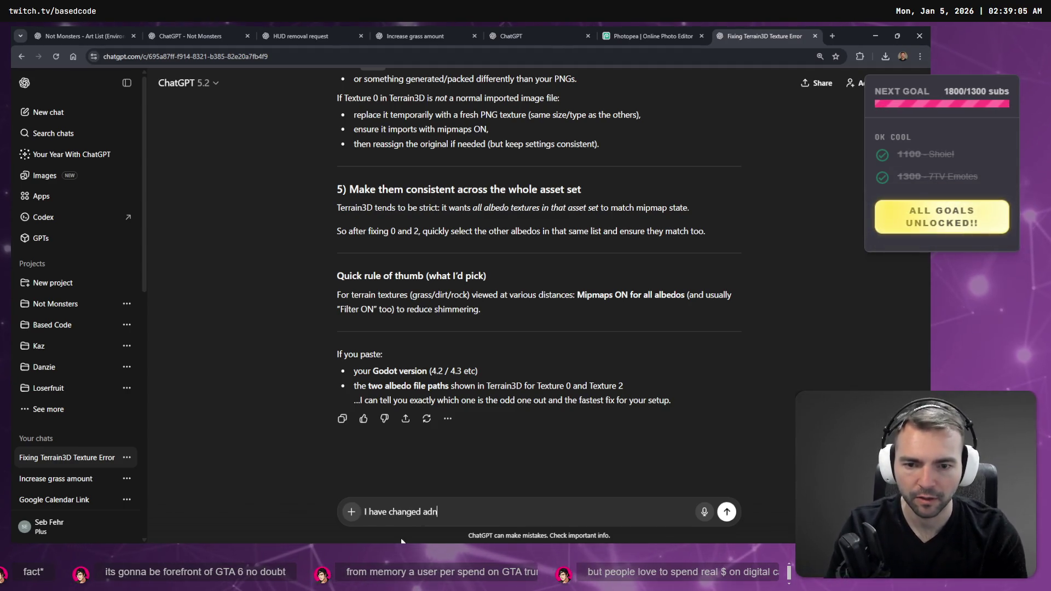
key("BackSpace")
key("BackSpace")
key("BackSpace")
type("nd ")
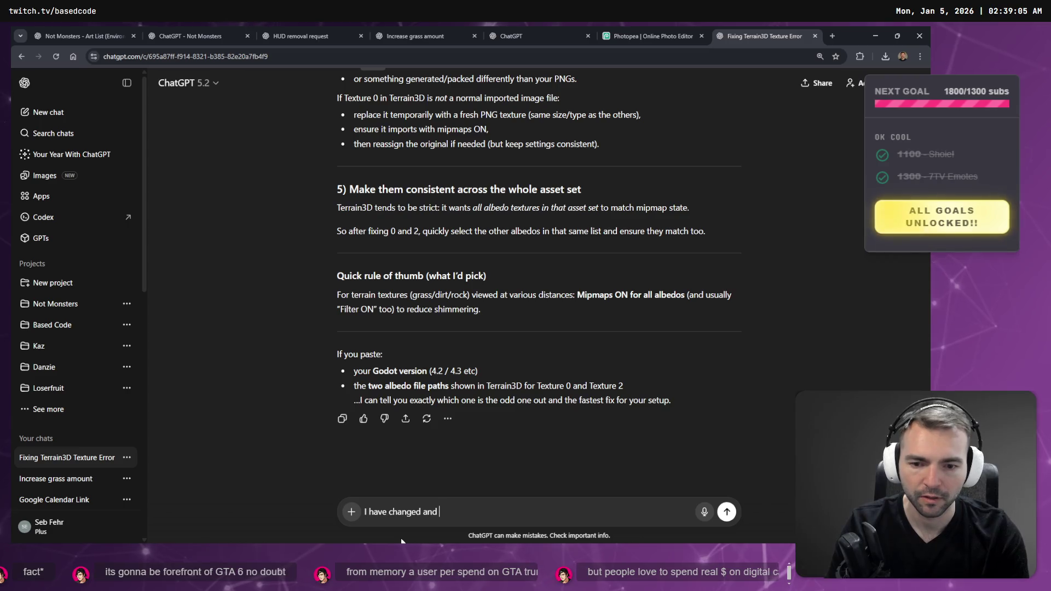
type("re-imported ")
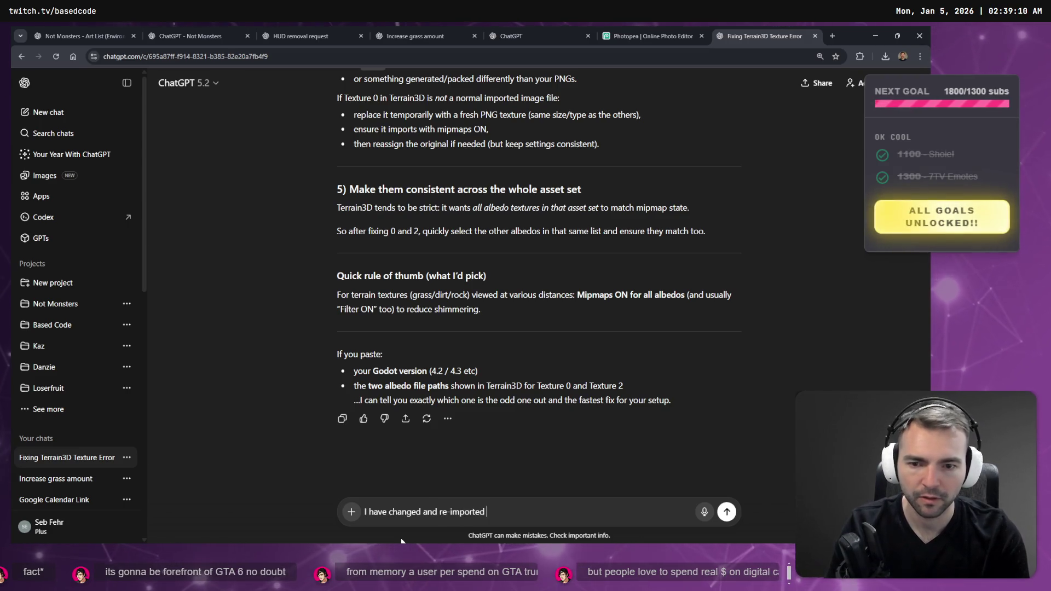
type("both,. ")
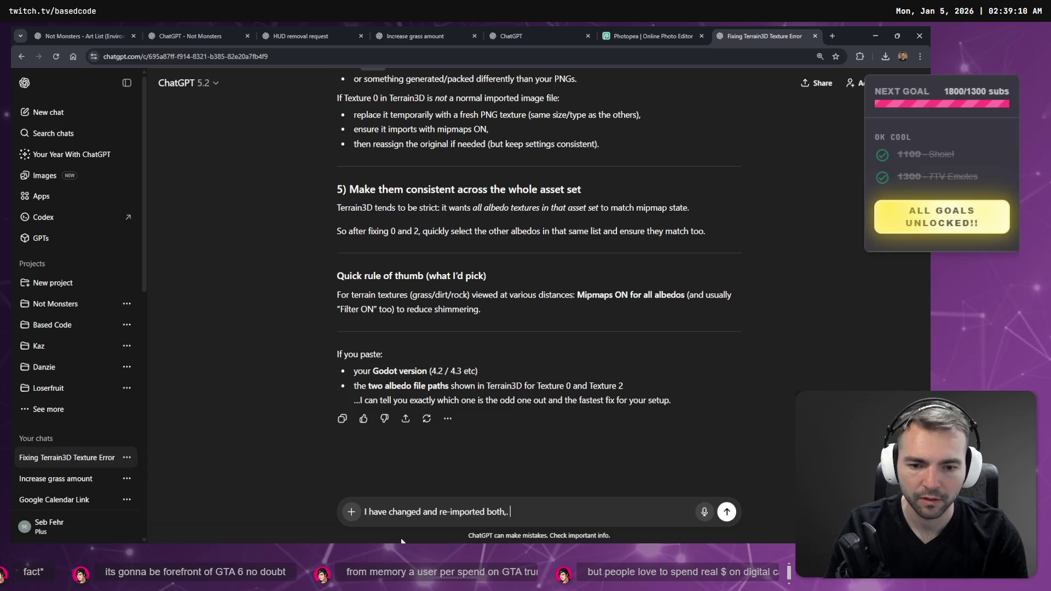
type("ill get this:")
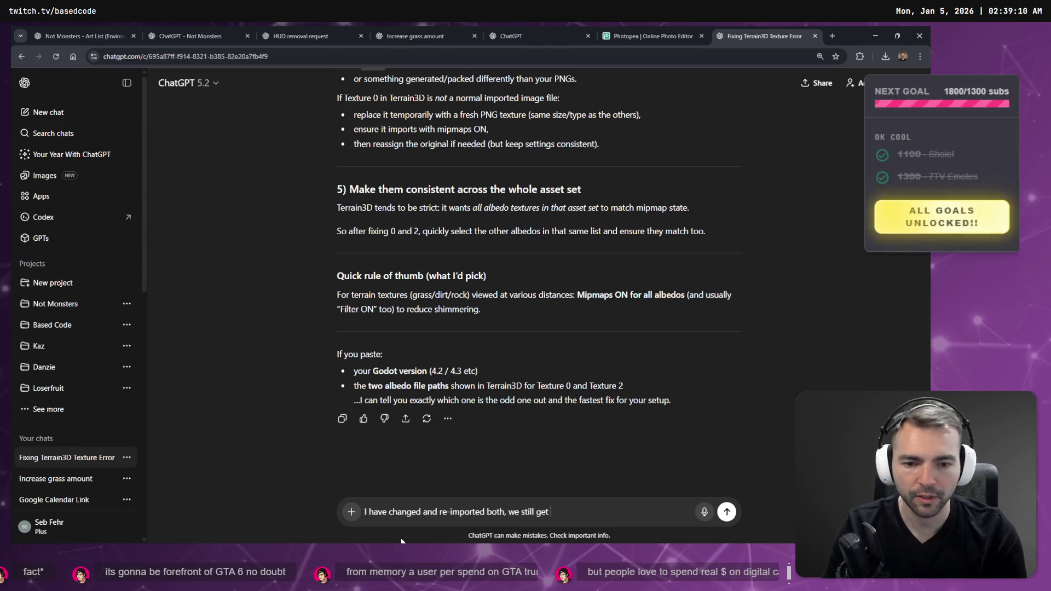
key("shift+Return")
key("shift+Return")
type("```")
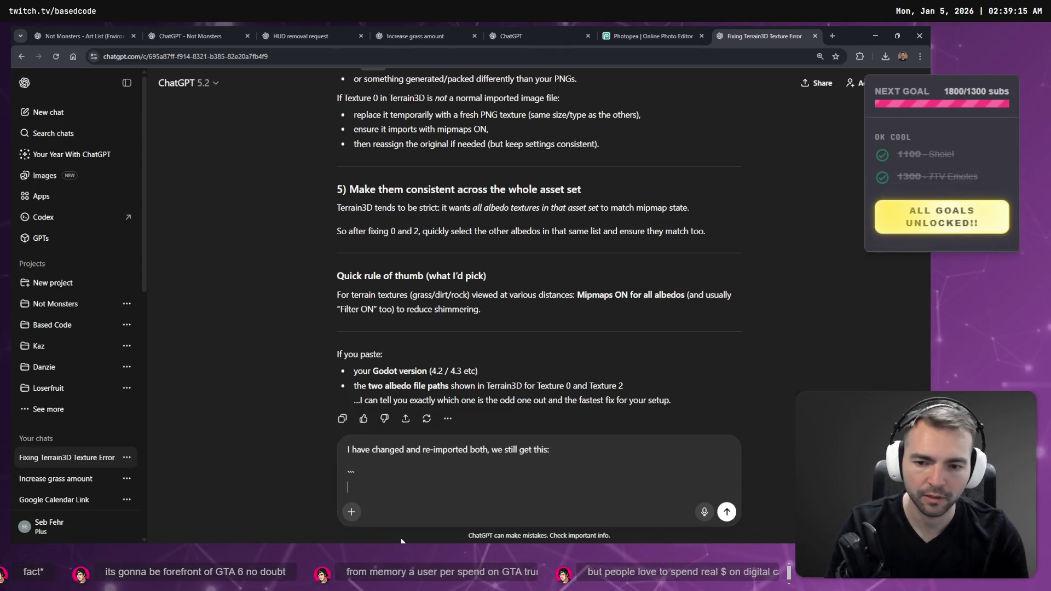
key("shift+Return")
type("```")
Paste the albedo error lines into the code block and send the message
key("Up")
key("ctrl+v")
key("ctrl+z")
key("shift+Return")
key("ctrl+v")
key("Return")
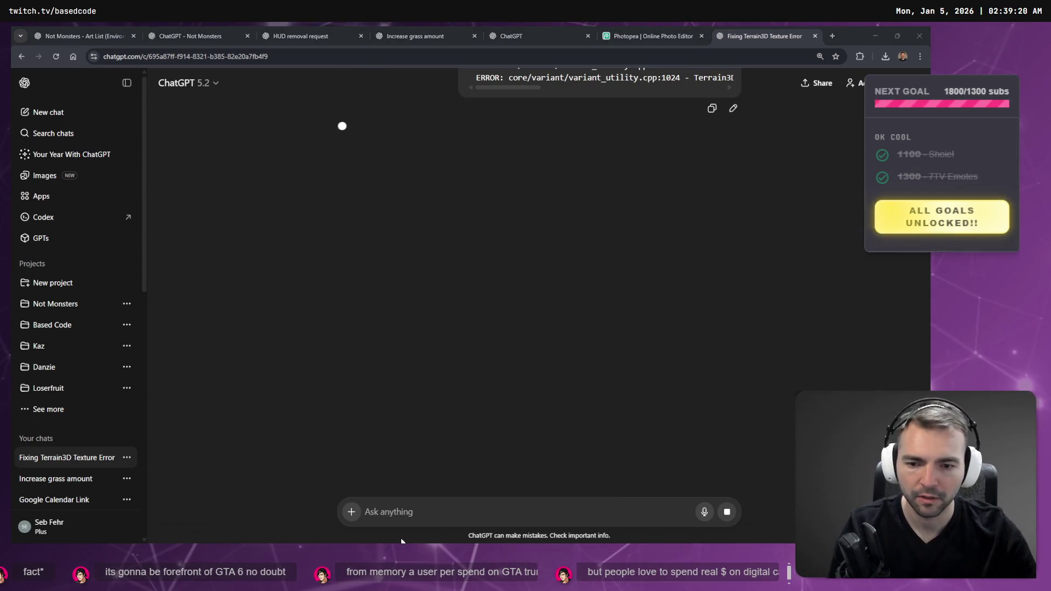
key("alt+Tab")
left_click(134, 471, "ctrl")
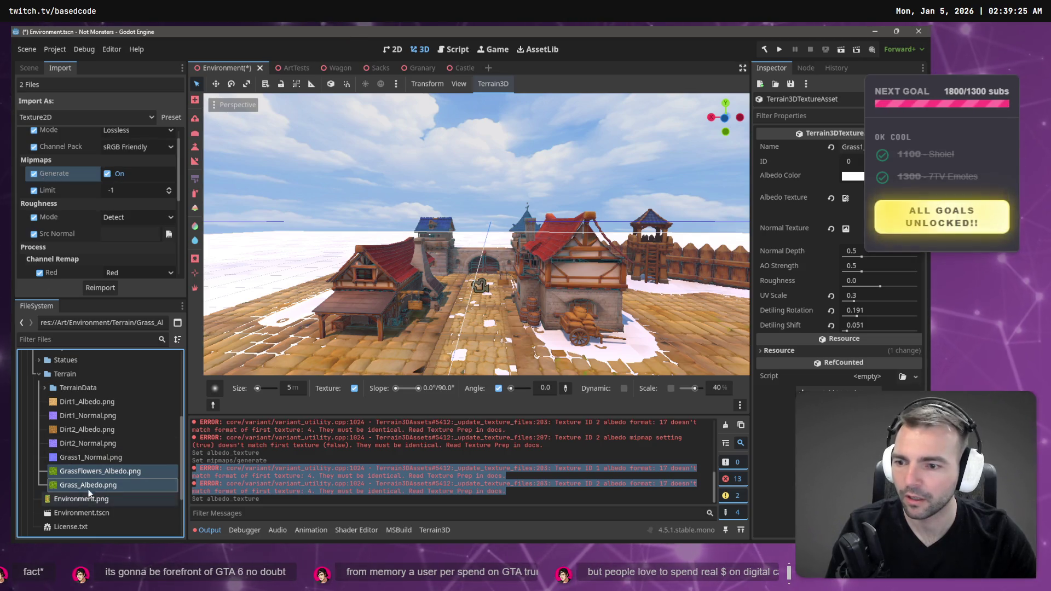
Compare the import settings of GrassFlowers_Albedo.png and Grass_Albedo.png
left_click(100, 475)
left_click(99, 485)
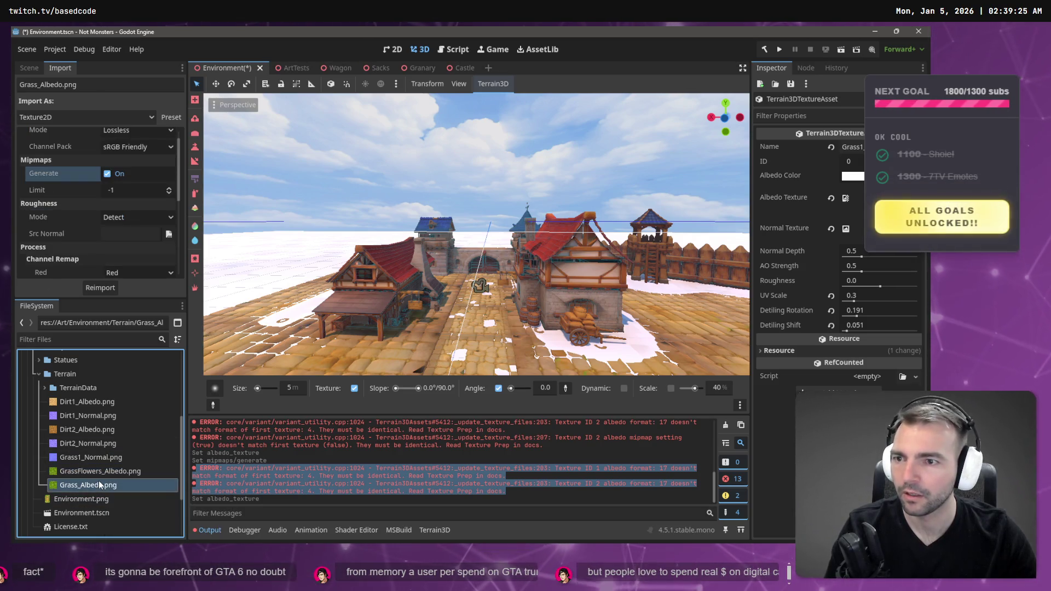
left_click(107, 472)
left_click(102, 480)
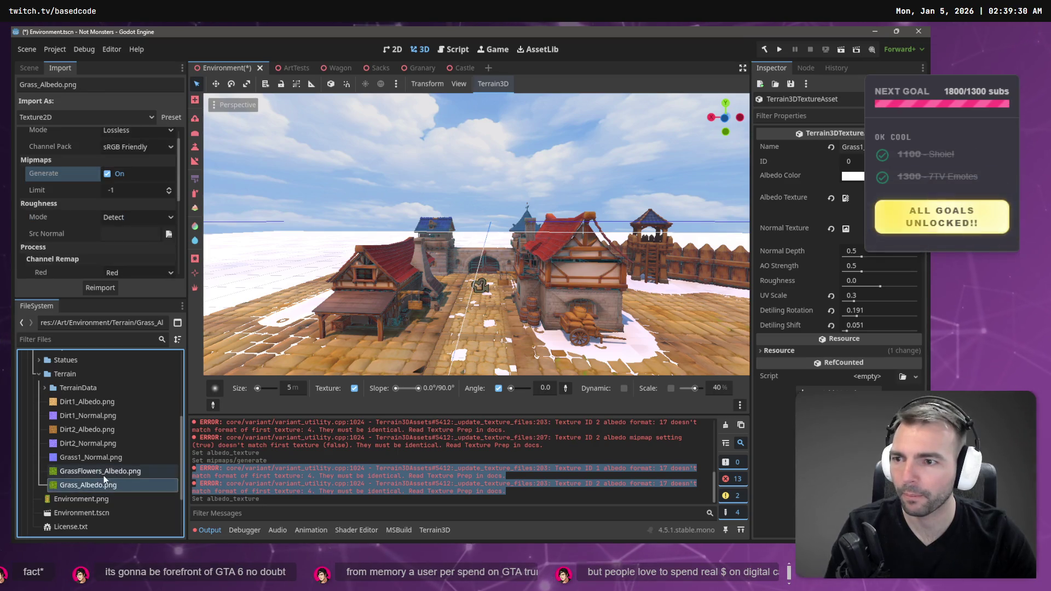
left_click(94, 471)
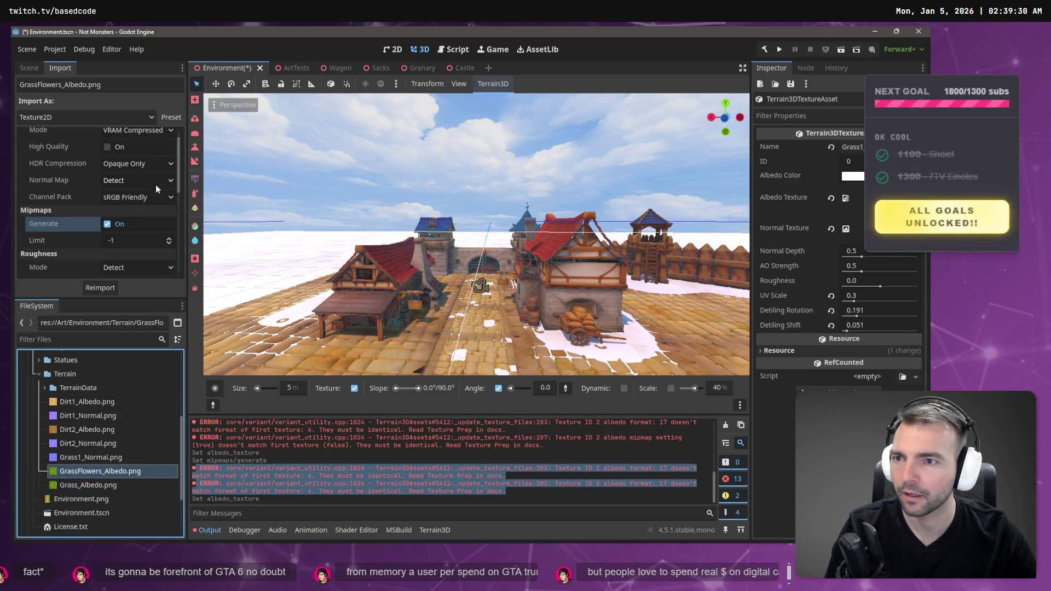
left_click(82, 481)
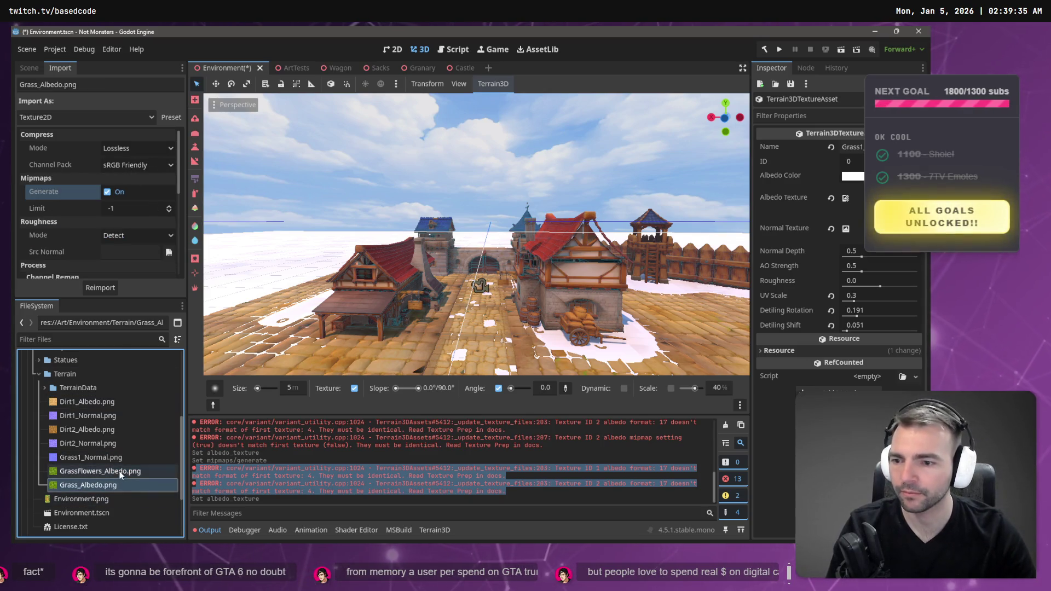
Set Grass_Albedo.png compression to VRAM Compressed and reimport it
left_click(158, 153)
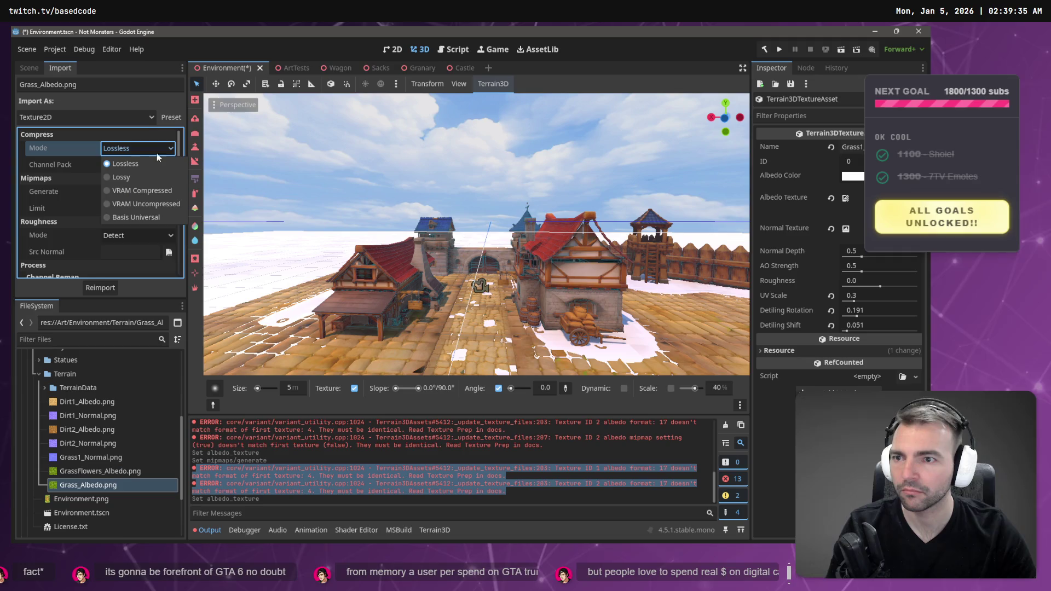
left_click(156, 192)
left_click(96, 291)
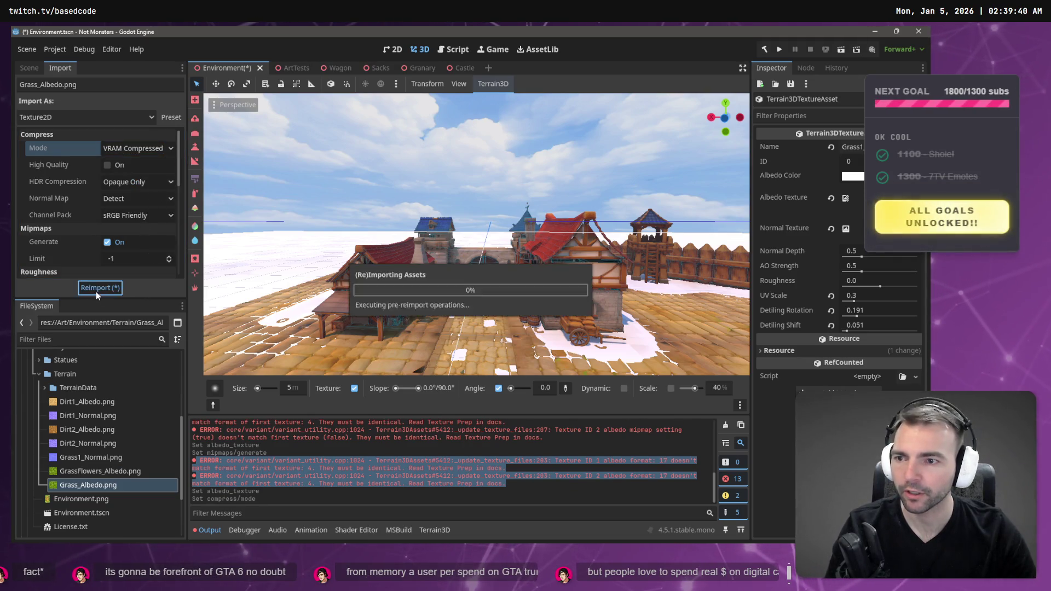
left_click(96, 484)
Drop Grass_Albedo.png into the texture asset's Albedo Texture slot
key("Up")
key("Down")
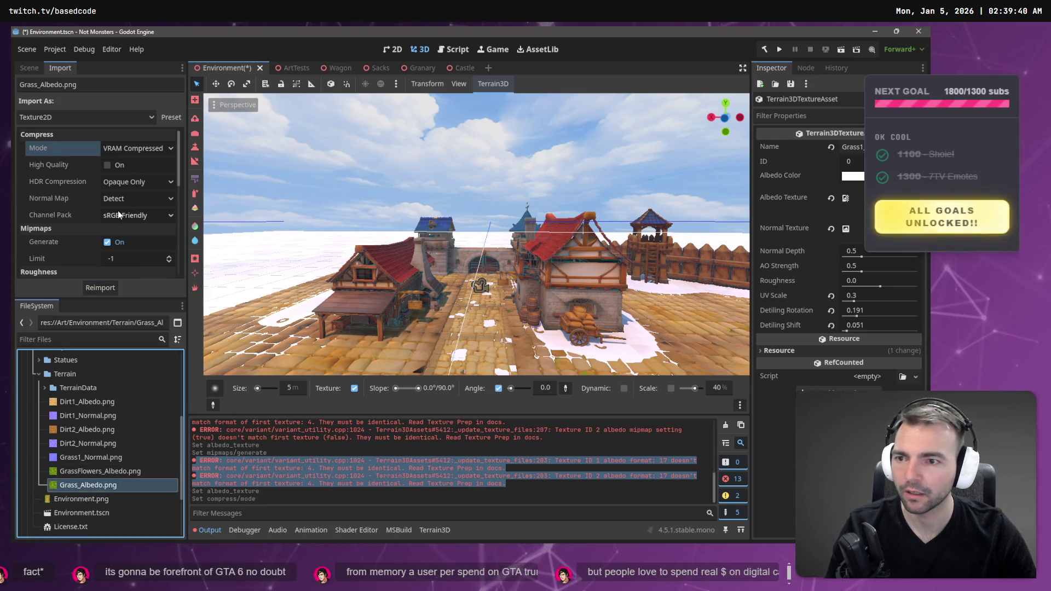
scroll(119, 215, "down", 5)
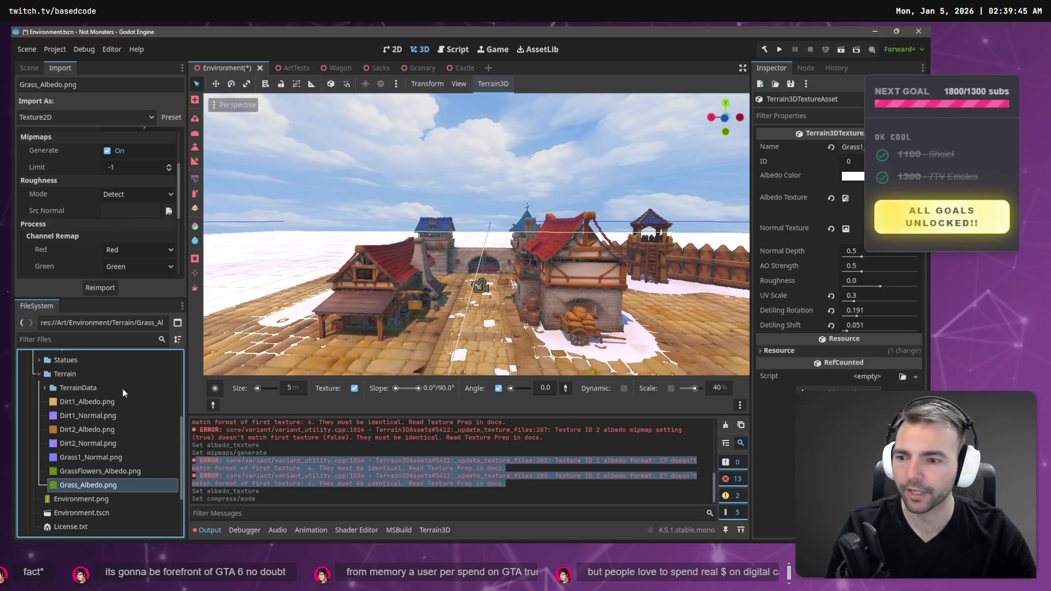
left_click(100, 471)
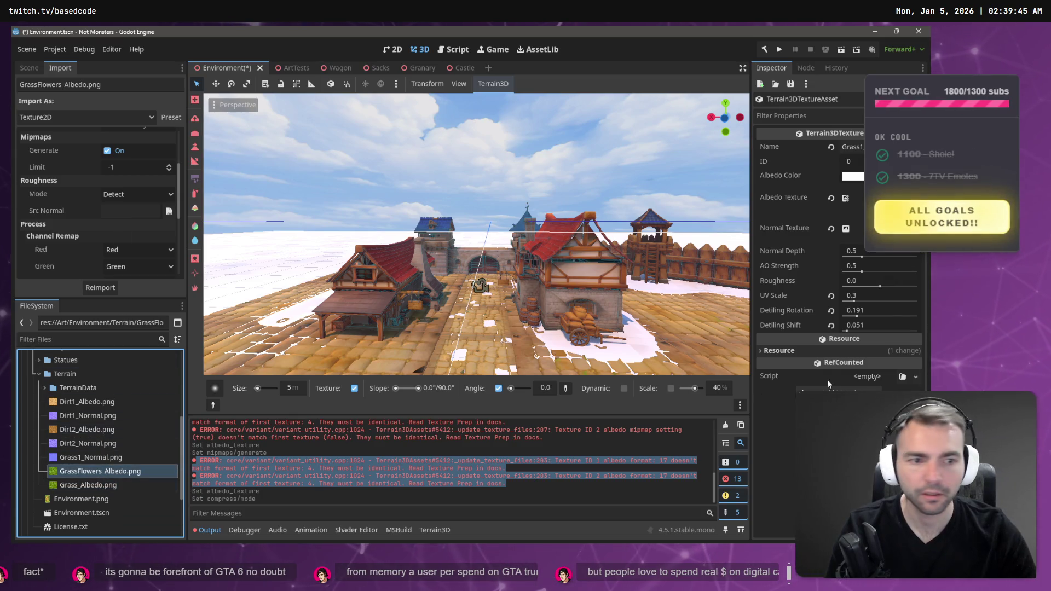
left_click(110, 488)
left_click_drag(223, 483, 765, 266)
left_click_drag(481, 284, 574, 202)
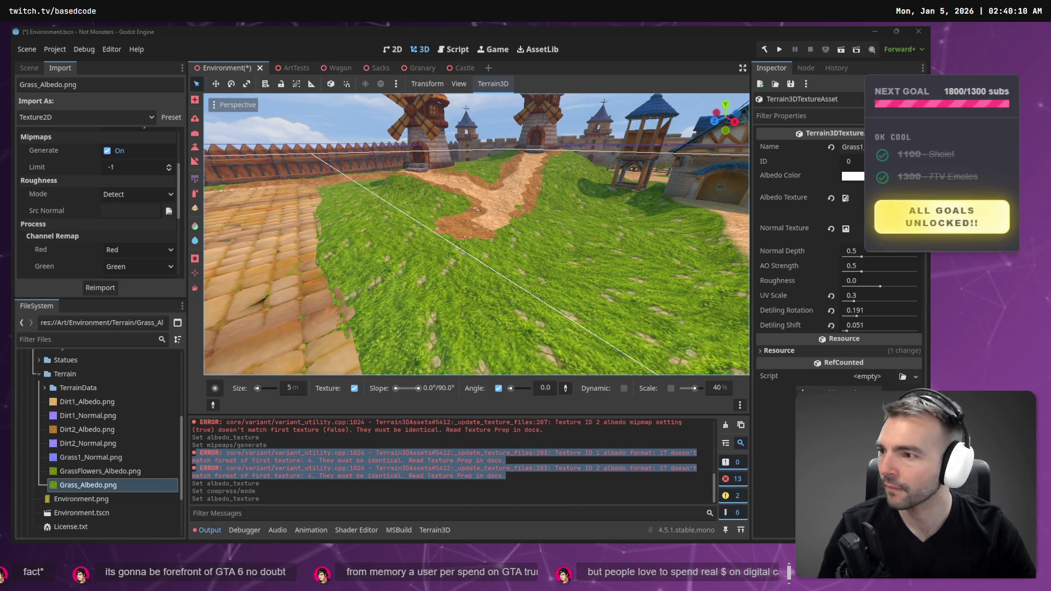
Zoom and swing the view down to inspect the grass by the village wall and paving
scroll(477, 235, "down", 3)
mouse_move(356, 299)
left_mouse_down()
mouse_move(345, 299)
mouse_move(372, 290)
left_mouse_up()
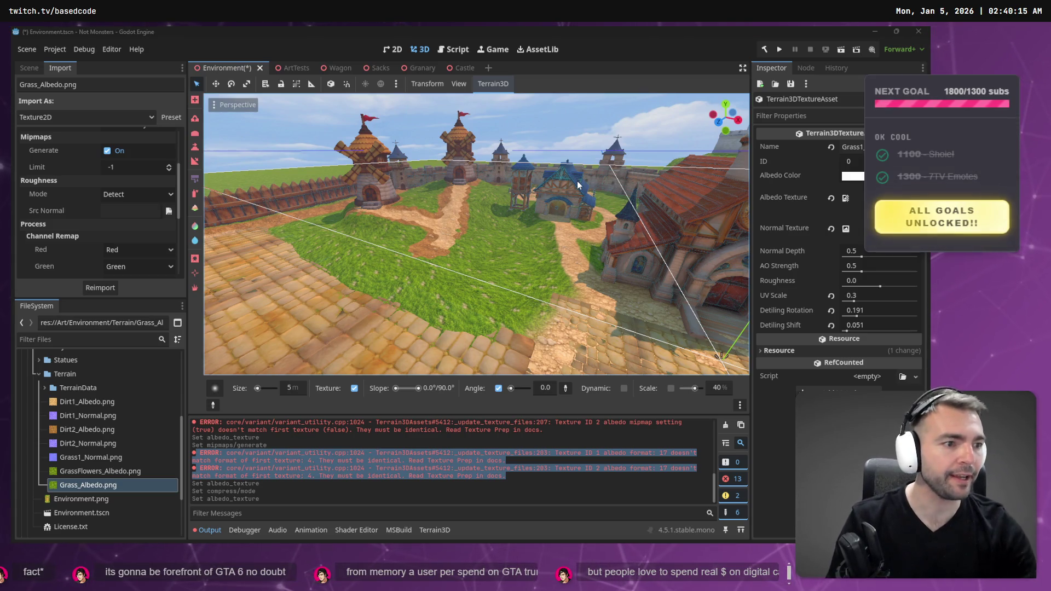
key("alt+Tab")
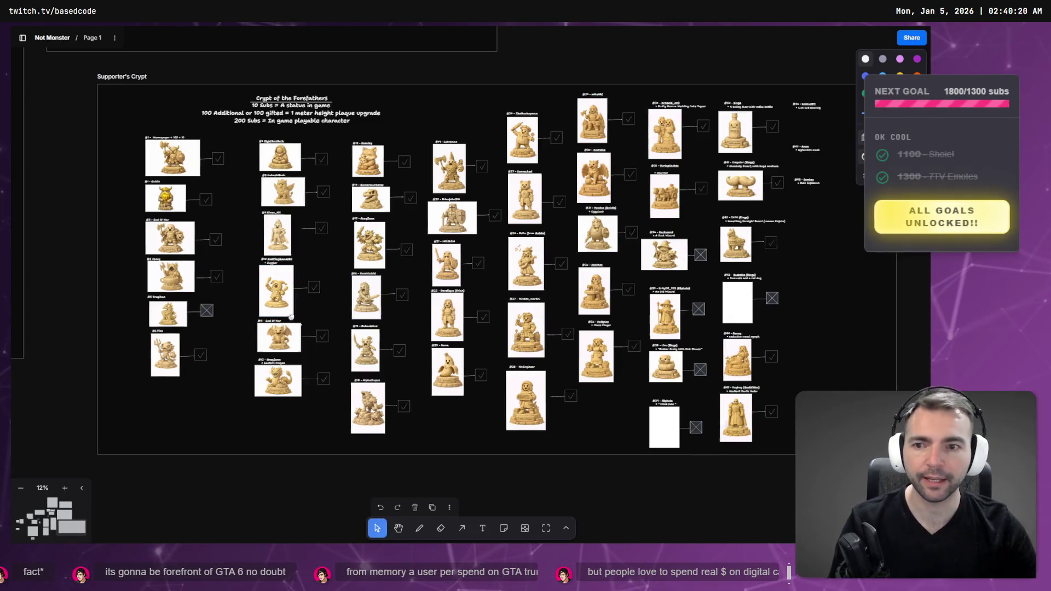
Pan and zoom the board to the MONSTERS frame and select the zombie image
scroll(323, 311, "down", 5)
scroll(383, 350, "left", 5)
scroll(497, 390, "up", 5)
scroll(498, 386, "up", 10)
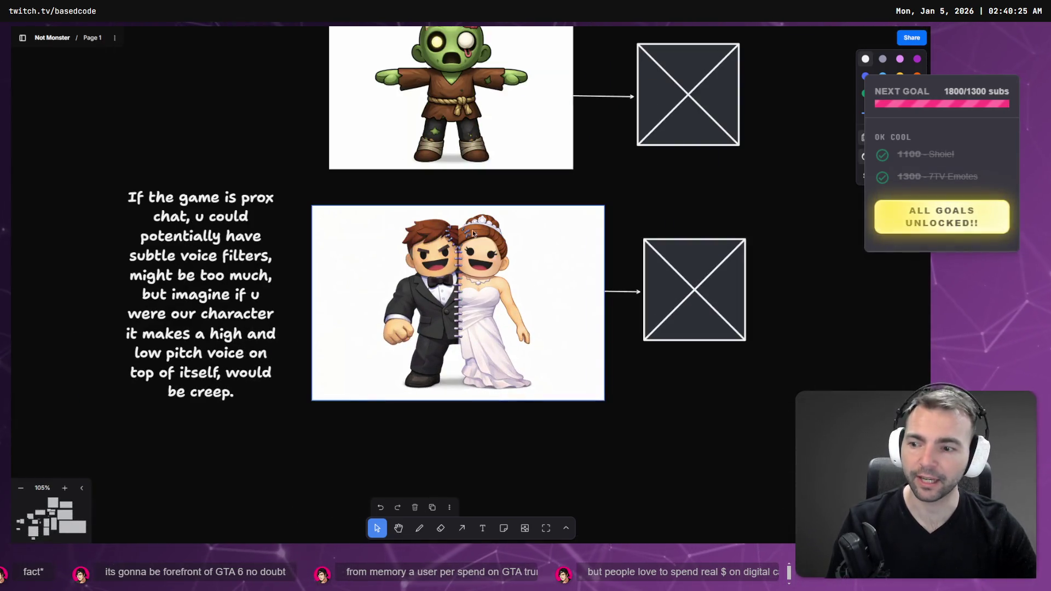
left_click_drag(478, 280, 459, 330)
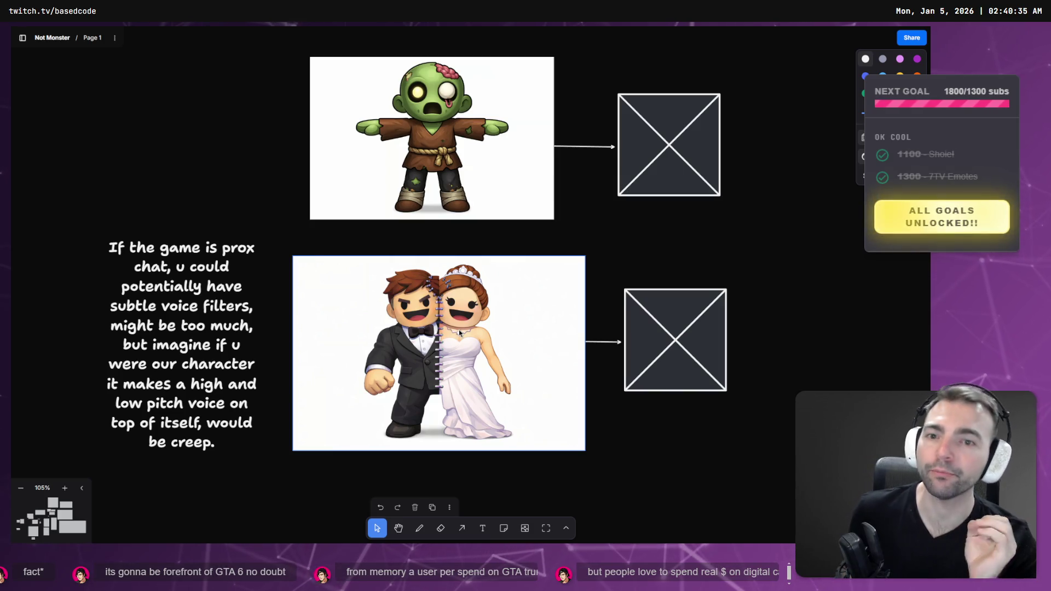
left_click(328, 164)
scroll(308, 337, "down", 5)
scroll(308, 338, "down", 5)
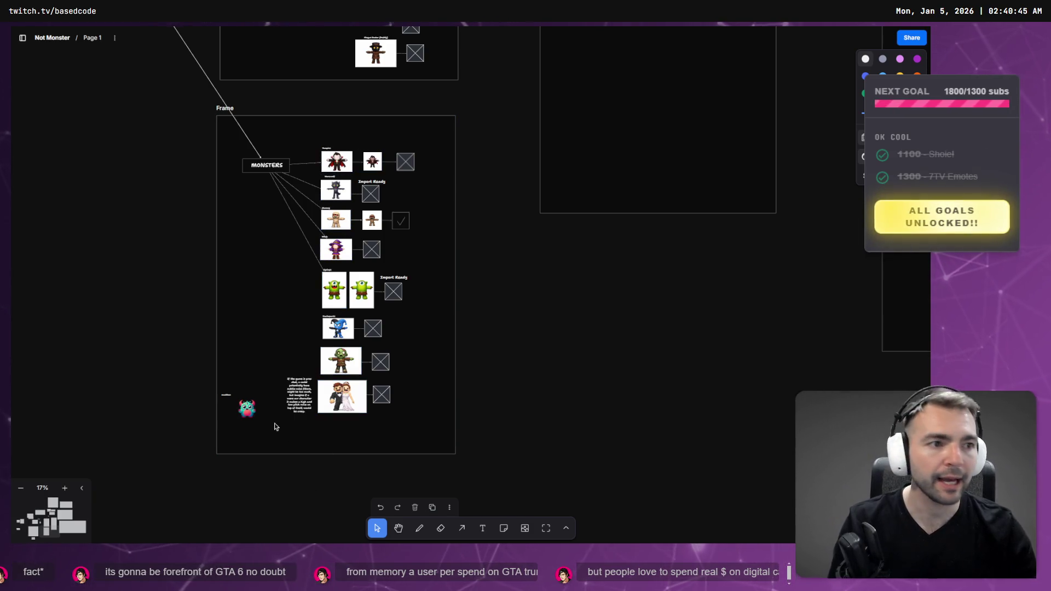
key("alt+Tab")
scroll(425, 333, "up", 5)
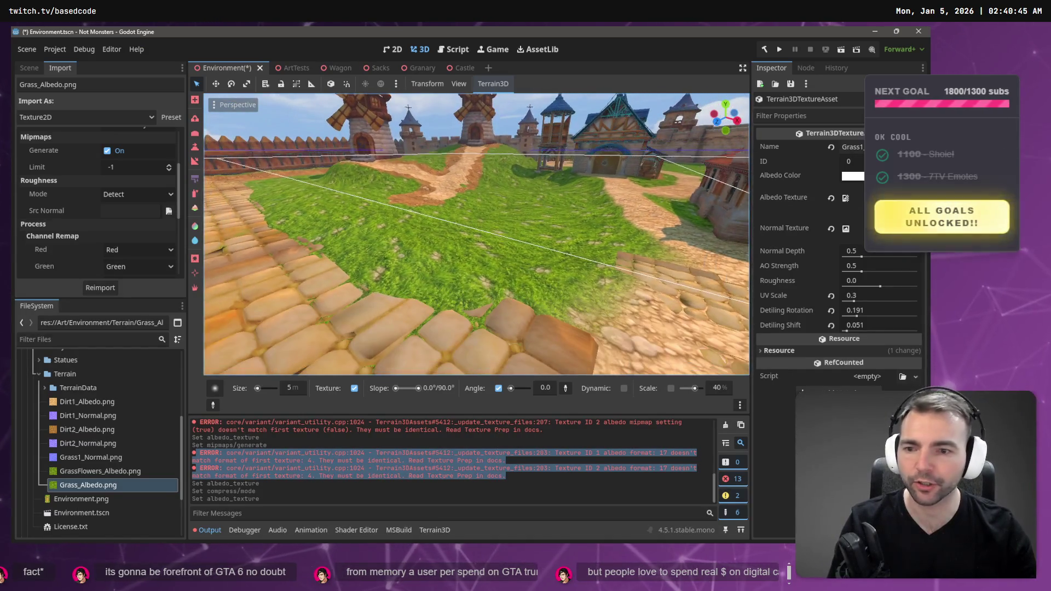
Duplicate Grass_Albedo.png in the FileSystem dock under the name GrassRocks_Albedo.png
left_click(108, 469)
left_click(108, 486)
right_click(97, 489)
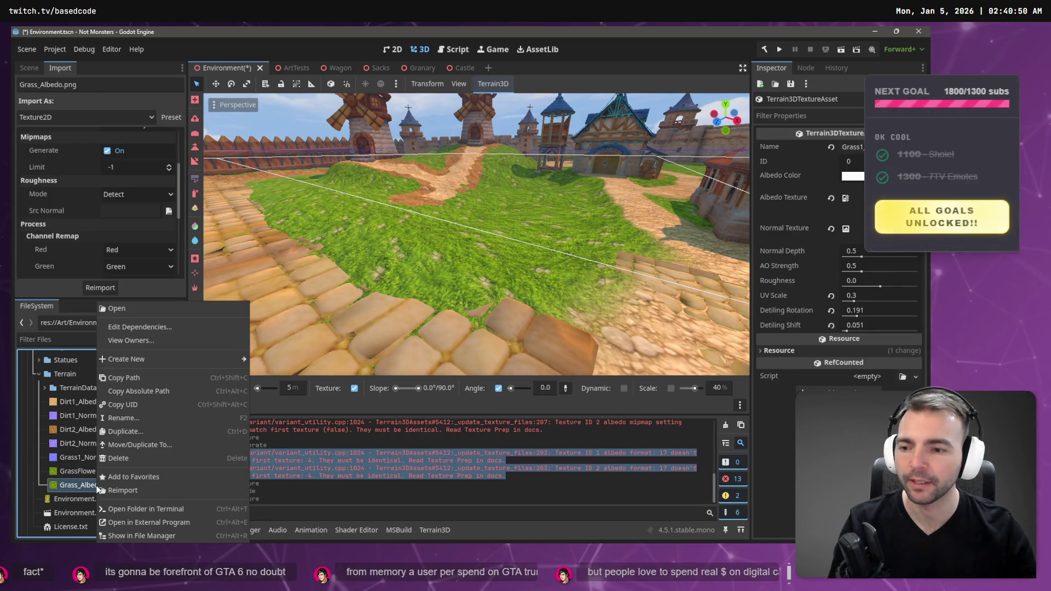
left_click(152, 431)
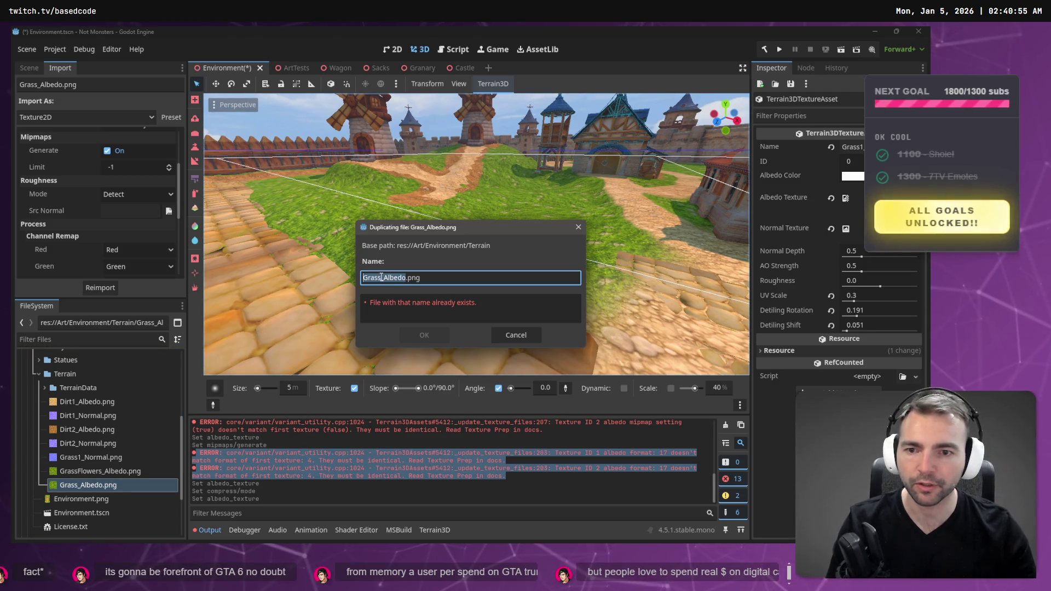
type("1")
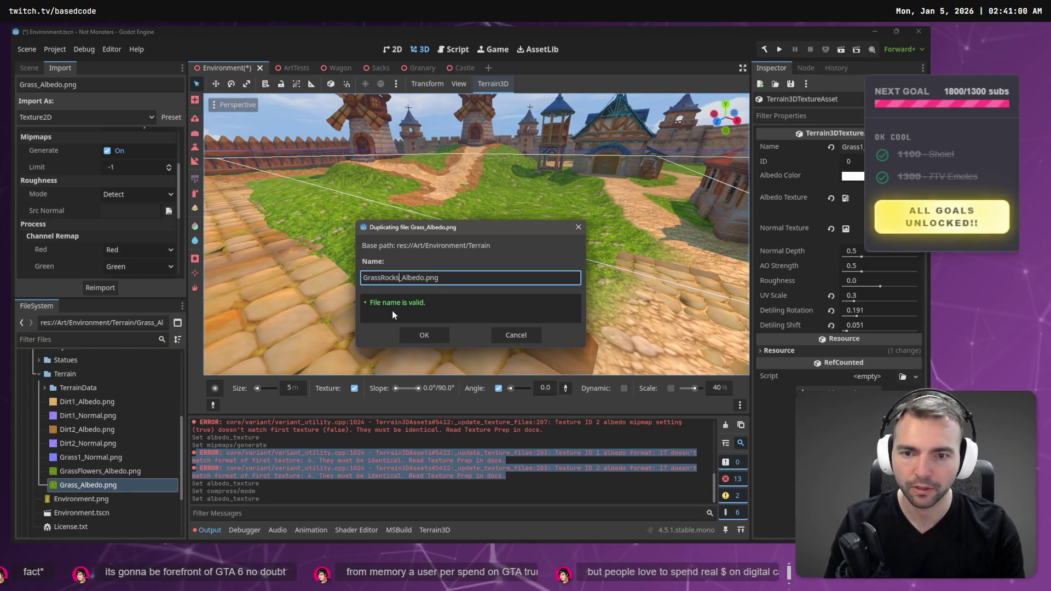
key("Return")
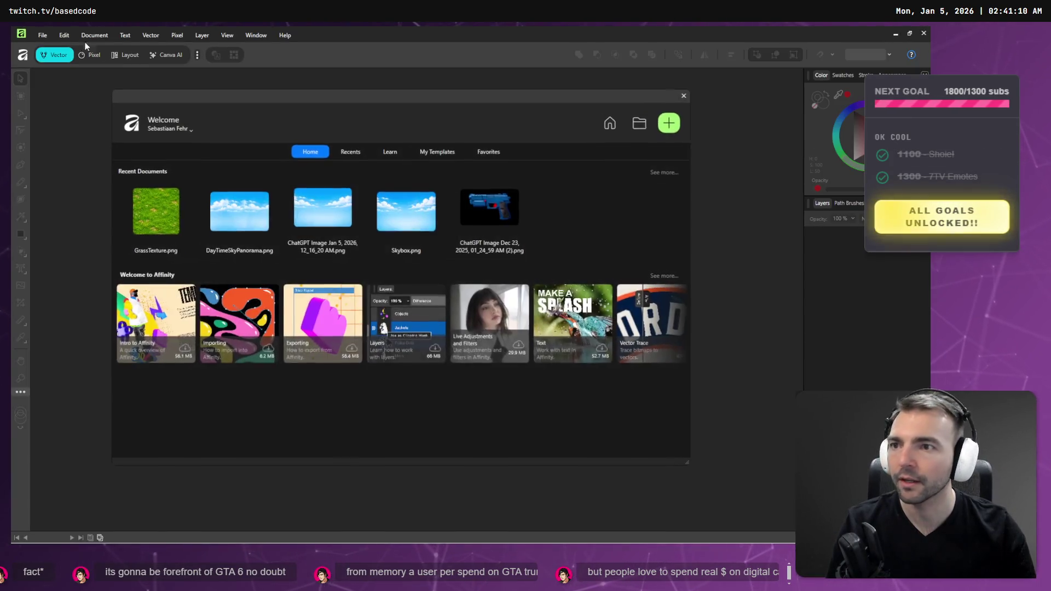
Dismiss the welcome screen and open Grass_Albedo.png from the Terrain folder
left_click(685, 97)
left_click(43, 35)
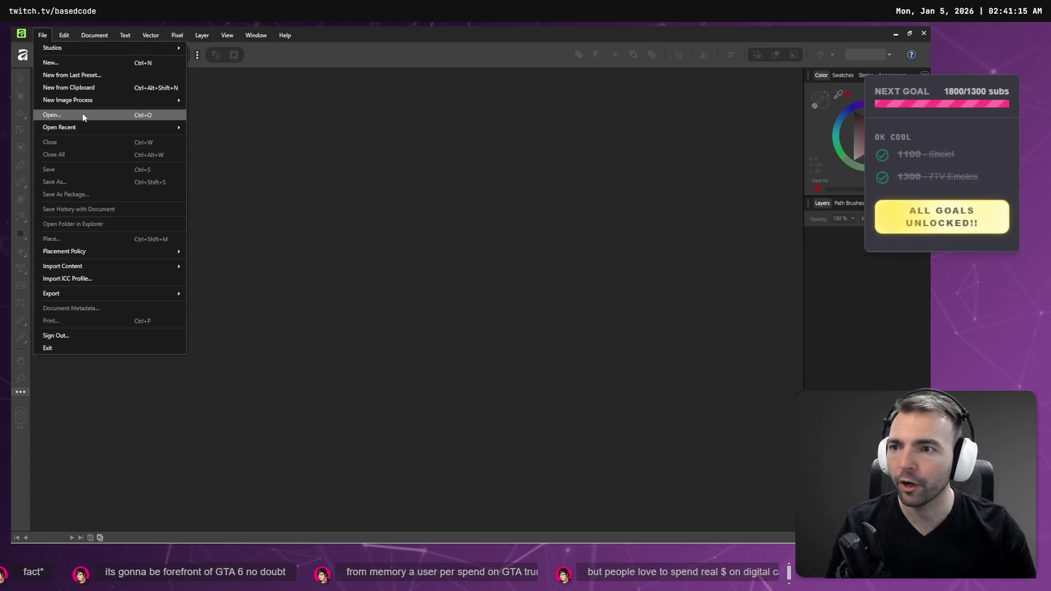
left_click(82, 115)
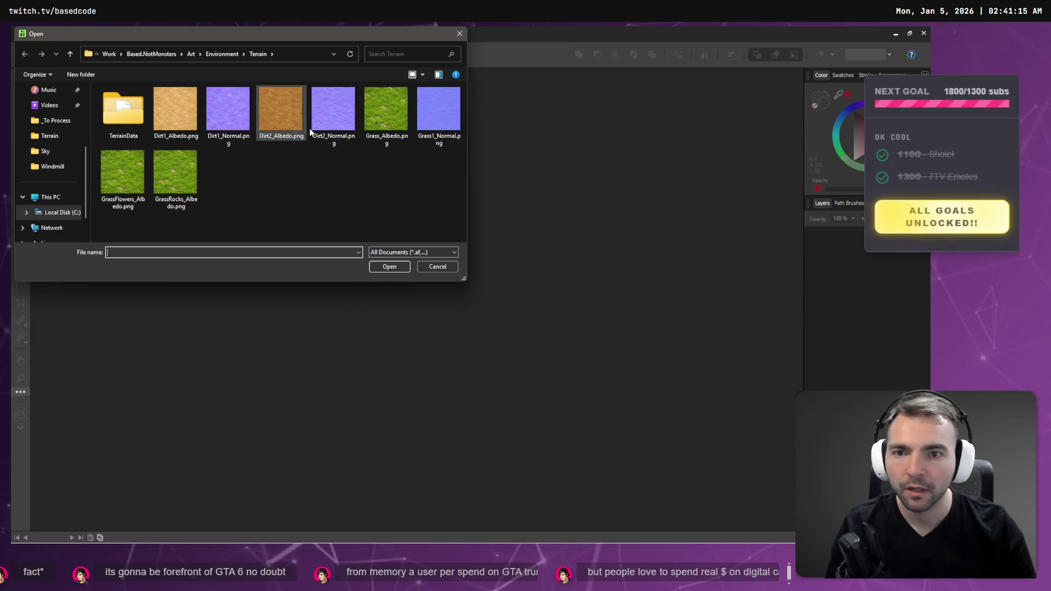
left_click(381, 110)
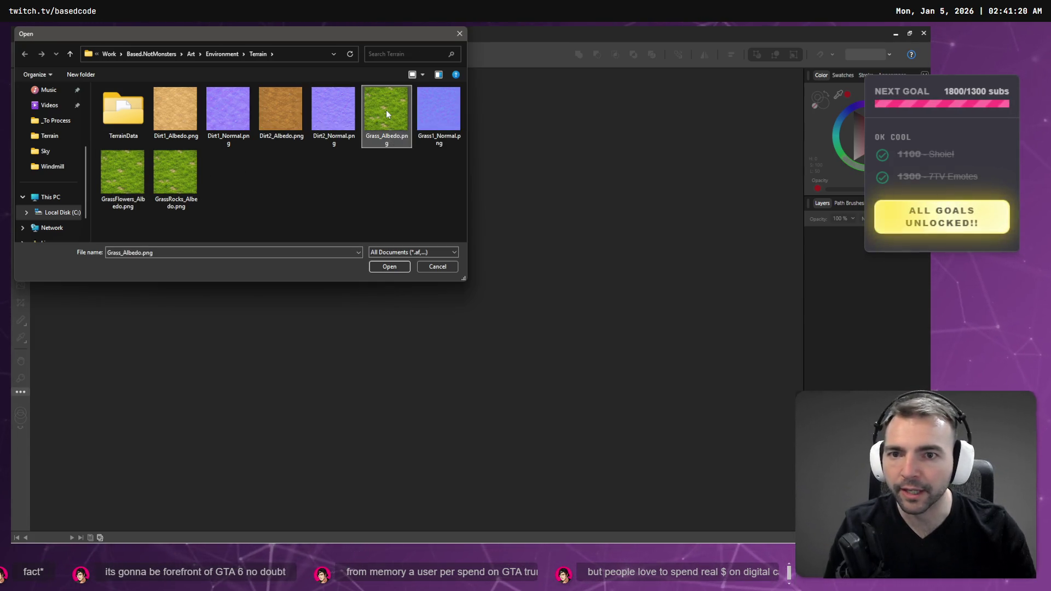
double_click(386, 114)
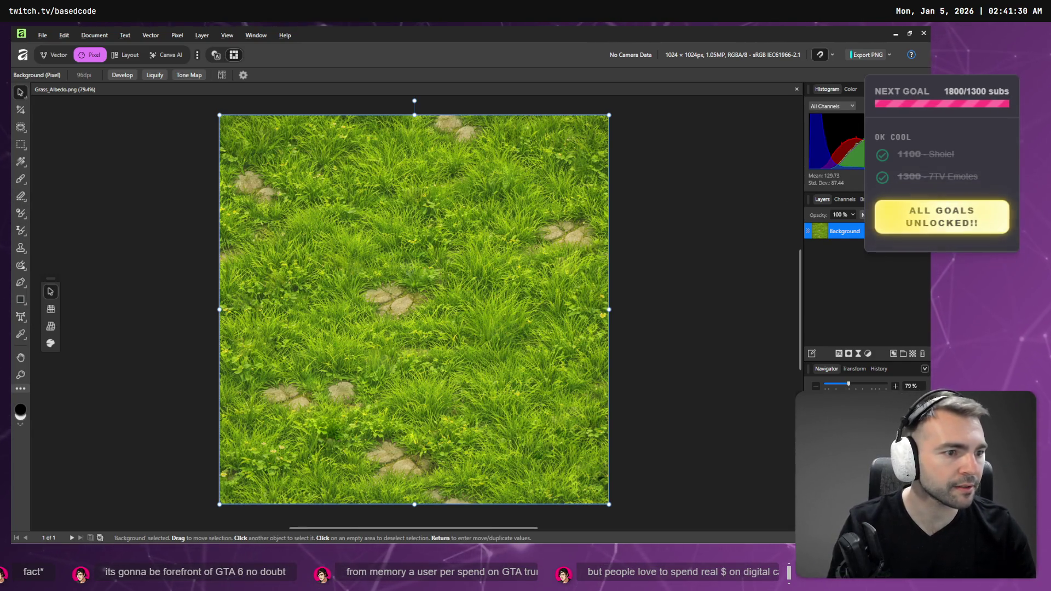
In a new Chrome tab, enter the search 'generative fill affinity pixel'
key("alt+Tab")
key("ctrl+t")
type("gene")
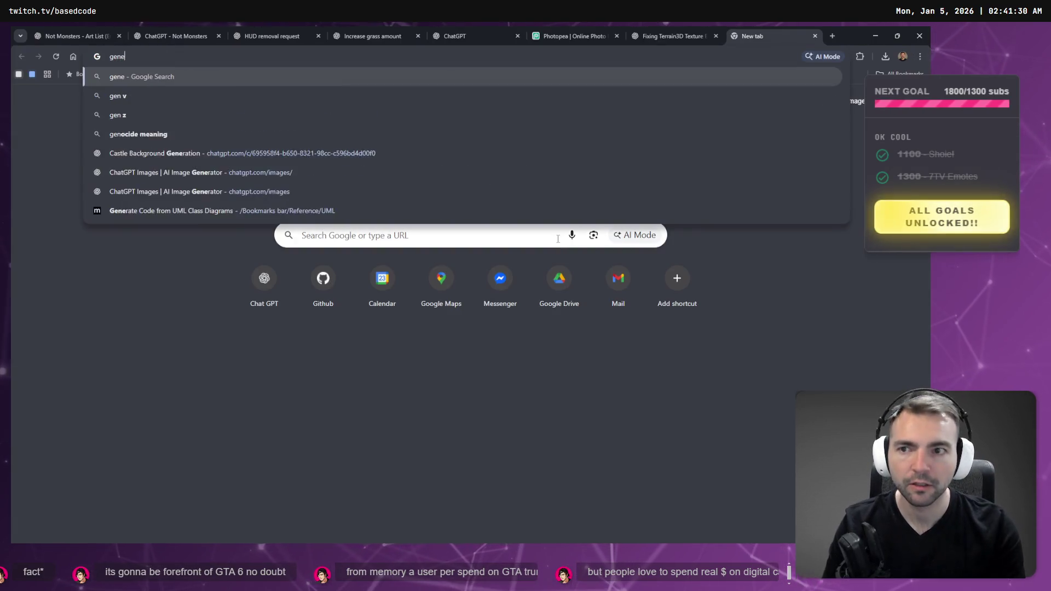
type("rative fill affinity pixel")
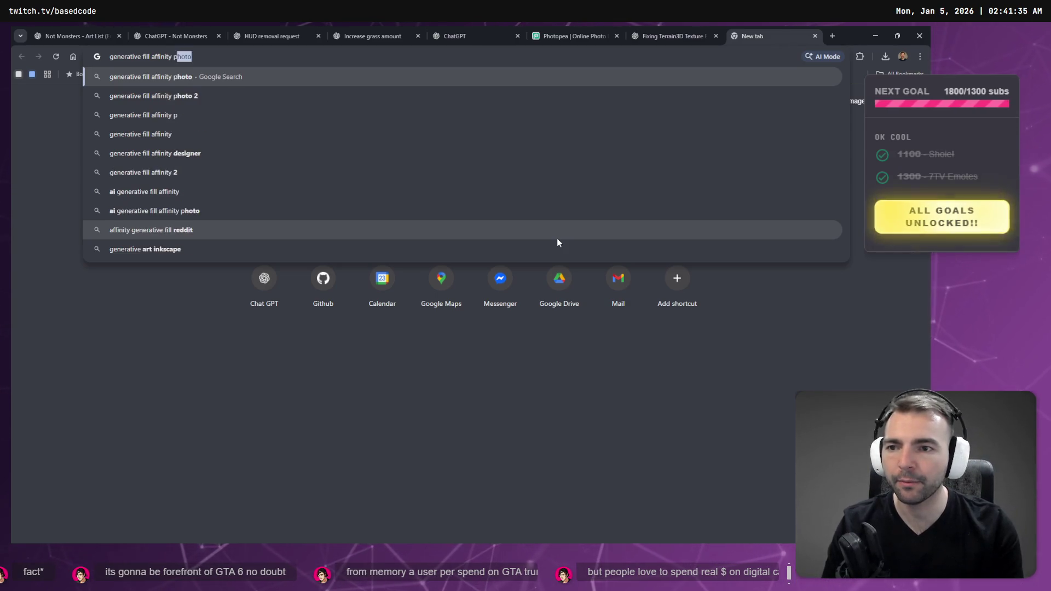
Run the search and play the top YouTube tutorial result at double speed
key("Return")
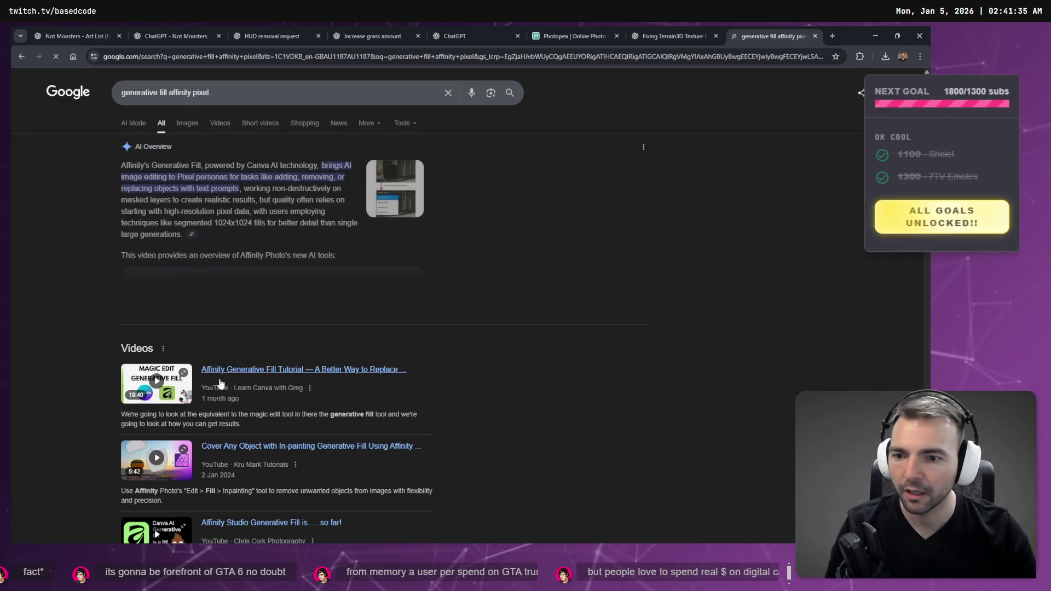
left_click(370, 370)
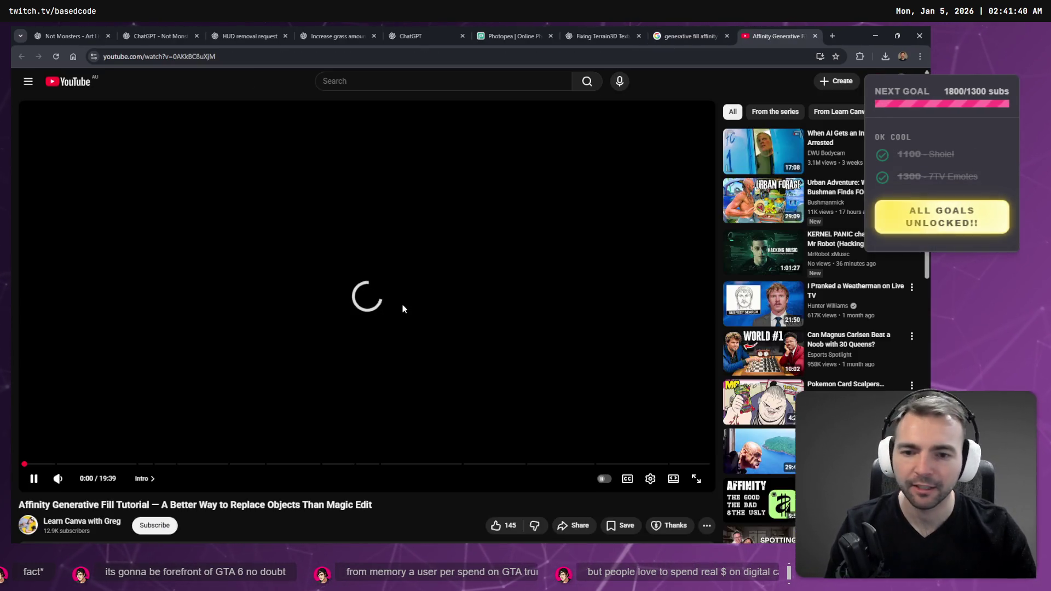
key("shift+period")
key("shift+period")
key("shift+period")
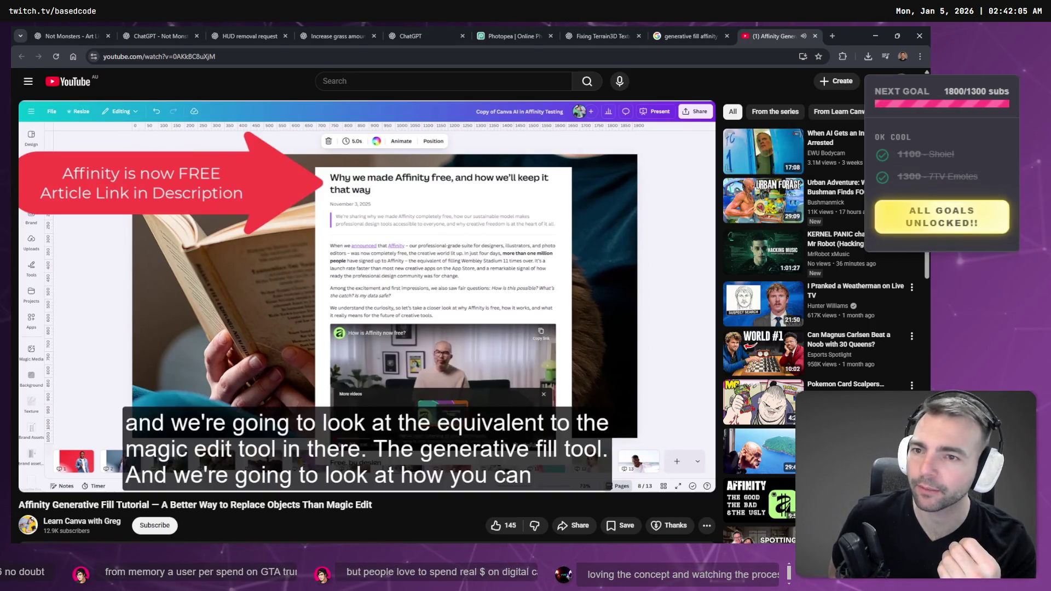
Skip the tutorial ahead to the cat selection demo around 5:51 and pause it
mouse_move(402, 304)
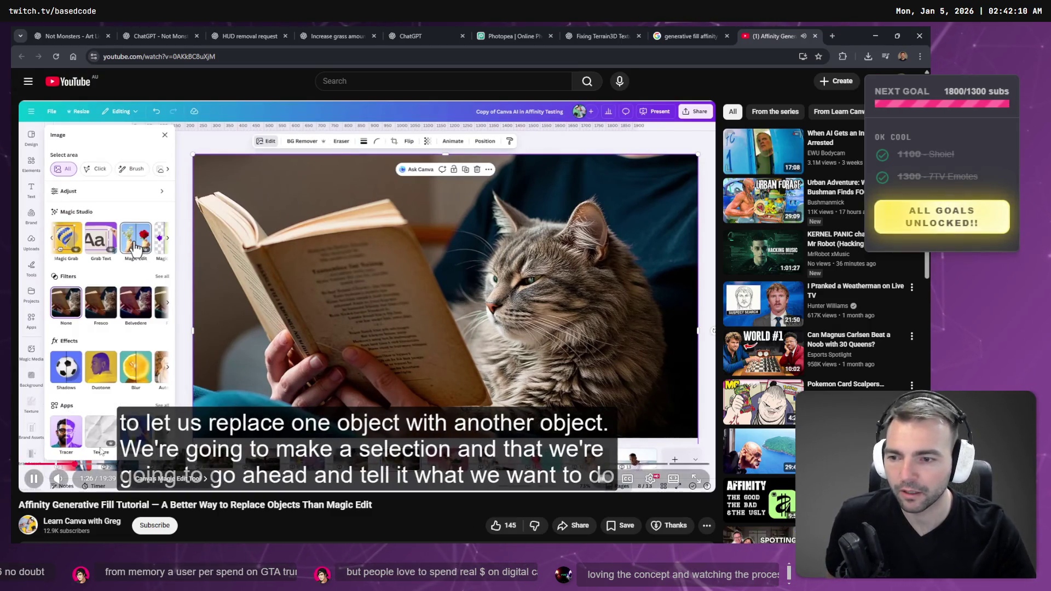
left_click(110, 464)
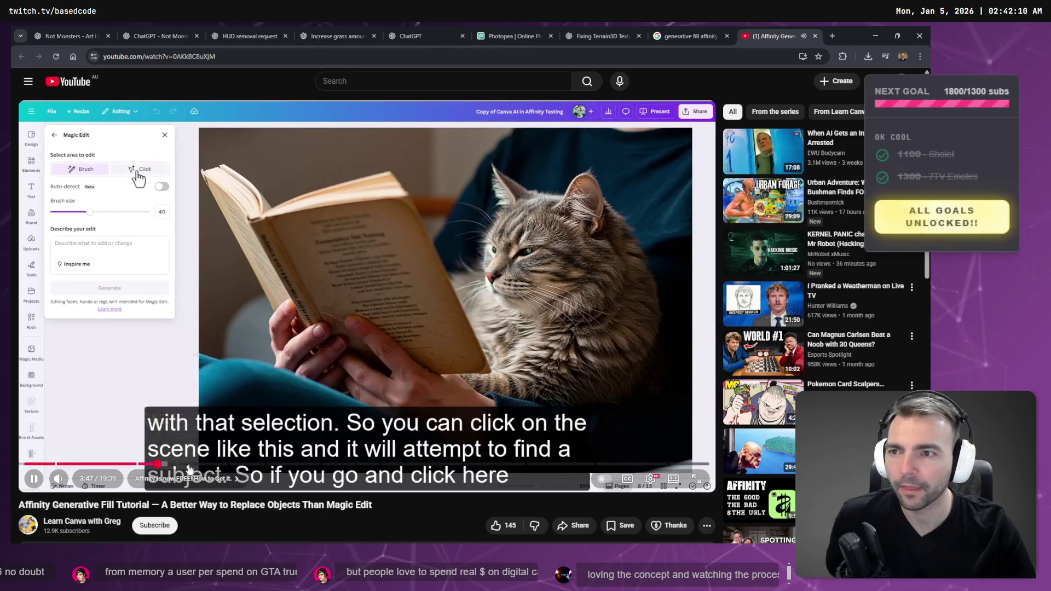
left_click(157, 464)
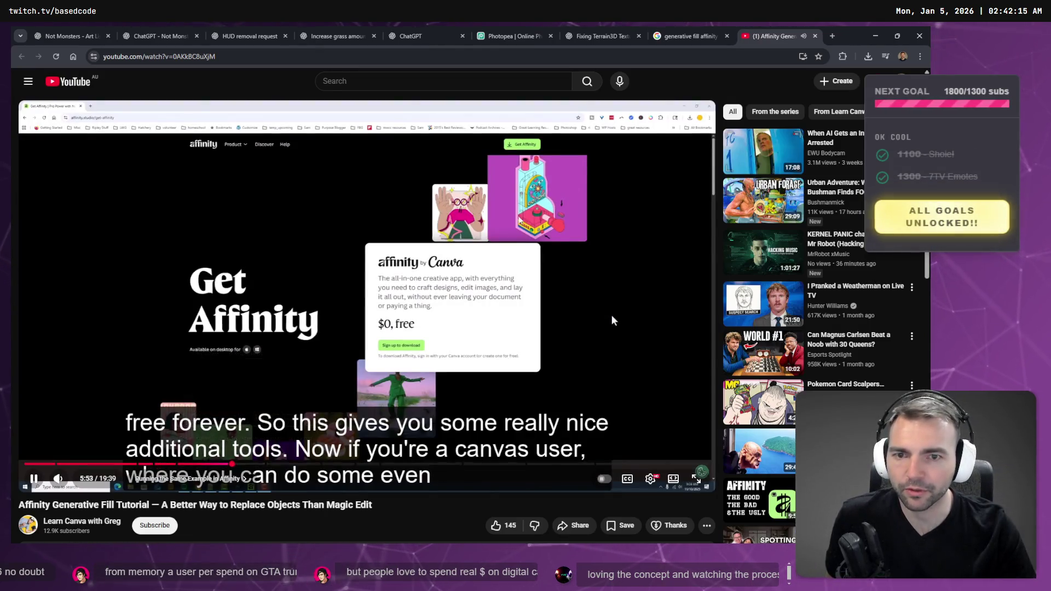
left_click(230, 465)
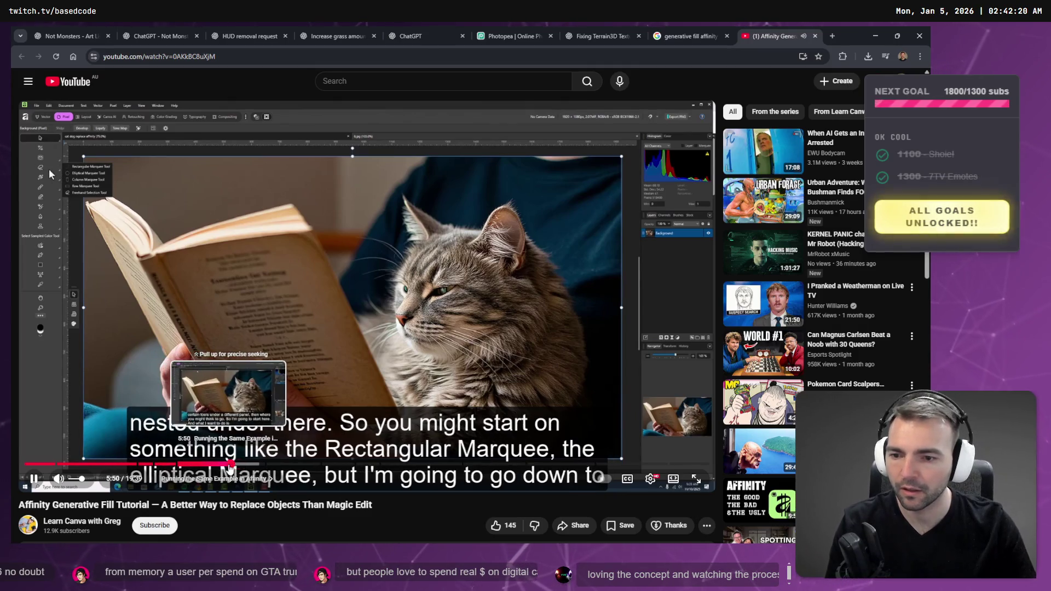
left_click(230, 464)
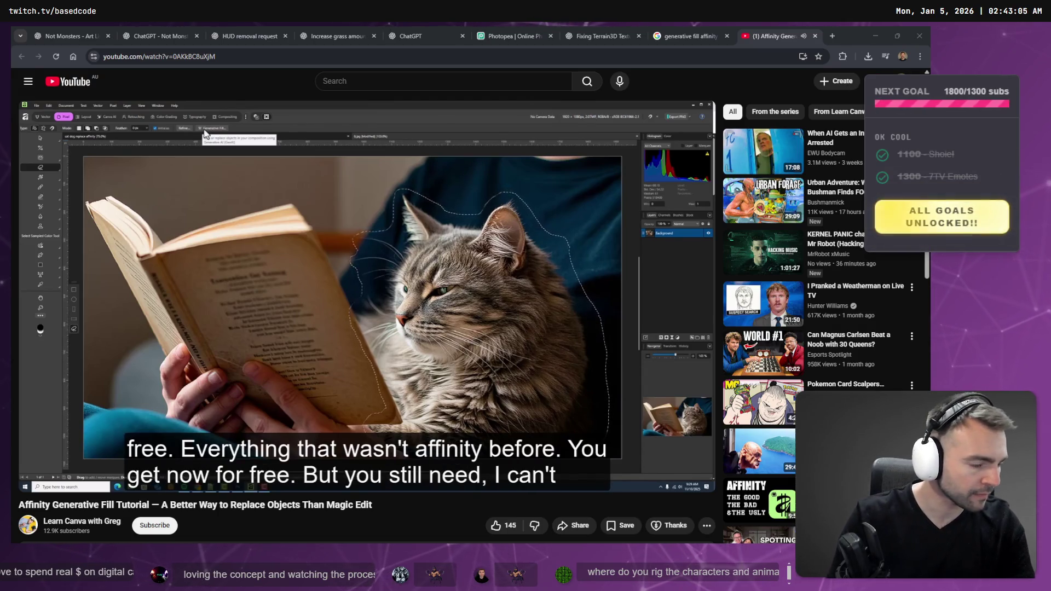
left_click(323, 270)
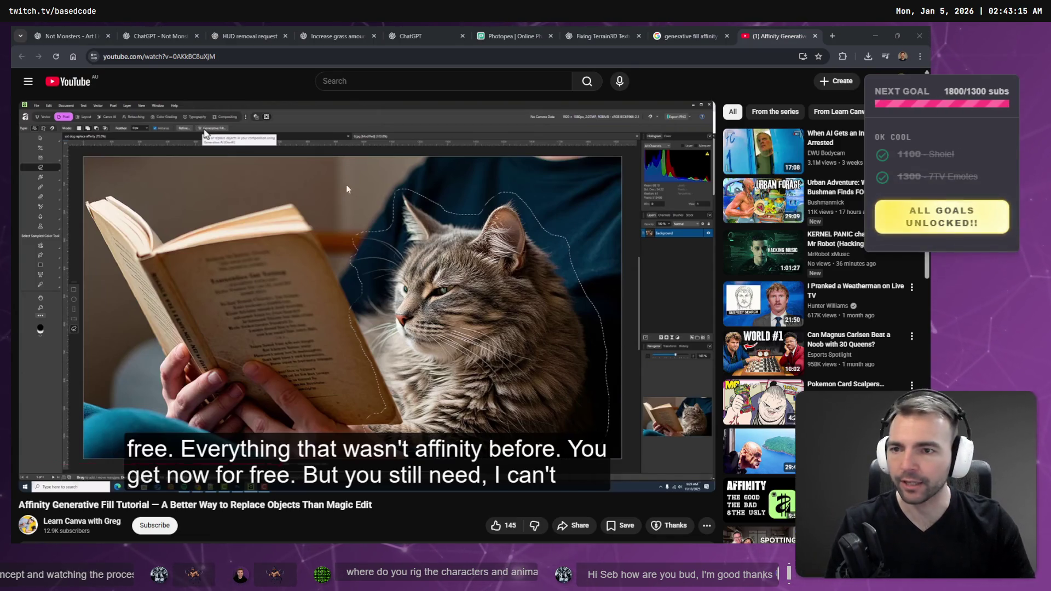
key("ctrl+t")
Search for 'accurig' and browse the AccuRIG page on ActorCore
type("accurig")
key("Return")
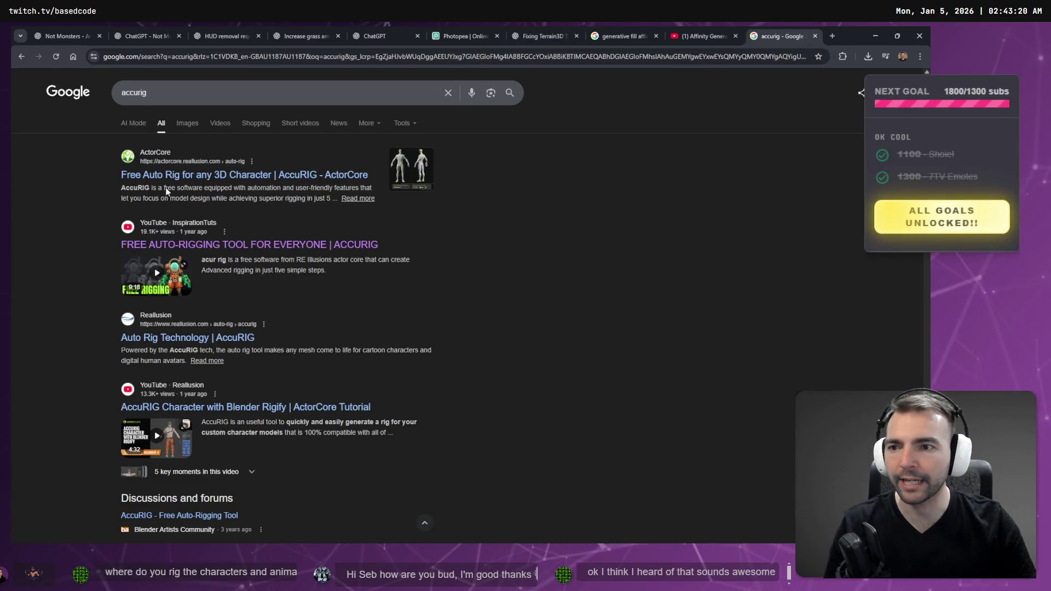
left_click(241, 179)
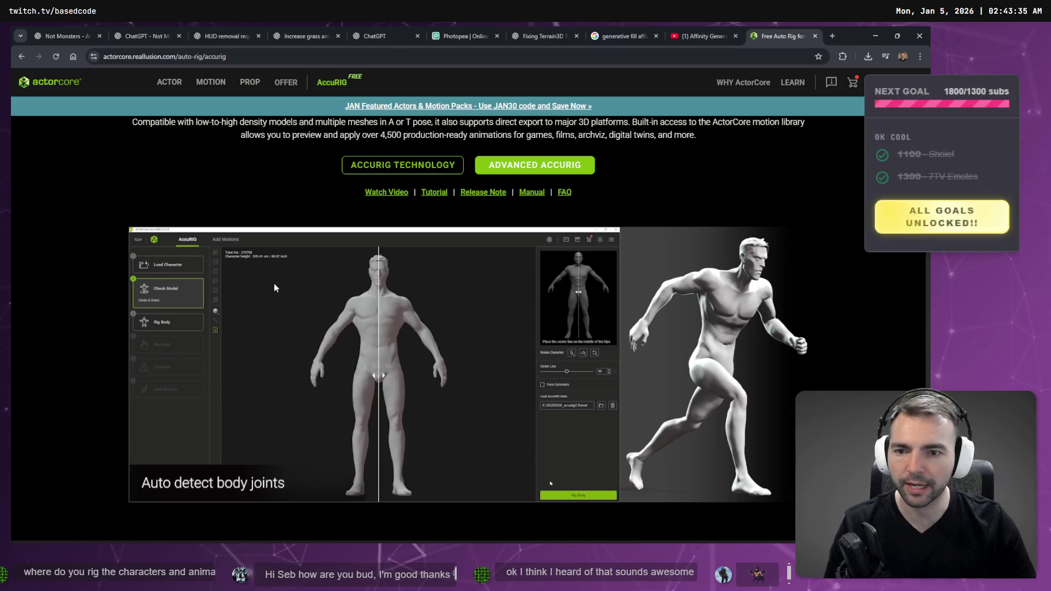
scroll(352, 279, "down", 1)
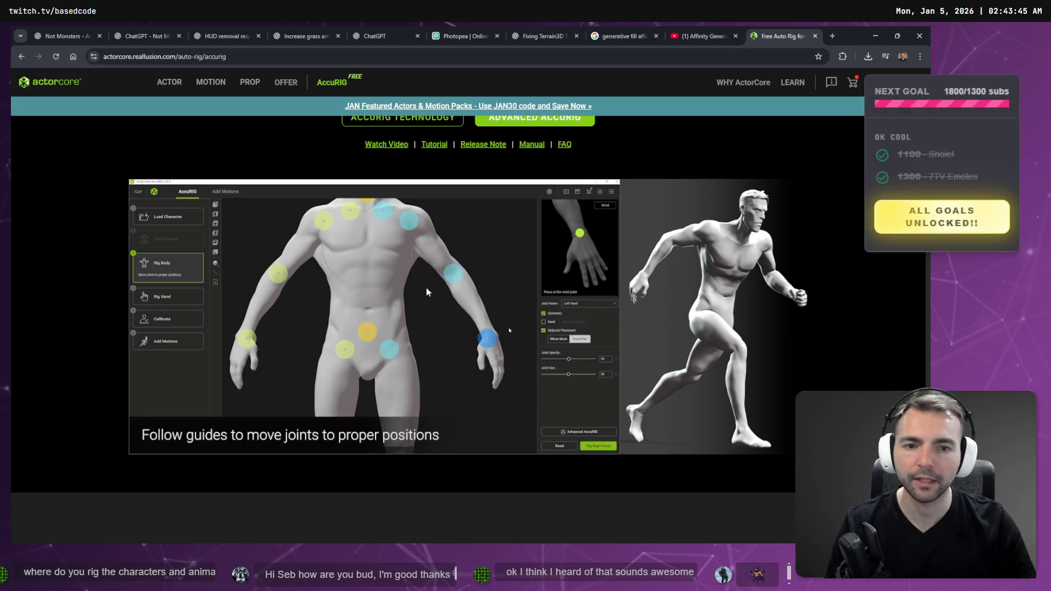
Close the AccuRIG tab and resume the Affinity generative fill tutorial video
key("ctrl+w")
key("alt+f")
left_click(441, 271)
left_click(438, 270)
left_click(436, 270)
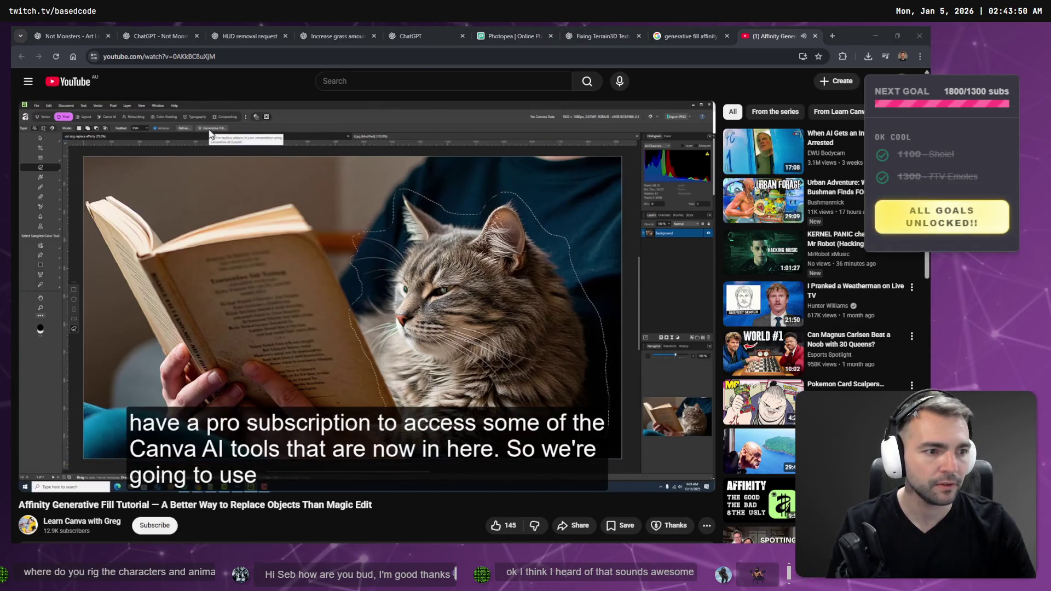
Glance at the character whiteboard, pause the tutorial video, and return to Grass_Albedo.png in Affinity
key("alt+Tab")
scroll(490, 309, "up", 10)
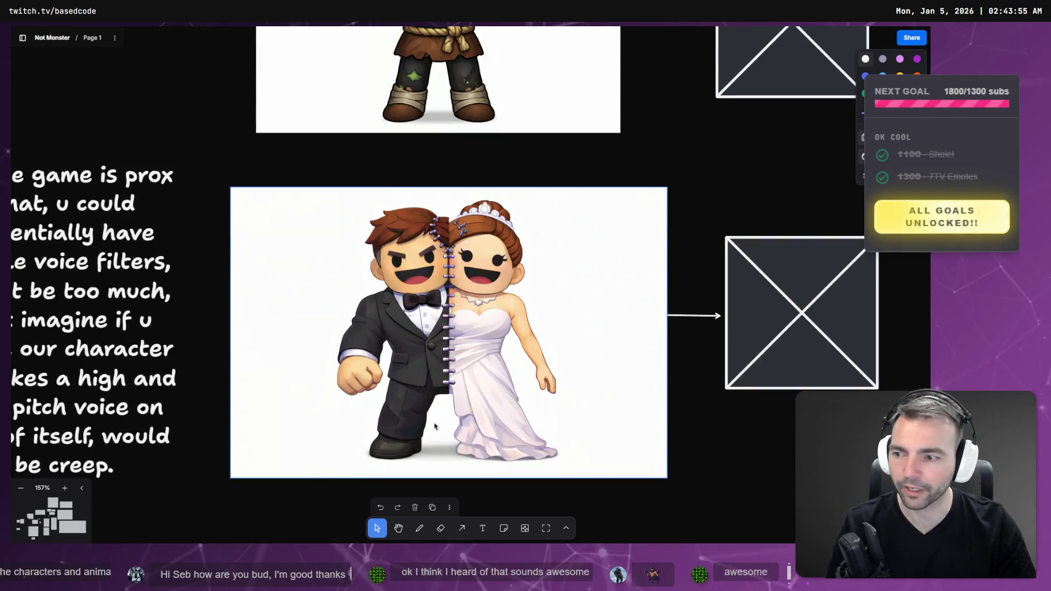
key("alt+Tab")
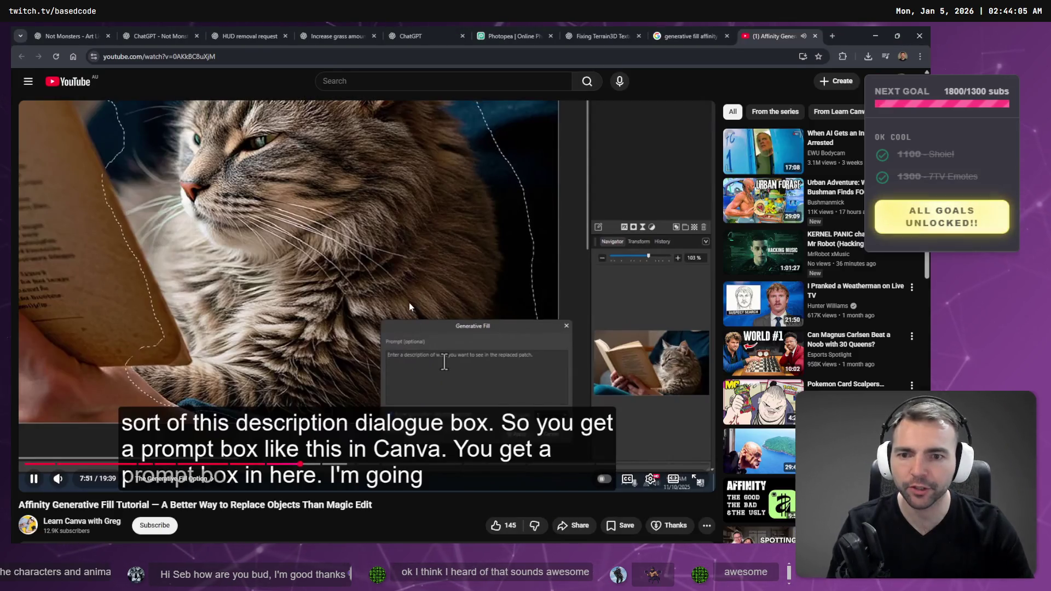
left_click(370, 268)
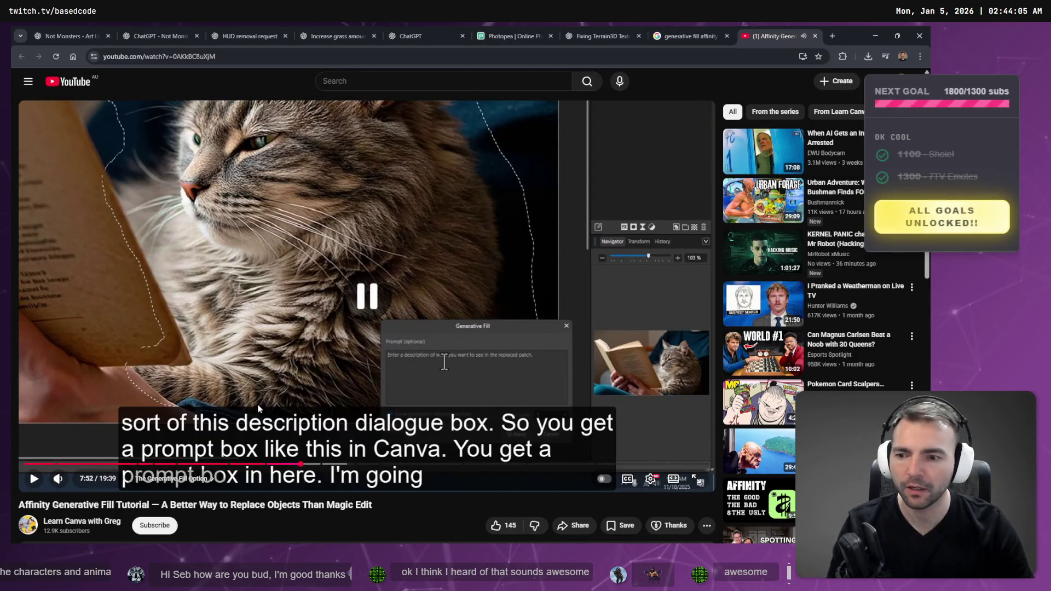
key("alt+Tab")
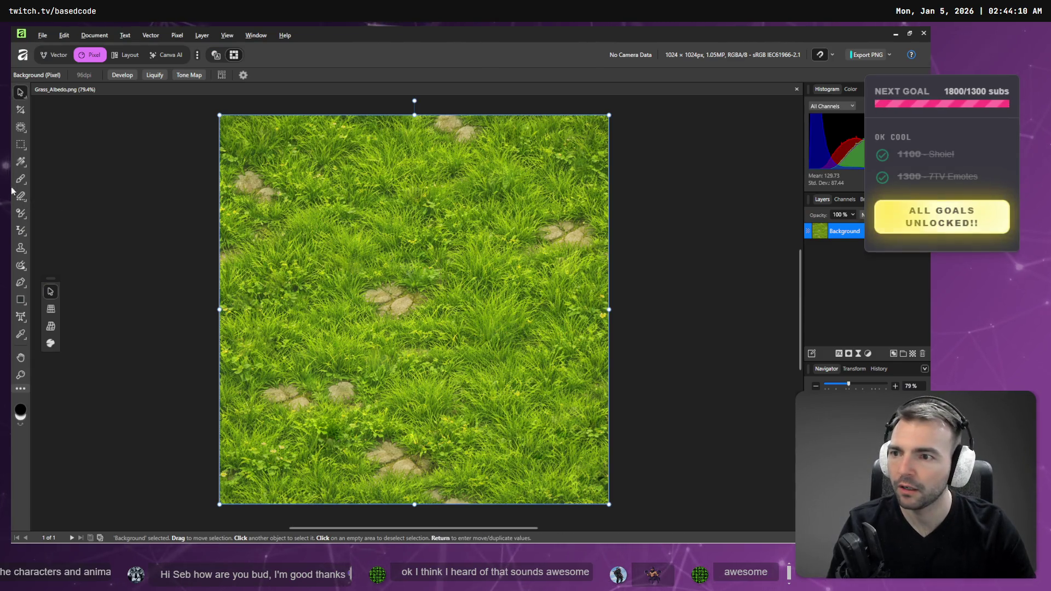
Draw an elliptical marquee around the central stone patch, dismiss Refine, and return to YouTube
mouse_move(24, 144)
left_mouse_down()
mouse_move(54, 153)
mouse_move(71, 176)
mouse_move(69, 156)
left_mouse_up()
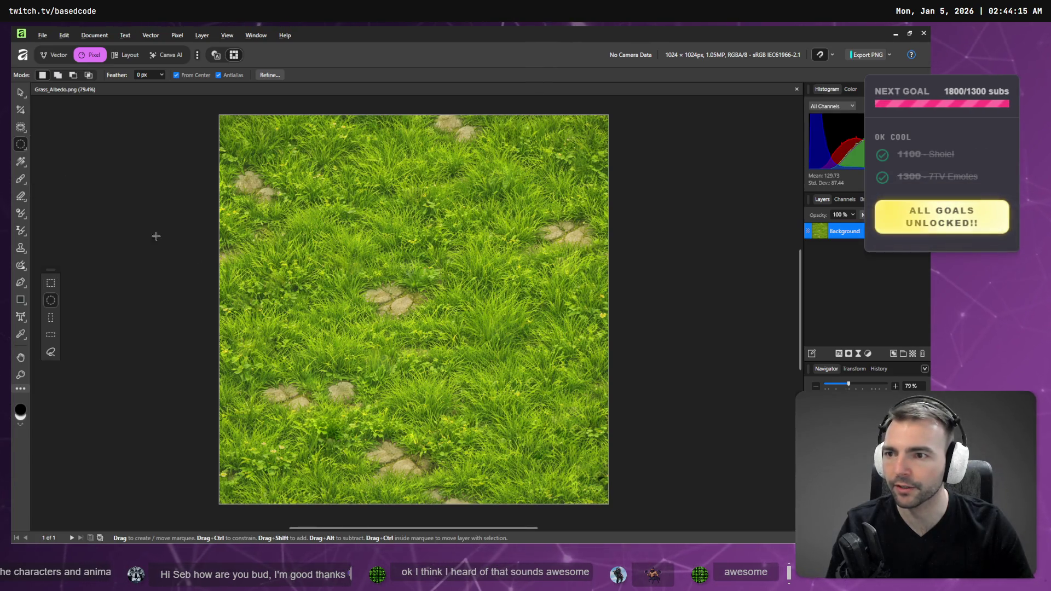
left_click_drag(394, 298, 440, 324)
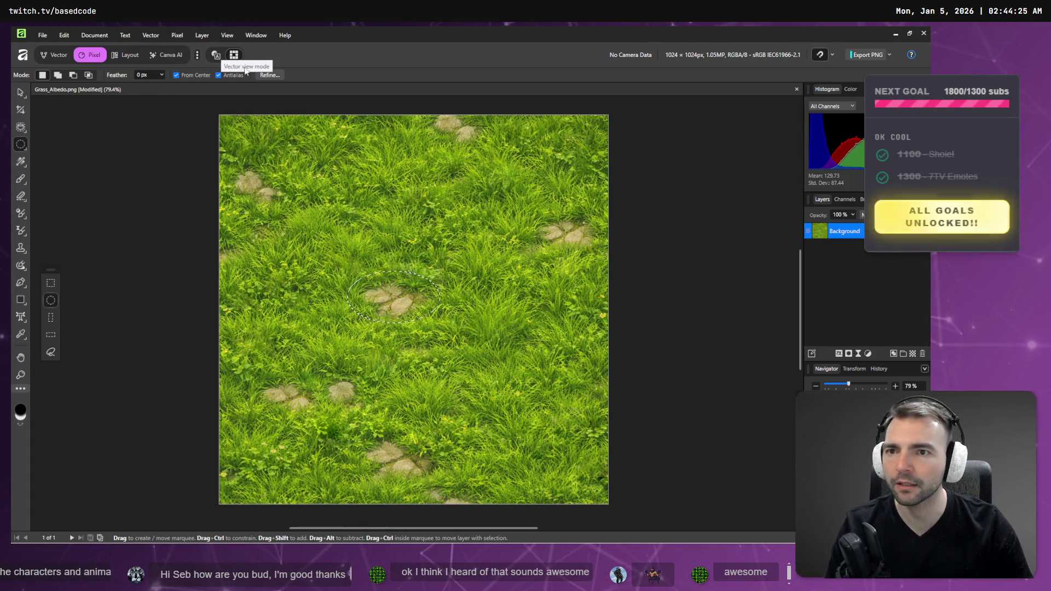
left_click(265, 75)
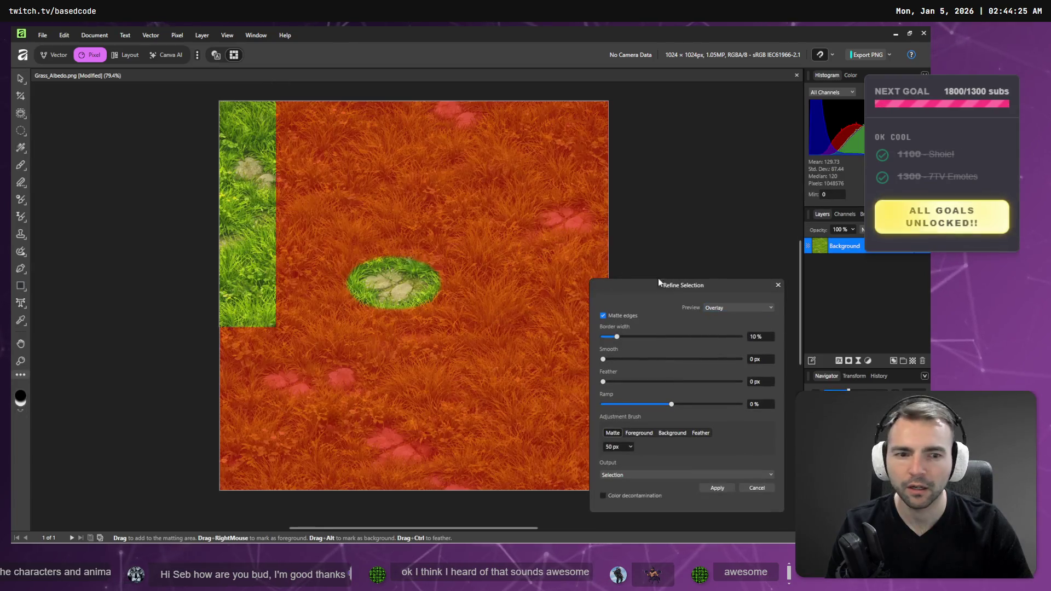
left_click(778, 284)
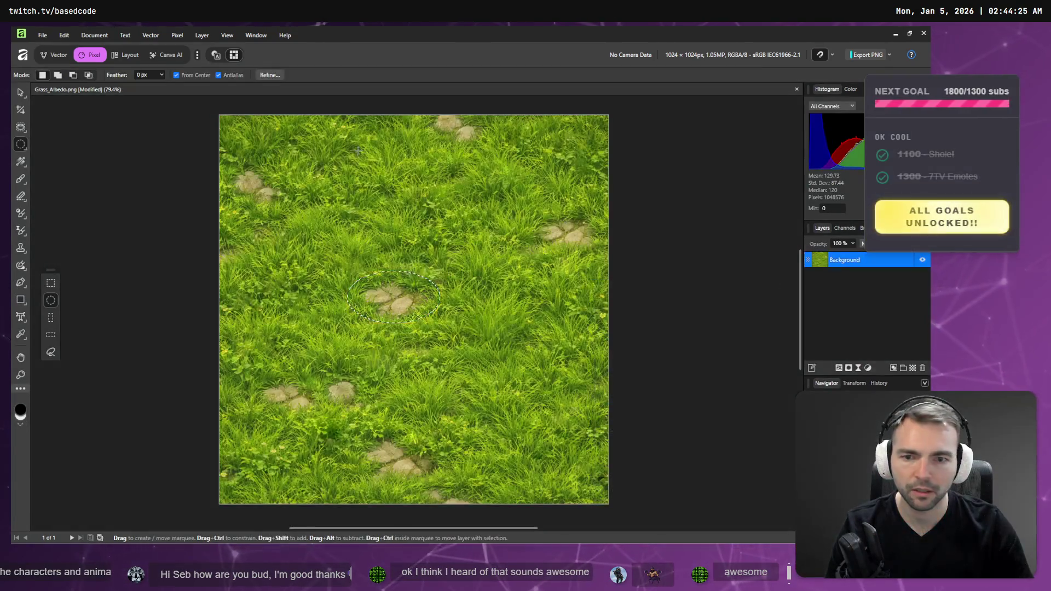
key("alt+Tab")
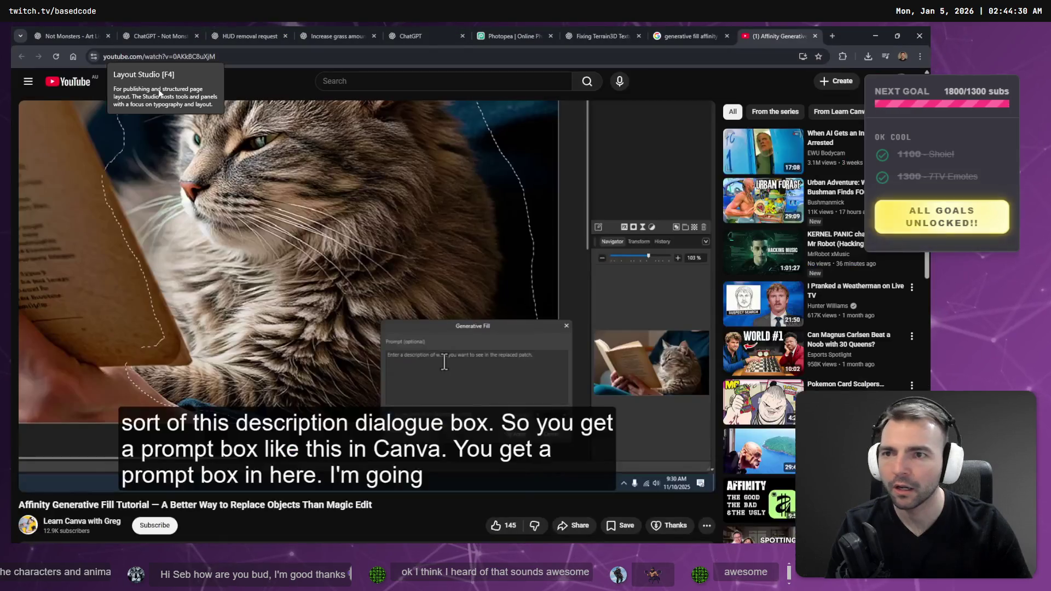
Play the tutorial, jump ahead to 6:53, and pause at the Generative Fill step
left_click(269, 216)
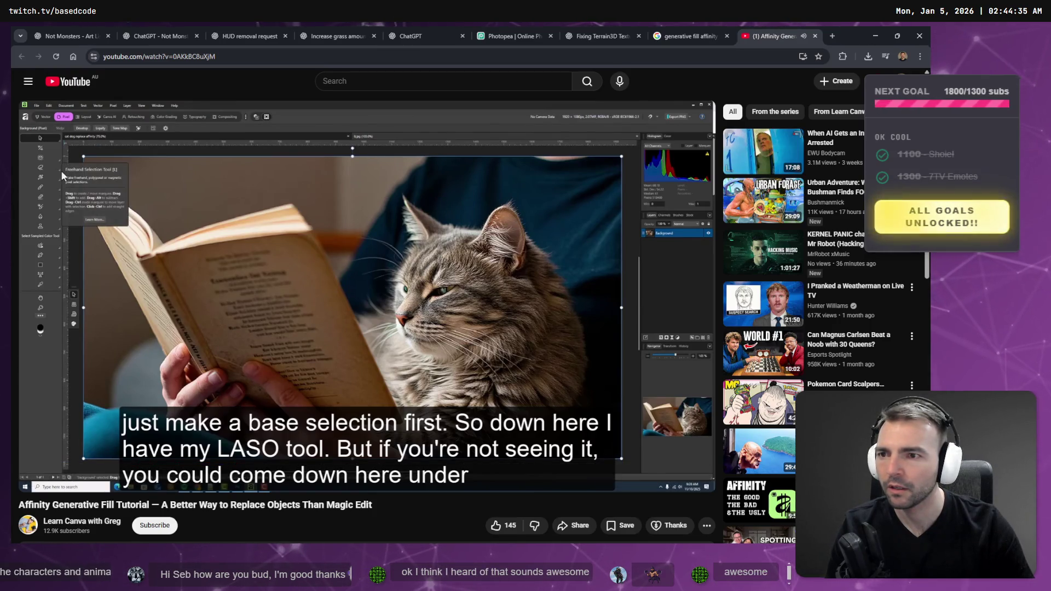
mouse_move(59, 169)
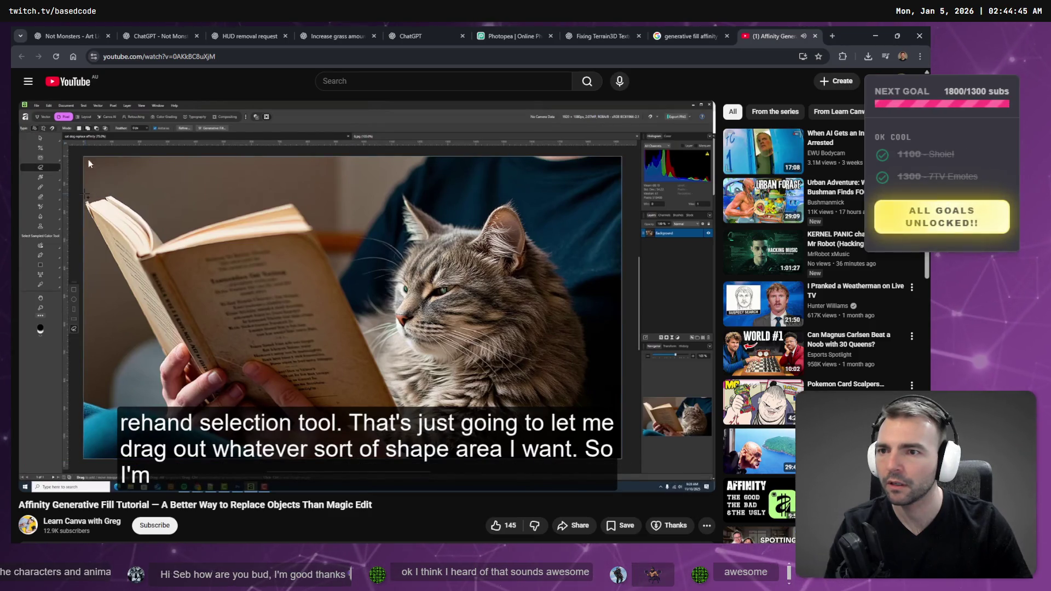
mouse_move(211, 194)
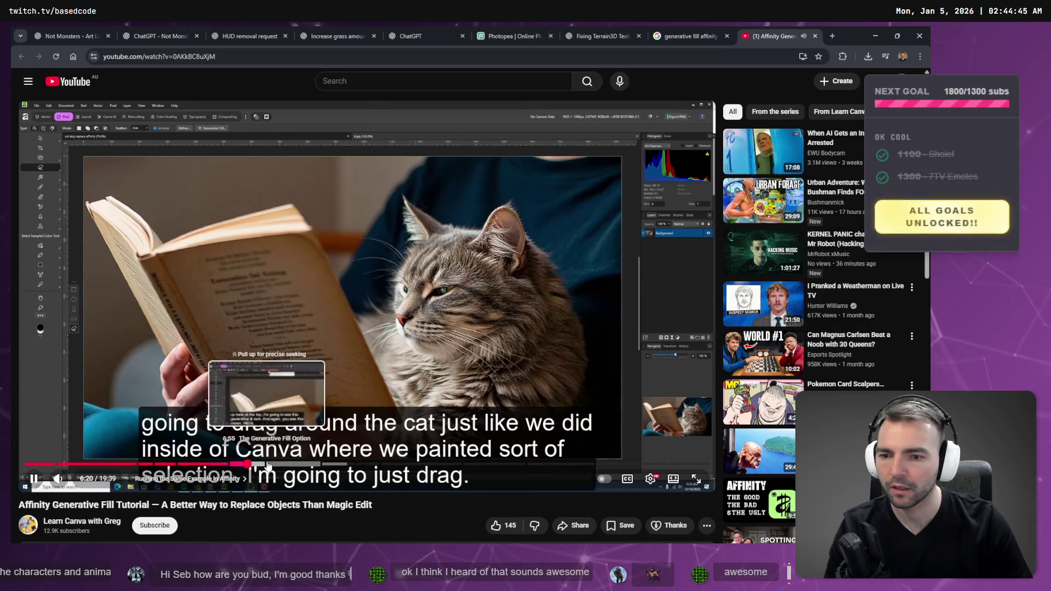
left_click(266, 464)
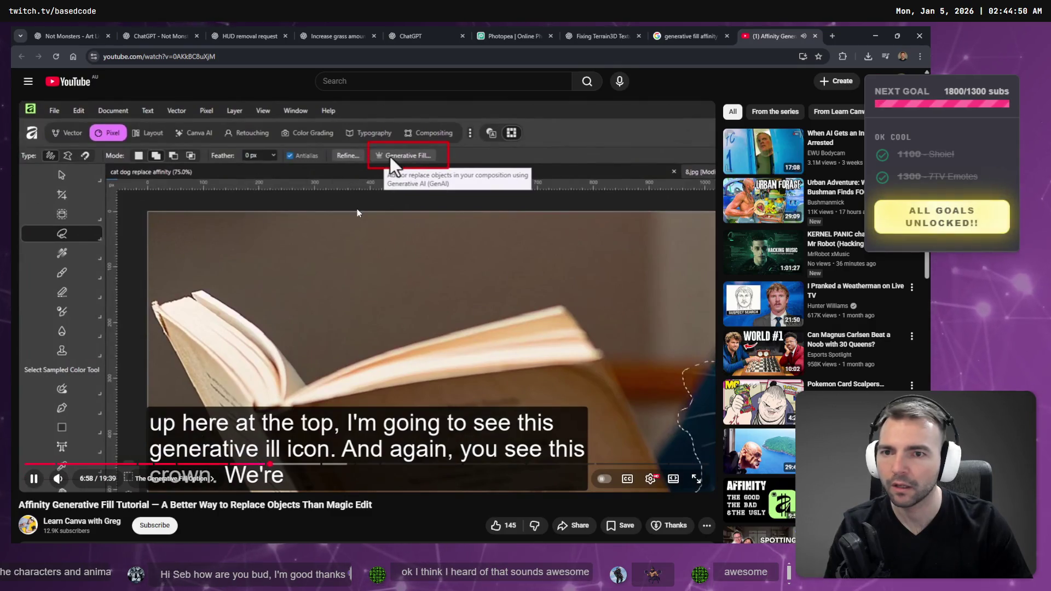
left_click(372, 225)
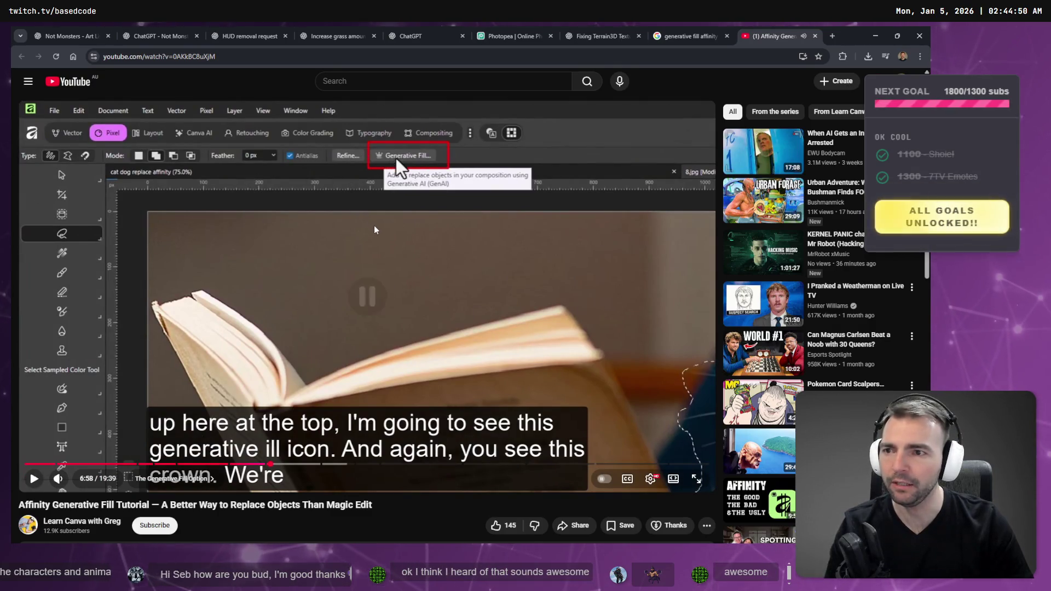
key("alt+Tab")
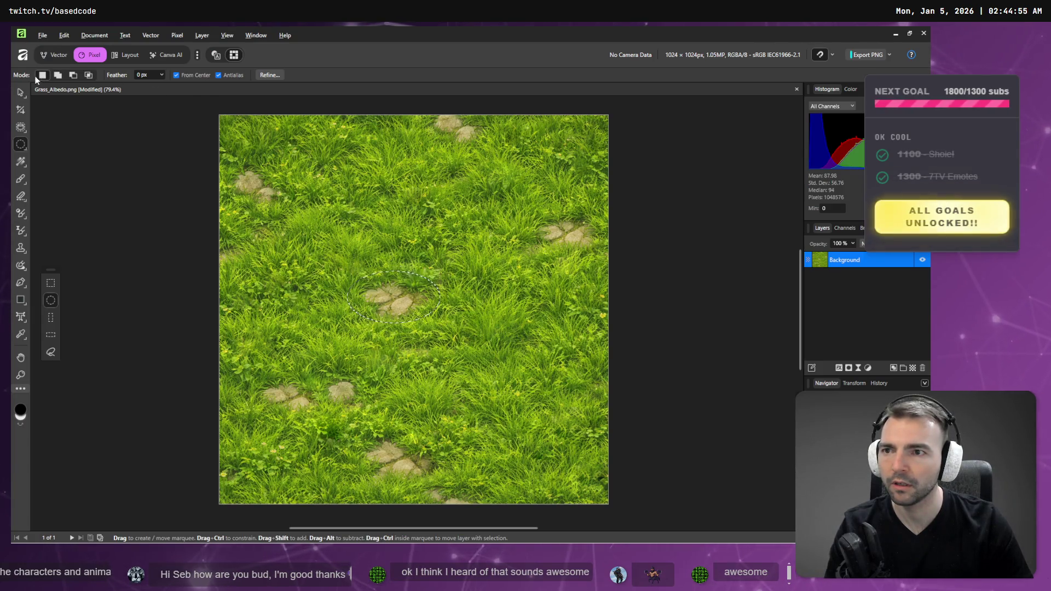
Compare the grass texture against the paused tutorial several times
key("alt+Tab")
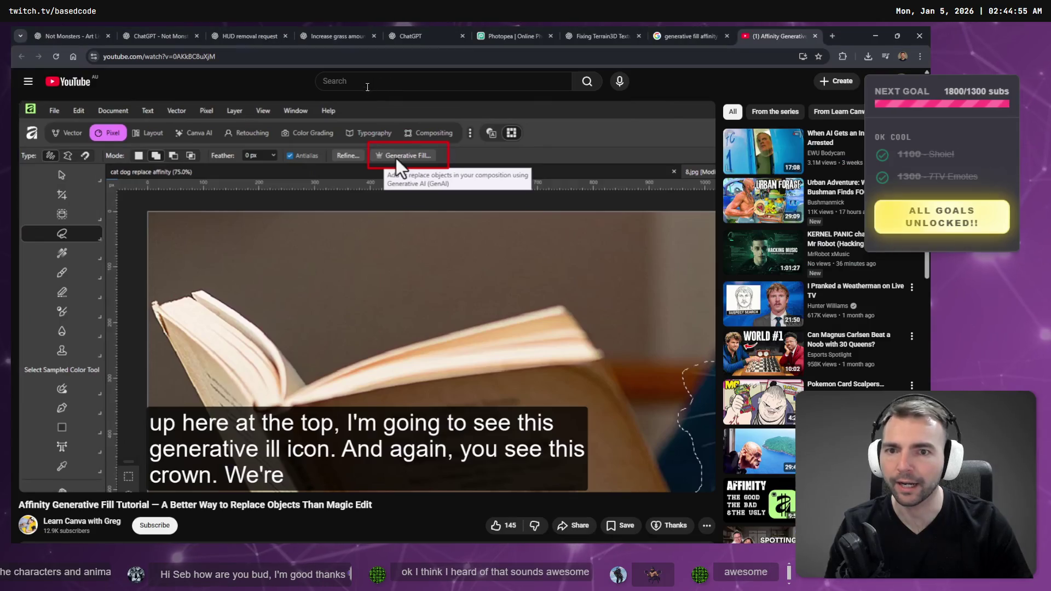
key("alt+Tab")
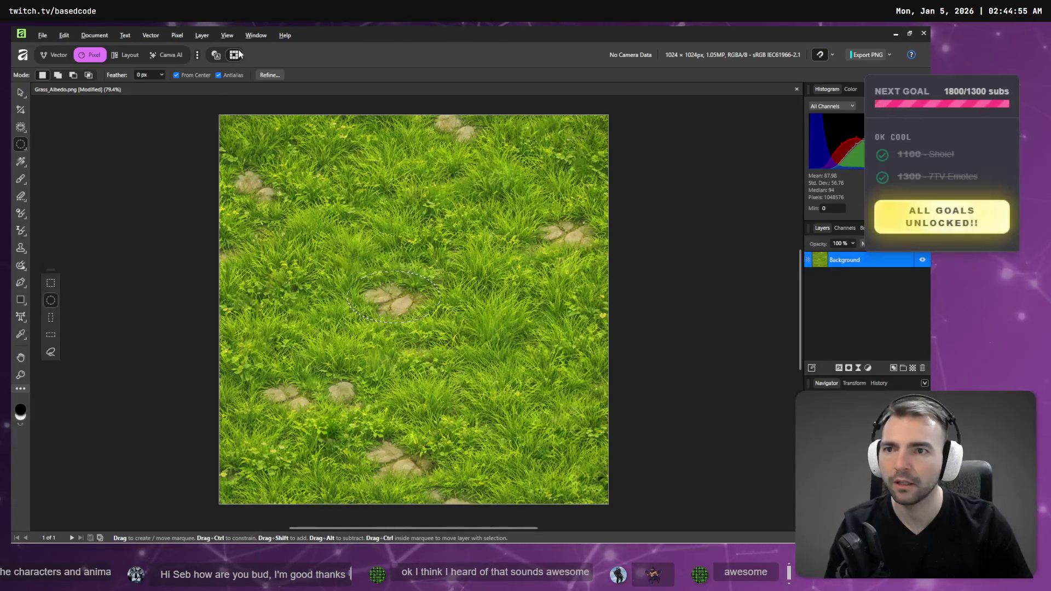
key("alt+Tab")
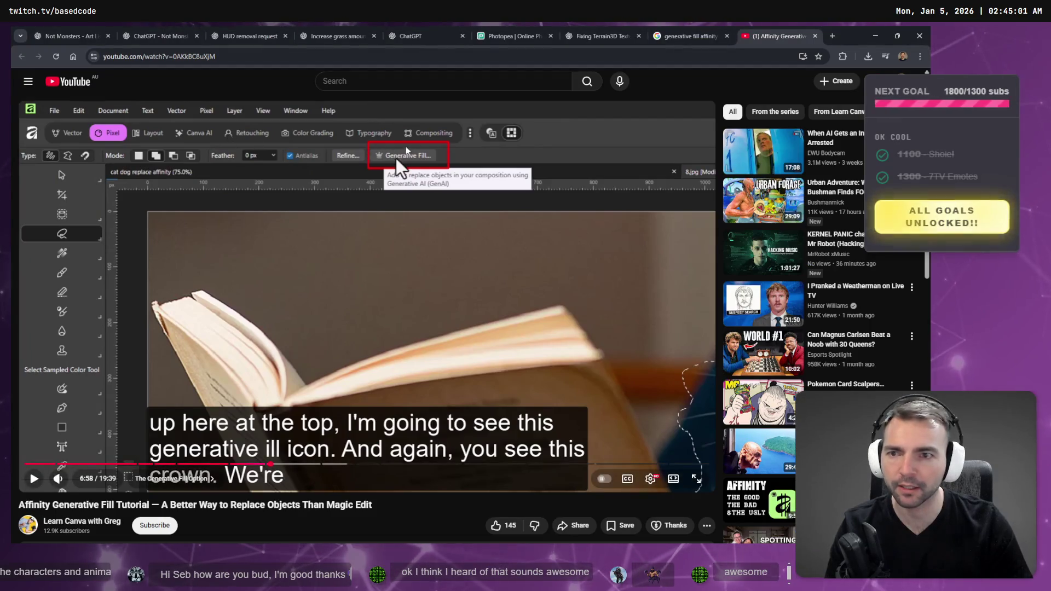
key("alt+Tab")
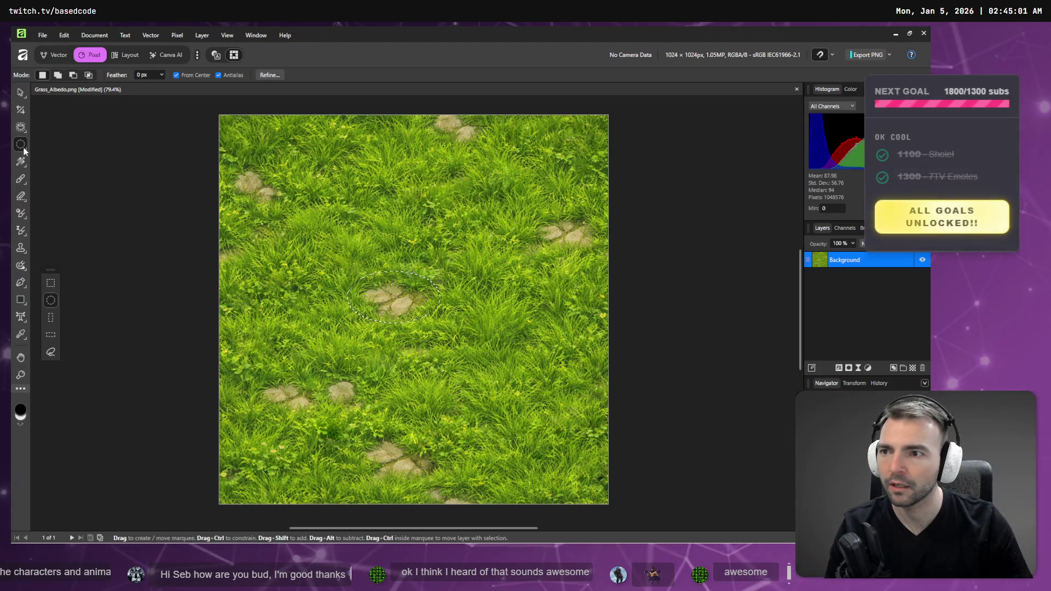
key("alt+Tab")
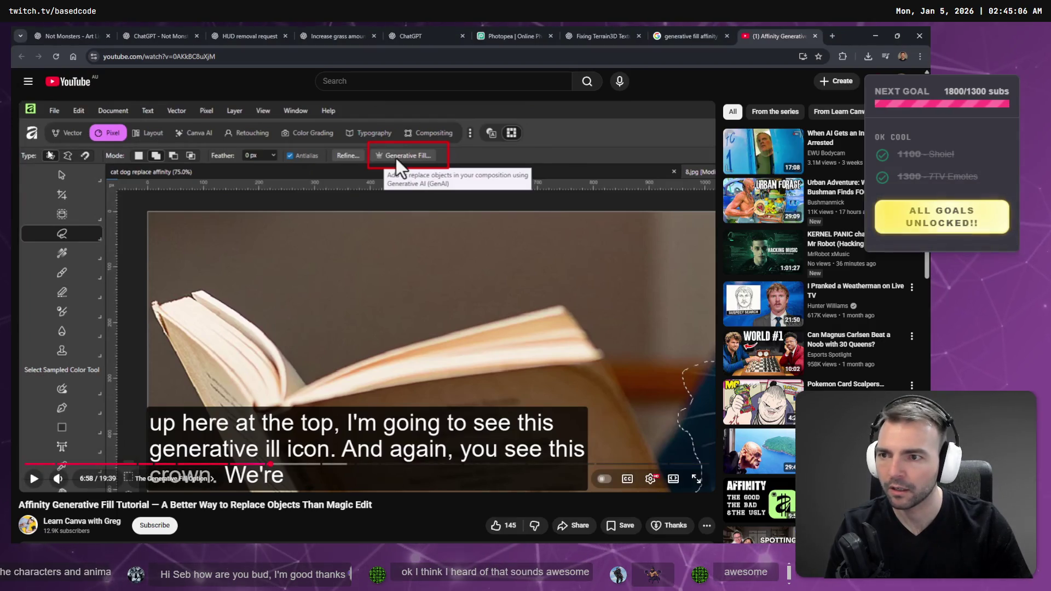
key("alt+Tab")
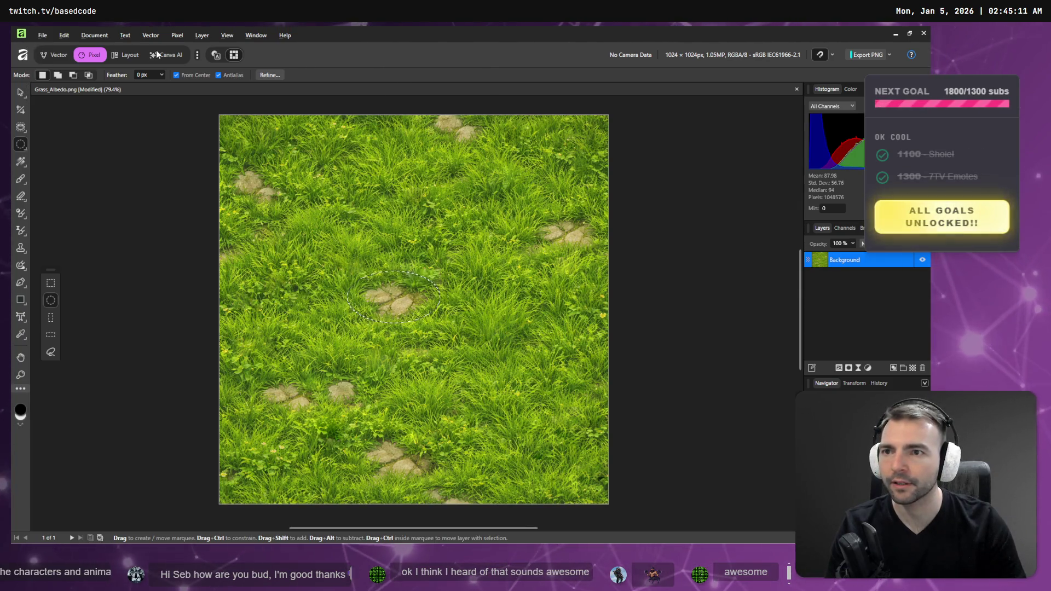
key("alt+Tab")
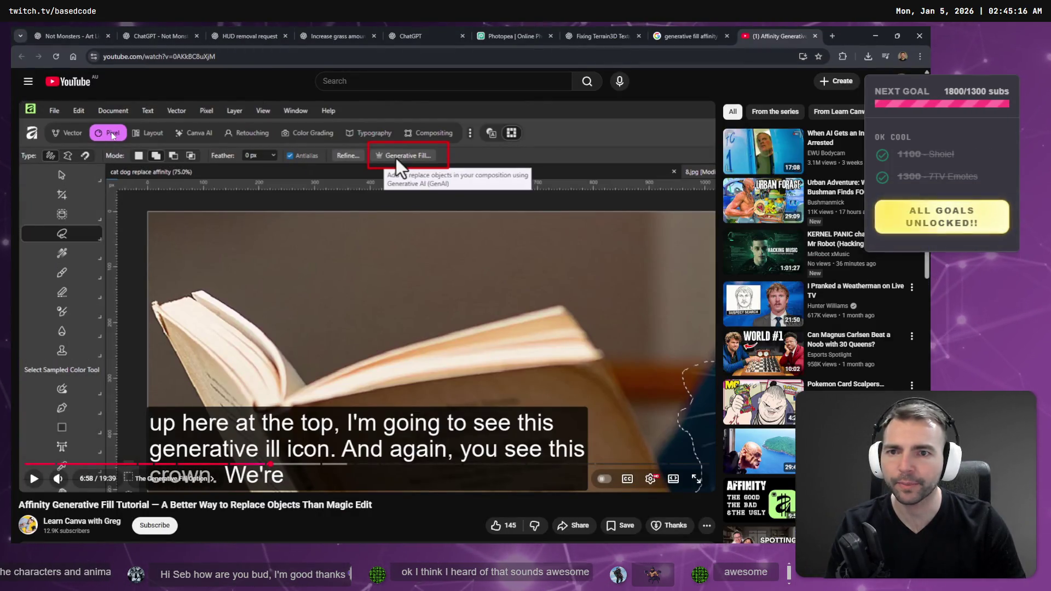
key("alt+Tab")
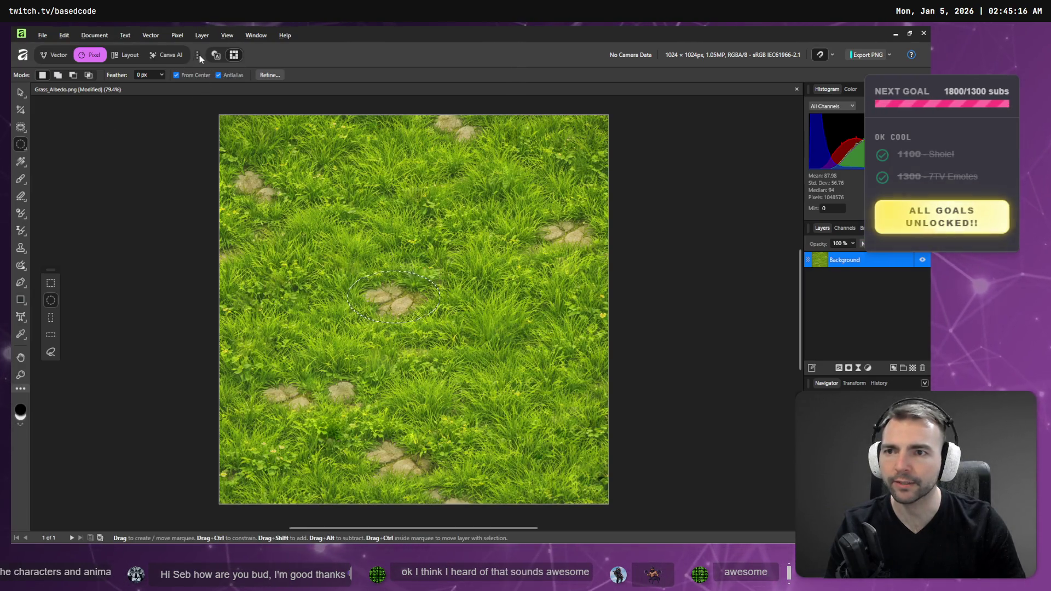
Check the Studio toggles list against the tutorial, then pick the Inpainting Brush
left_click(197, 56)
key("alt+Tab")
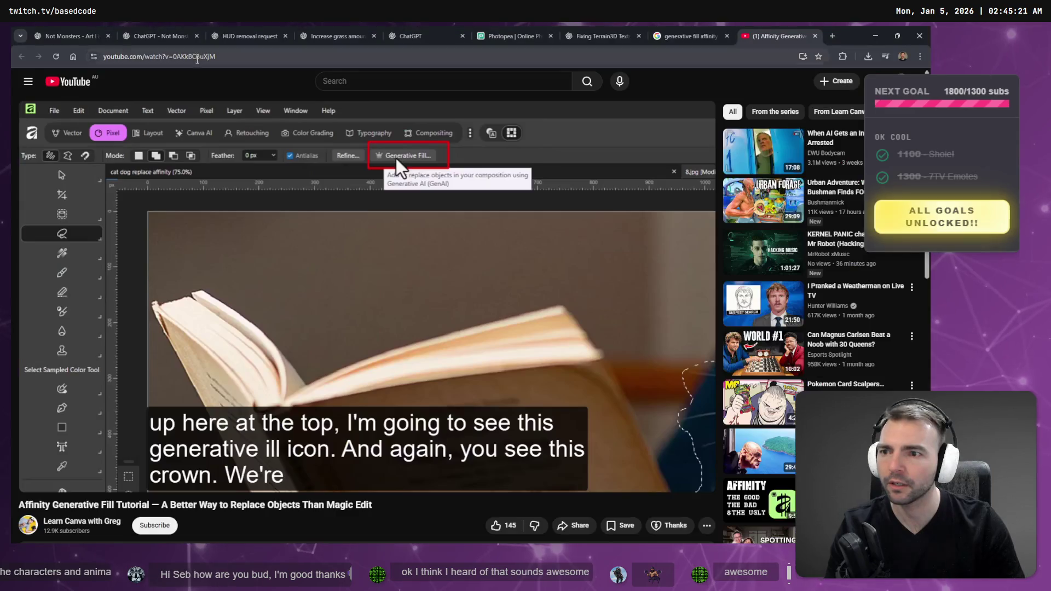
key("alt+Tab")
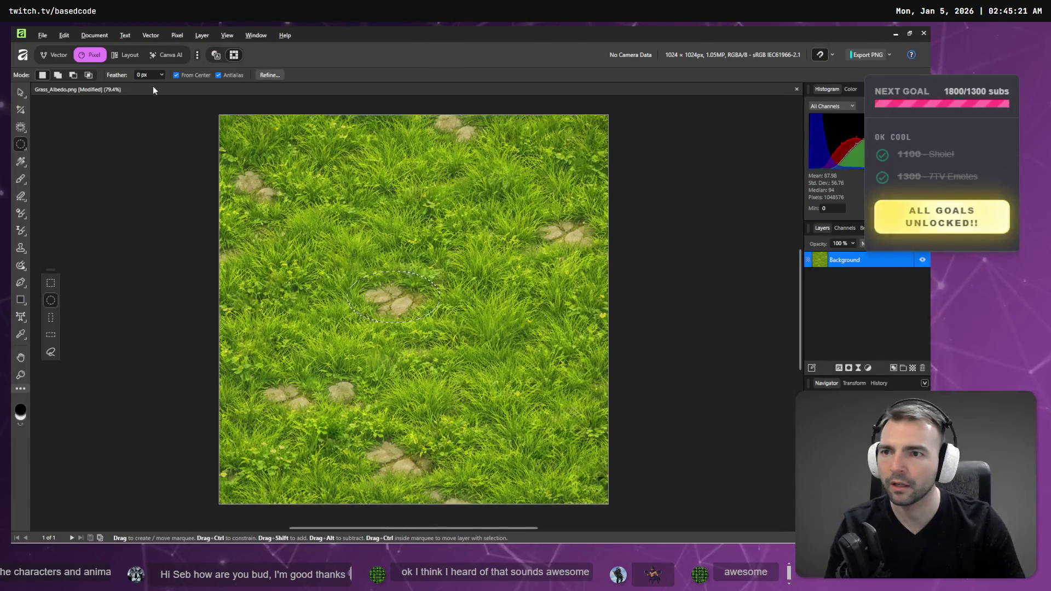
left_click(197, 55)
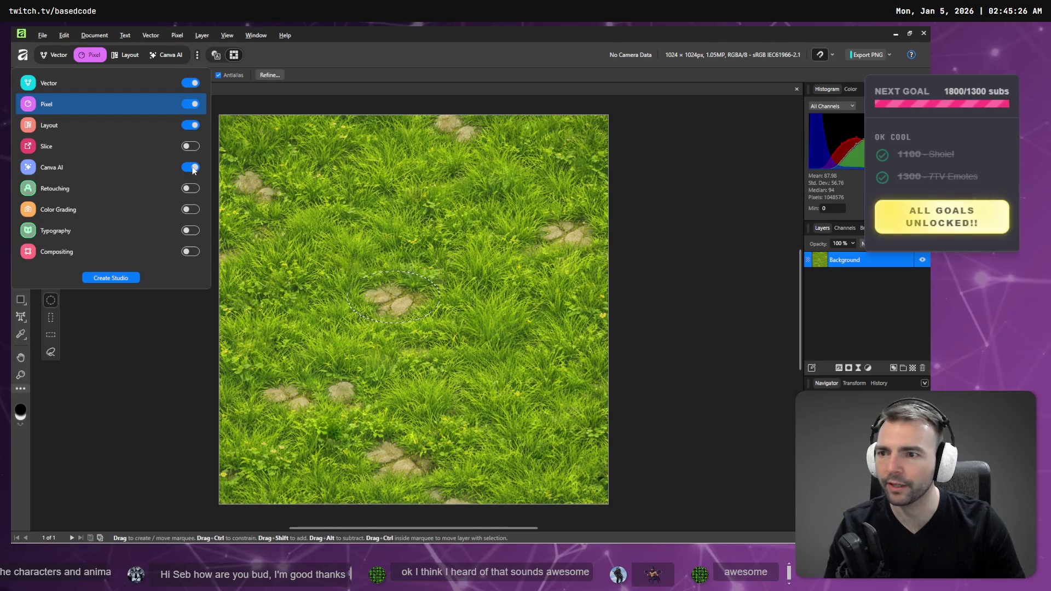
key("Escape")
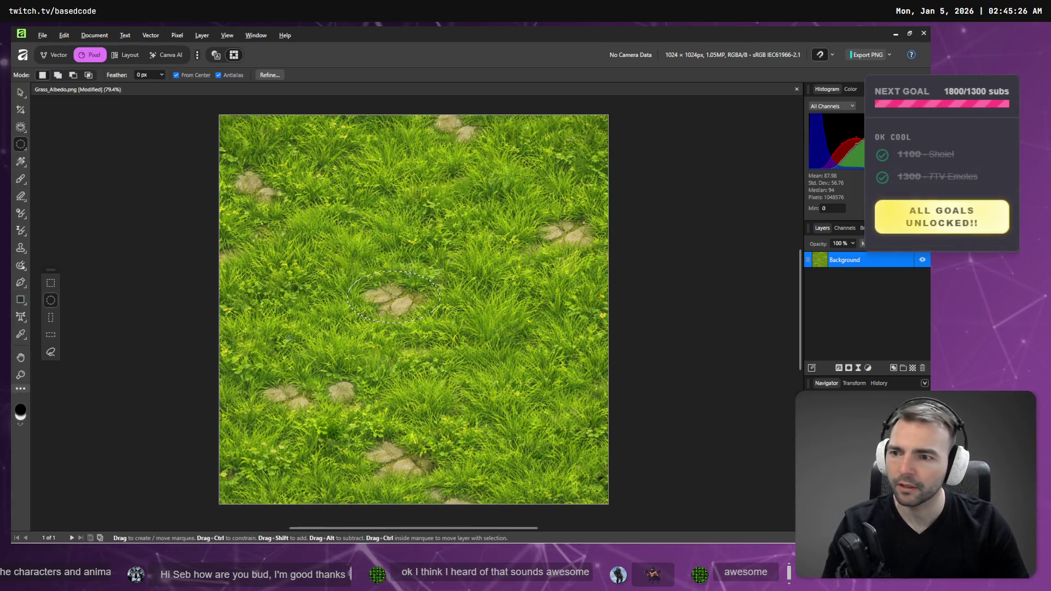
left_click(21, 265)
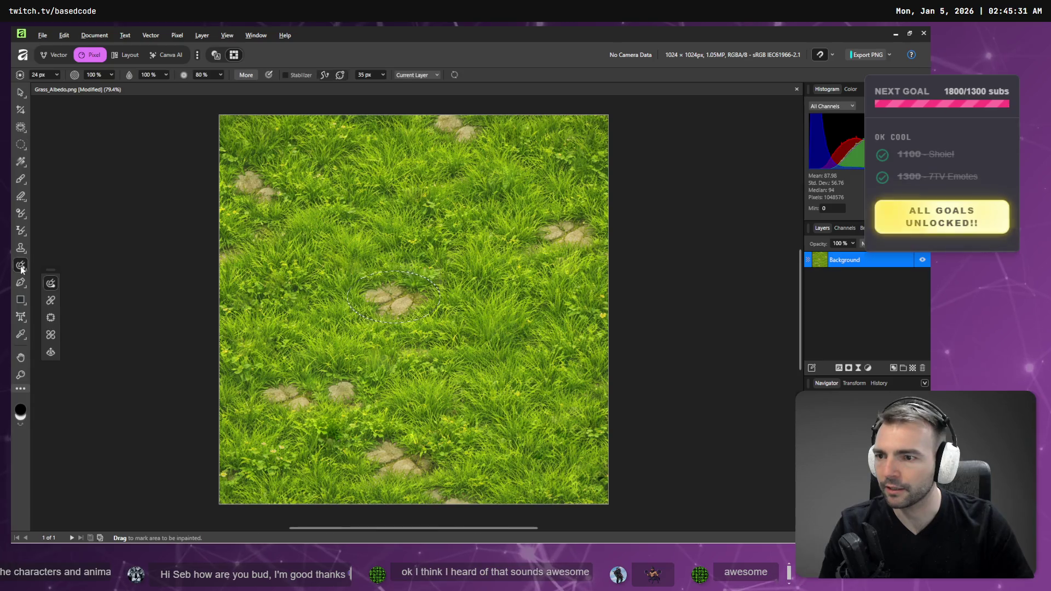
With the Patch Tool, cover the oval's central stones and the lower-left rock with grass
left_click(51, 318)
left_click_drag(396, 297, 402, 255)
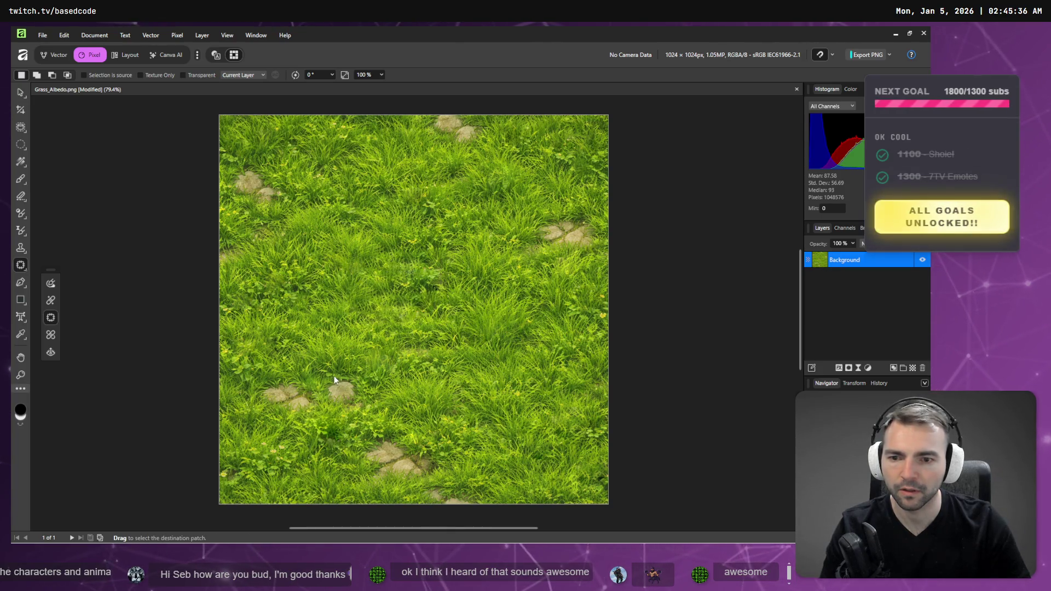
left_click(340, 390)
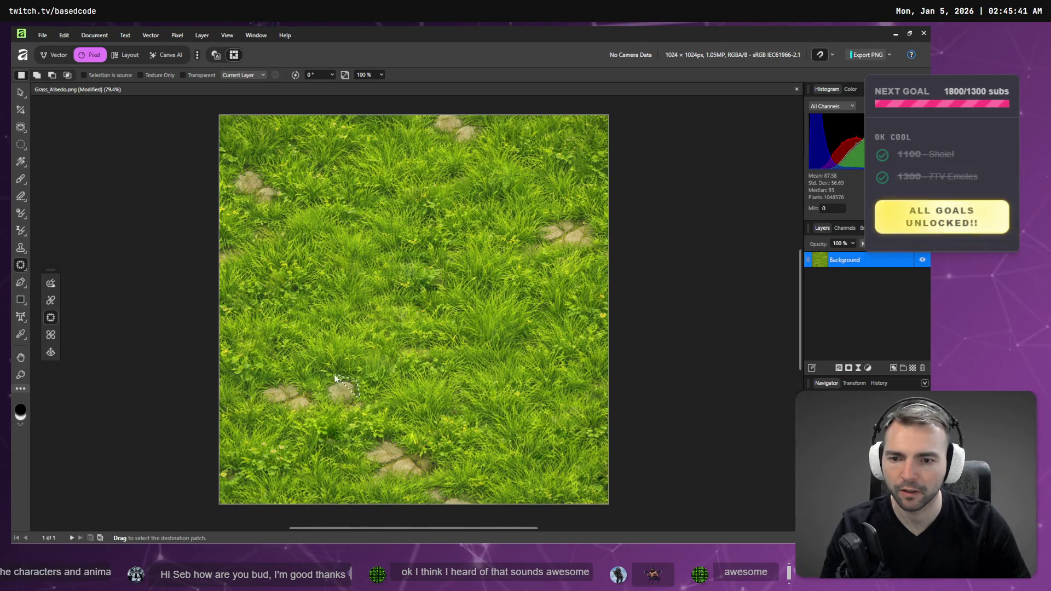
mouse_move(334, 399)
left_mouse_down()
mouse_move(392, 376)
mouse_move(321, 412)
mouse_move(329, 374)
mouse_move(330, 413)
mouse_move(356, 403)
mouse_move(341, 388)
mouse_move(327, 401)
mouse_move(360, 390)
mouse_move(352, 374)
left_mouse_up()
left_click(310, 414)
Patch the left, lower and bottom rocks with grass from nearby areas
mouse_move(312, 411)
left_mouse_down()
mouse_move(314, 386)
mouse_move(259, 392)
mouse_move(297, 418)
mouse_move(282, 452)
left_mouse_up()
left_click(416, 441)
mouse_move(353, 450)
left_mouse_down()
mouse_move(432, 476)
mouse_move(433, 452)
mouse_move(392, 437)
mouse_move(351, 458)
left_mouse_up()
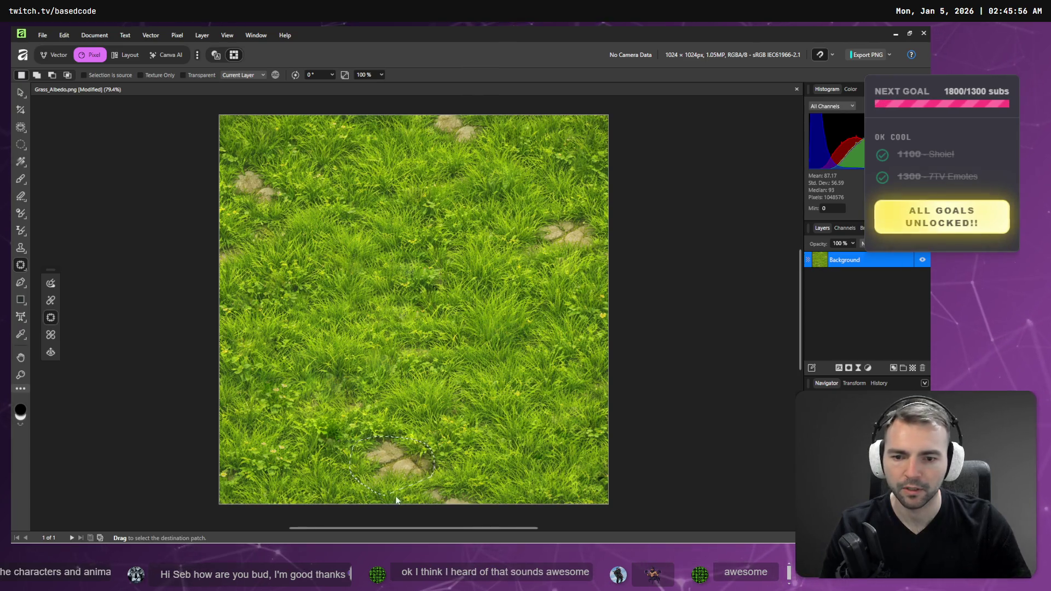
mouse_move(425, 483)
left_mouse_down()
mouse_move(458, 425)
mouse_move(481, 415)
left_mouse_up()
left_click(481, 415)
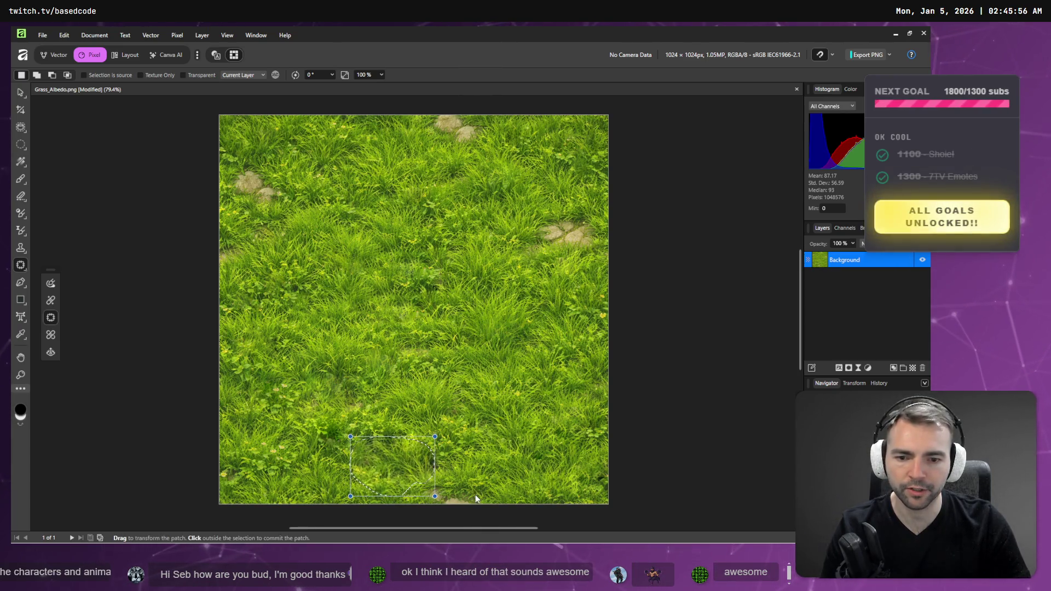
mouse_move(482, 500)
left_mouse_down()
mouse_move(452, 479)
mouse_move(418, 485)
mouse_move(429, 517)
mouse_move(482, 500)
mouse_move(455, 521)
mouse_move(492, 480)
left_mouse_up()
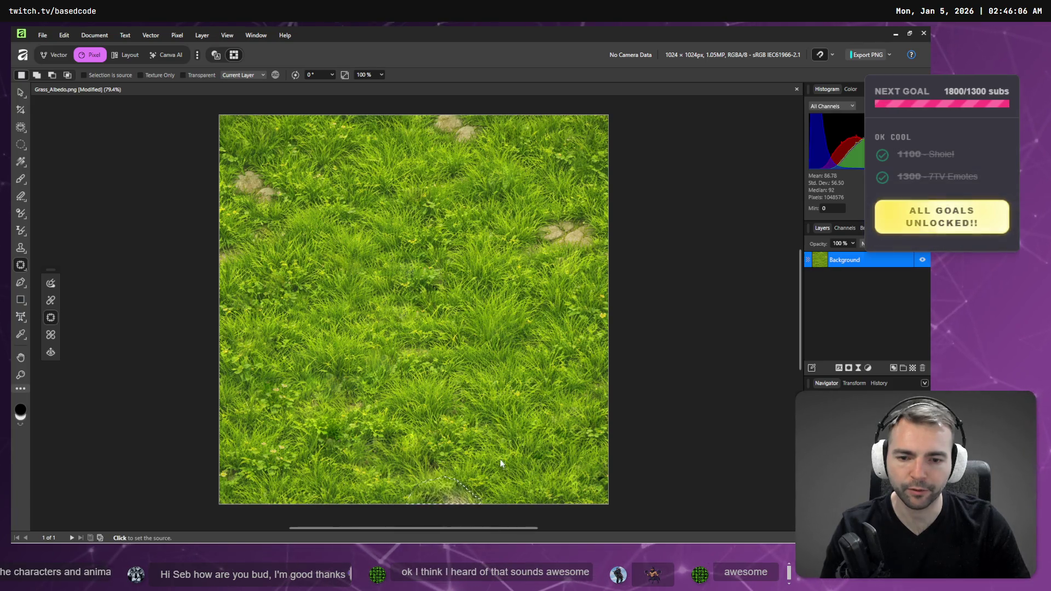
left_click(482, 432)
Patch over the stones on the right and left of the texture
mouse_move(527, 219)
left_mouse_down()
mouse_move(590, 213)
mouse_move(526, 231)
mouse_move(586, 259)
mouse_move(604, 244)
mouse_move(600, 224)
mouse_move(545, 175)
left_mouse_up()
left_click(522, 186)
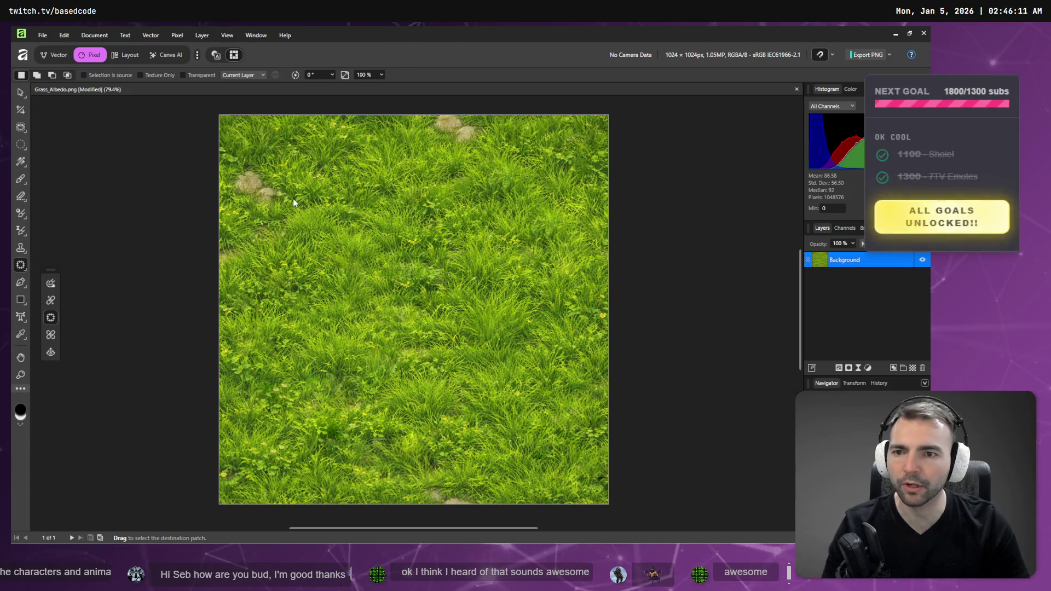
mouse_move(261, 163)
left_mouse_down()
mouse_move(233, 184)
mouse_move(258, 219)
mouse_move(297, 227)
left_mouse_up()
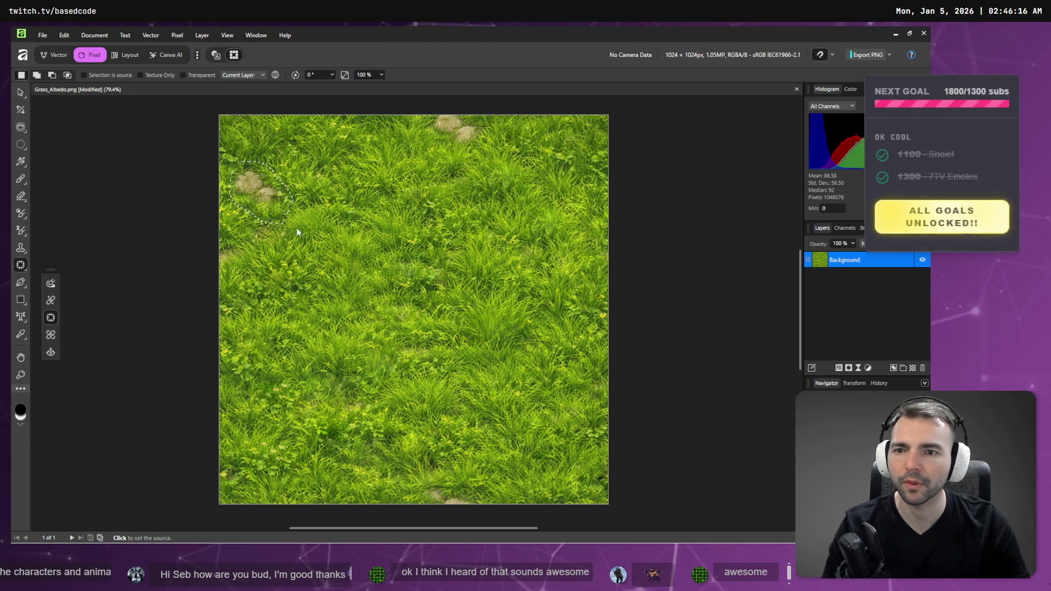
left_click(259, 318)
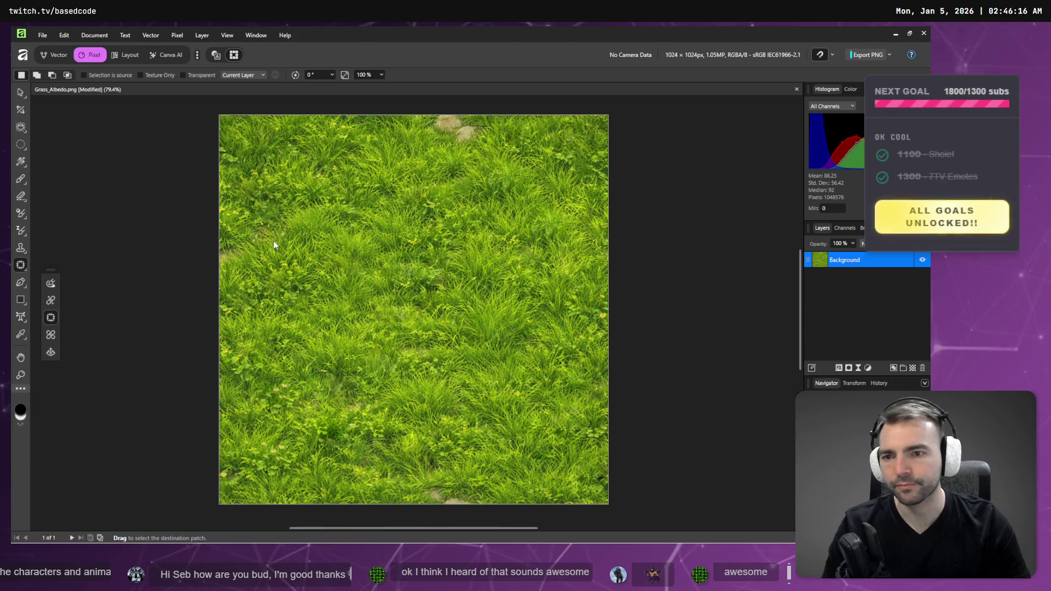
left_click_drag(245, 246, 245, 247)
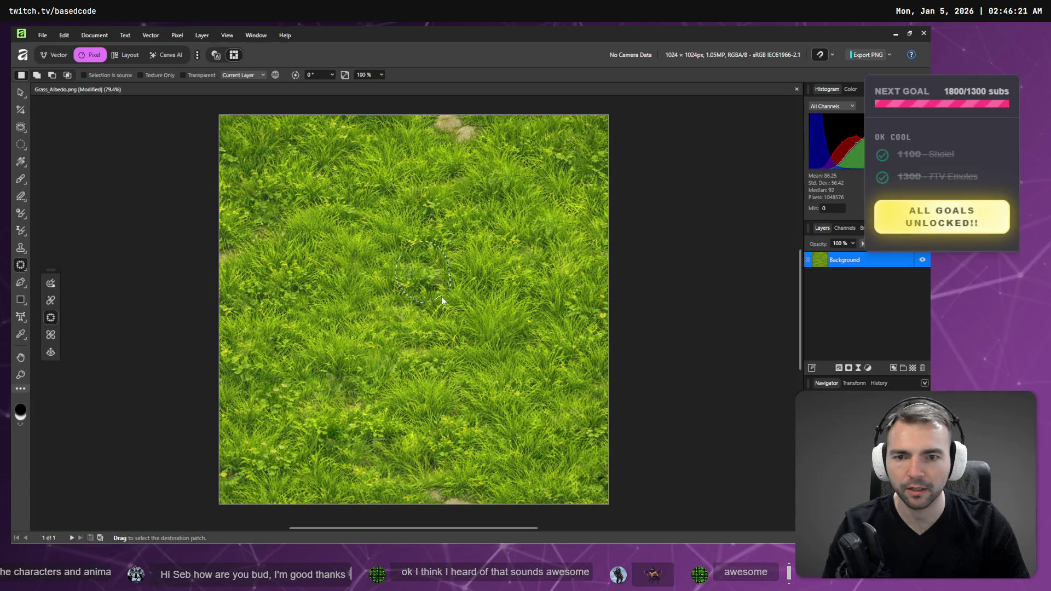
left_click_drag(442, 301, 438, 302)
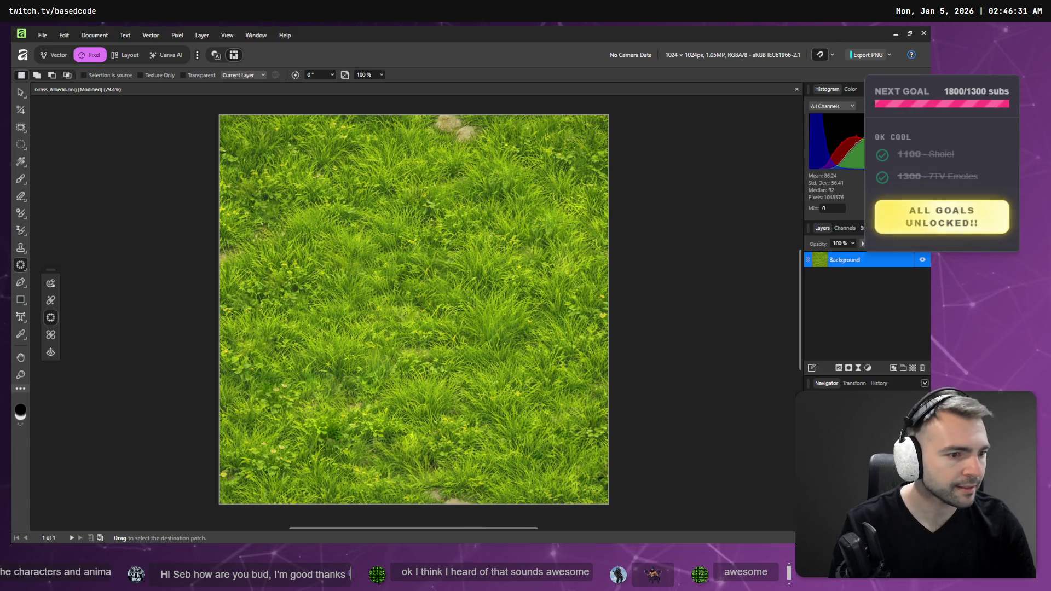
In Photopea, dismiss the ad-block notice and open Filter > Other > Offset for GrassFlowers_Albedo.png
key("alt+Tab")
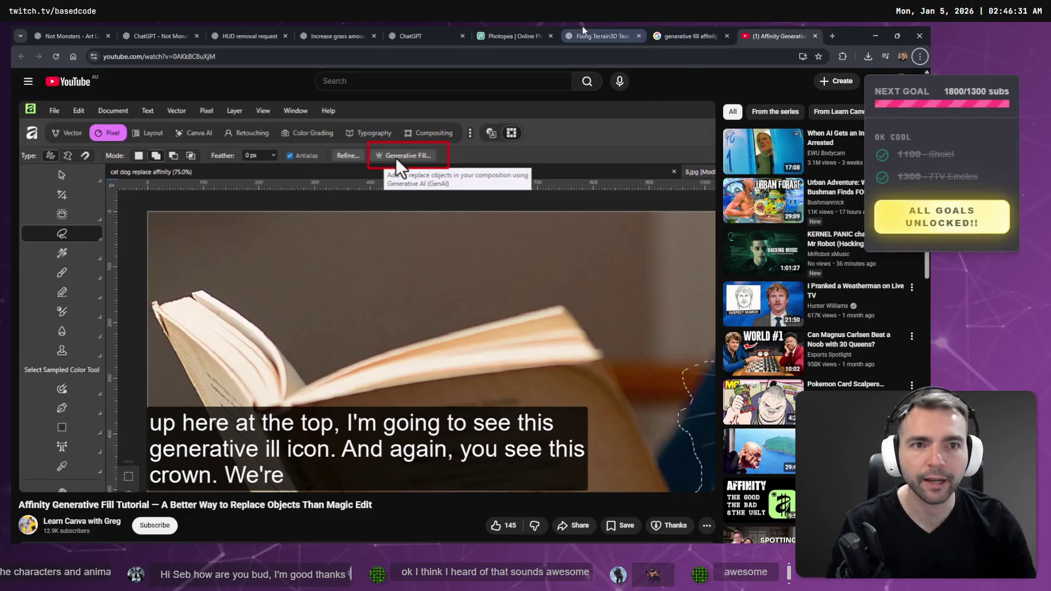
key("ctrl+6")
left_click(504, 104)
left_click(137, 76)
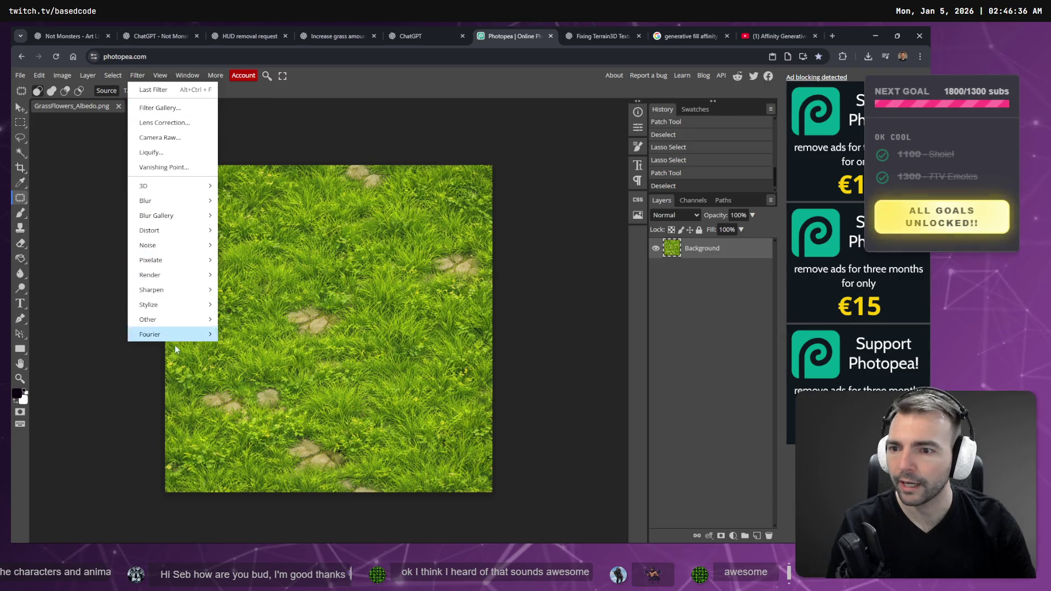
mouse_move(203, 336)
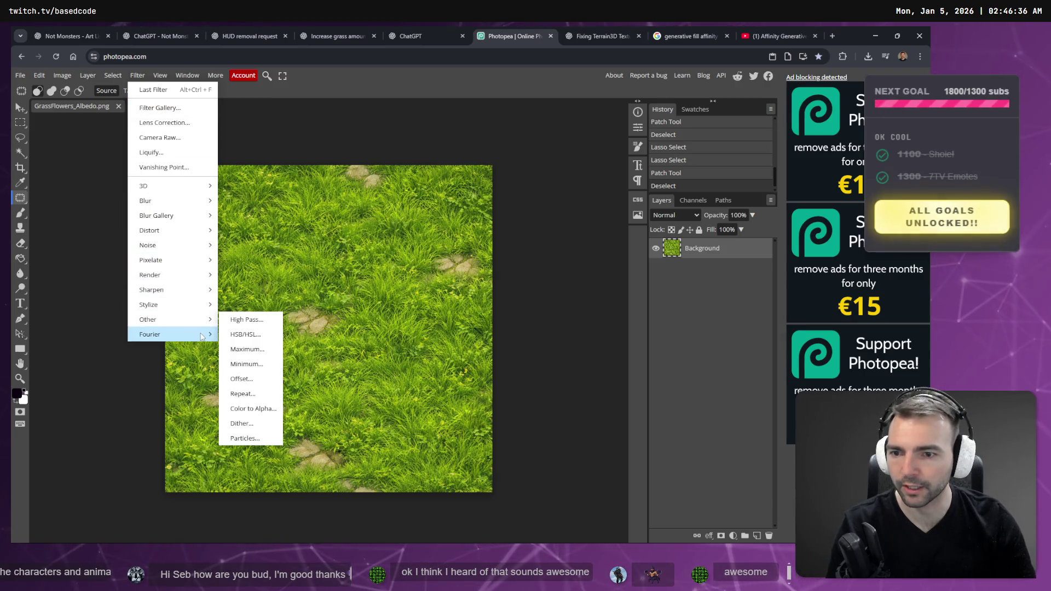
left_click(259, 383)
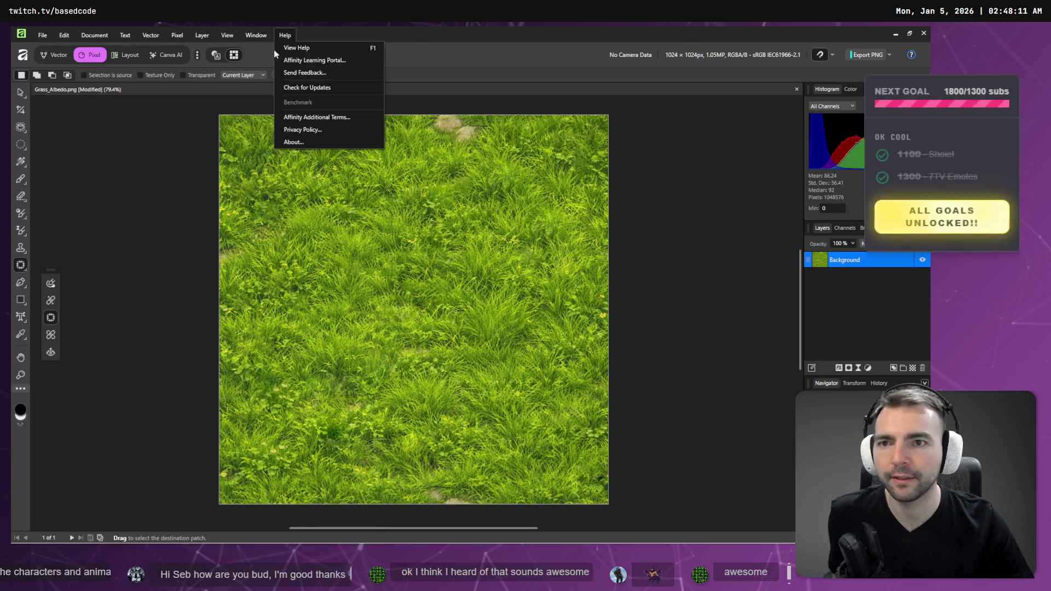
Open Pixel > Filters > Distort > Affine and try rotation and horizontal wrap offsets
mouse_move(184, 40)
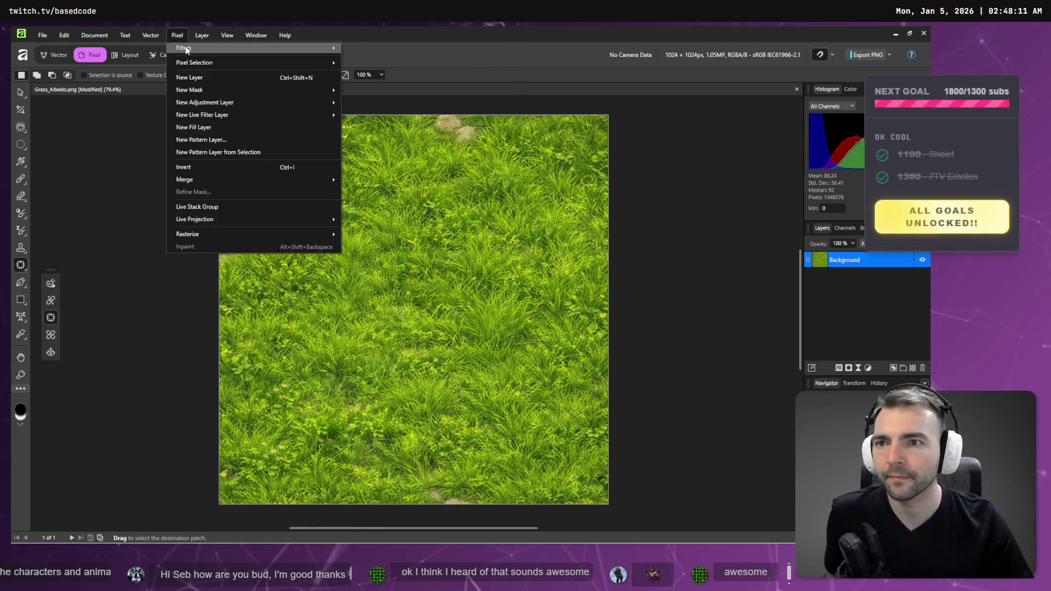
mouse_move(399, 68)
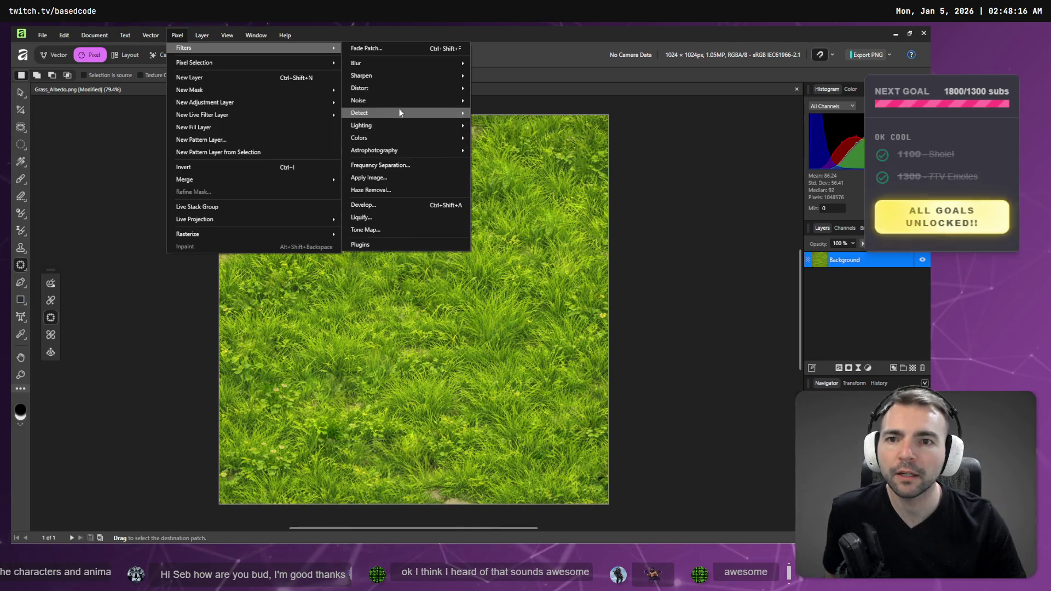
mouse_move(397, 88)
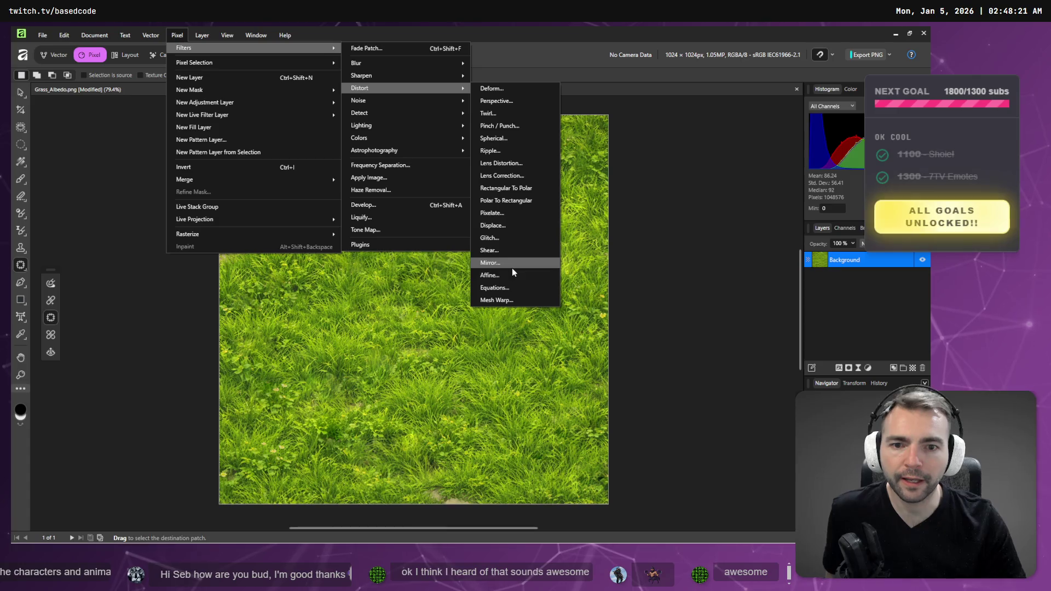
left_click(513, 275)
mouse_move(680, 419)
left_mouse_down()
mouse_move(666, 216)
mouse_move(702, 189)
left_mouse_up()
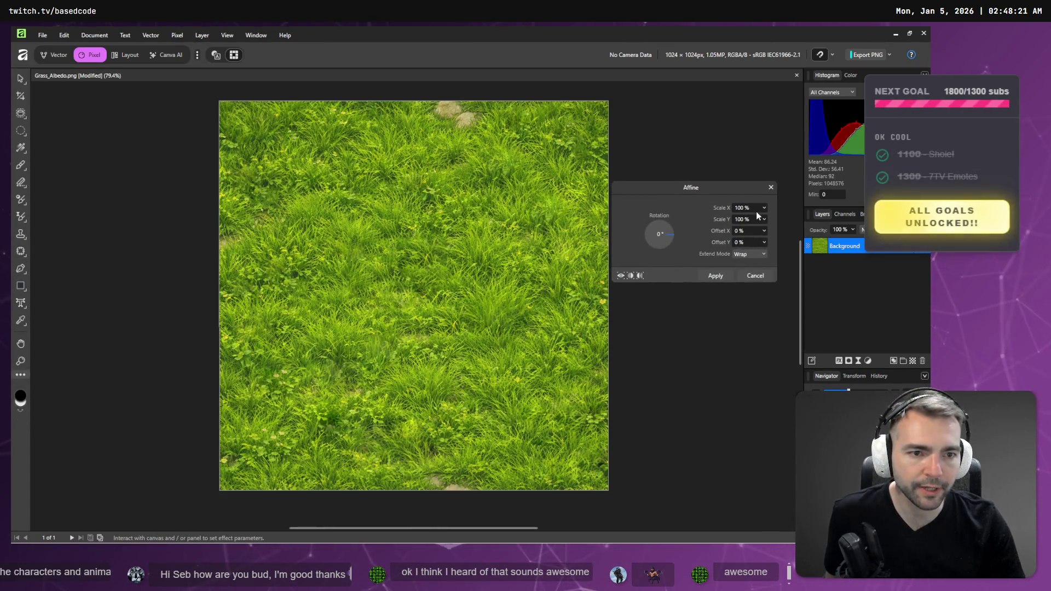
mouse_move(670, 242)
left_mouse_down()
mouse_move(659, 252)
mouse_move(626, 224)
mouse_move(663, 191)
mouse_move(704, 211)
mouse_move(720, 239)
left_mouse_up()
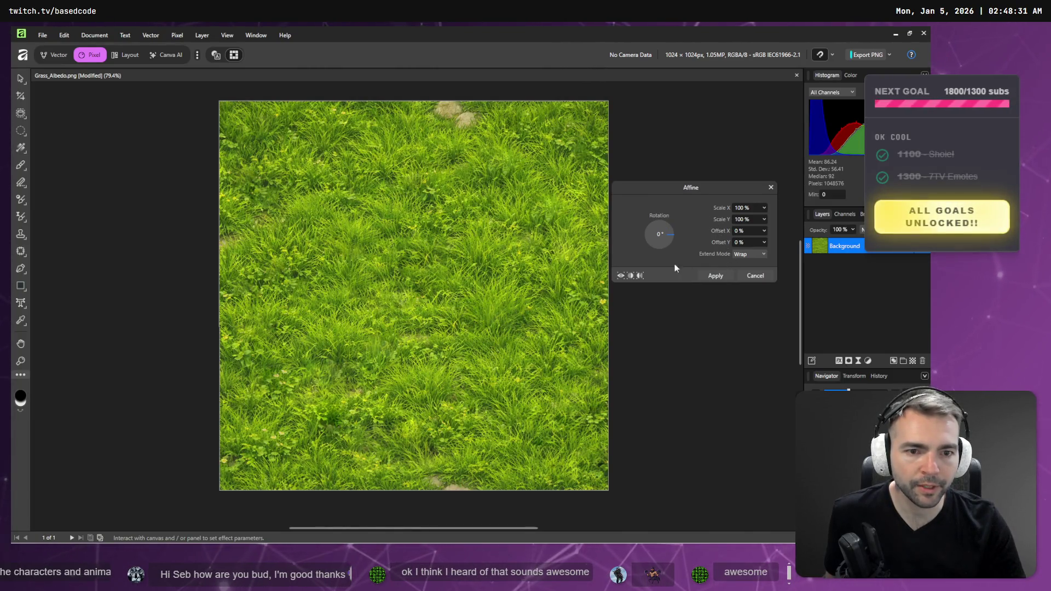
left_click(764, 231)
left_click_drag(764, 242, 759, 244)
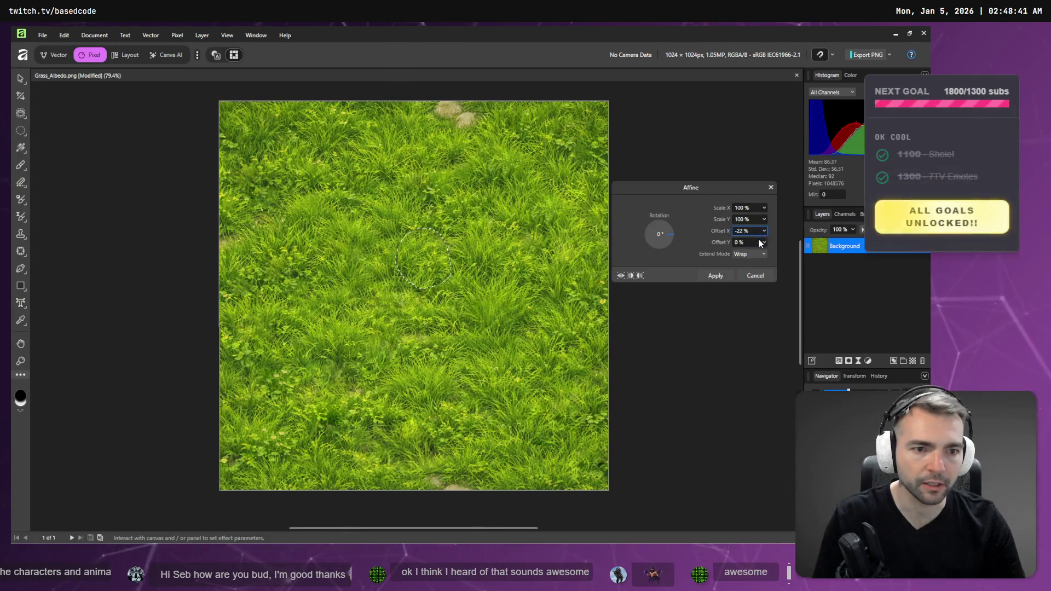
Reset Offset X to 0, then close the Affine filter without applying
left_click(756, 231)
type("0")
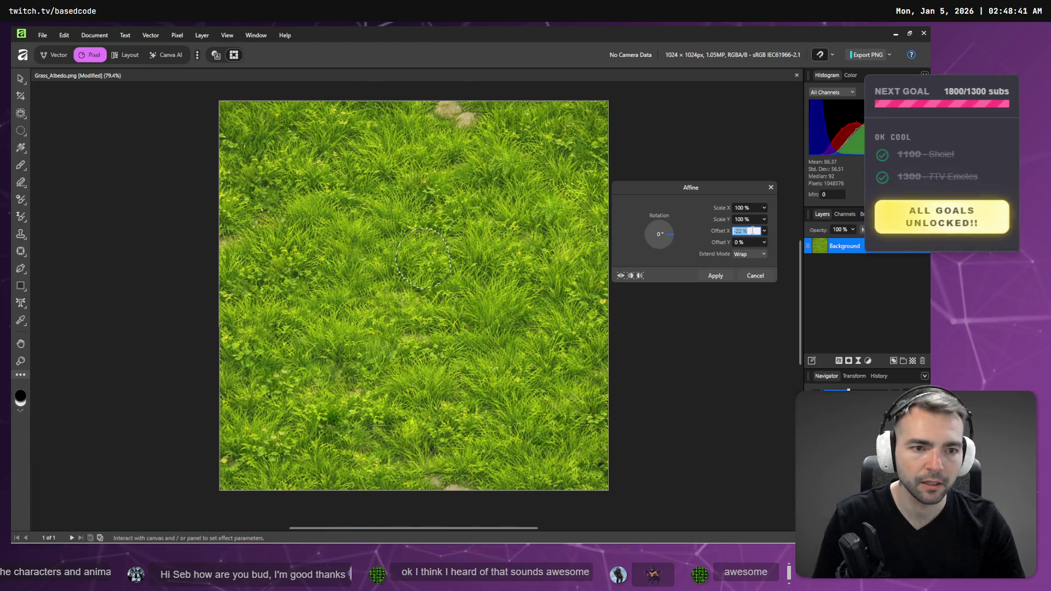
key("Tab")
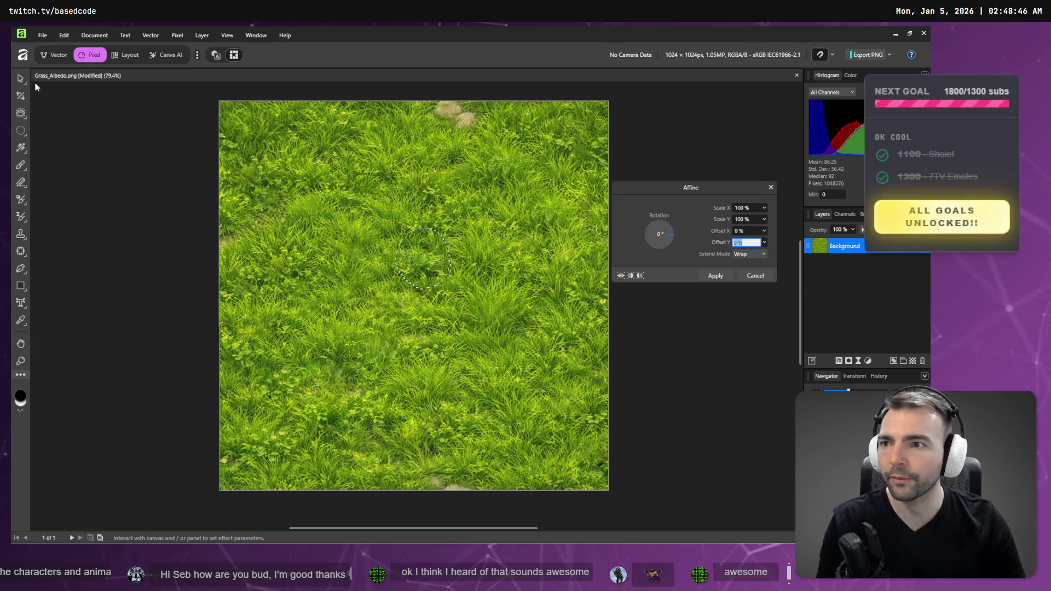
key("Return")
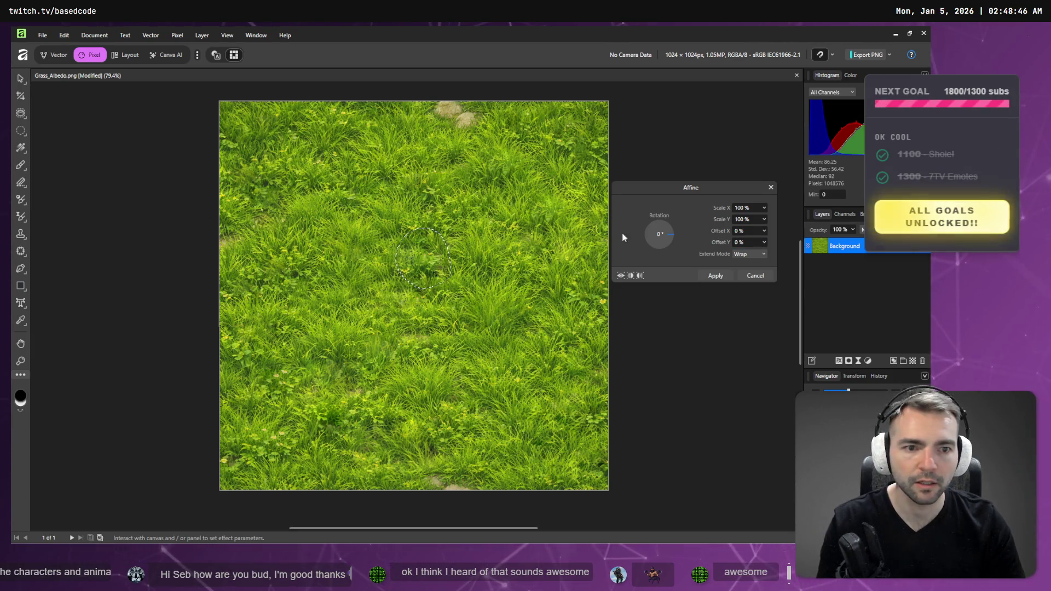
left_click(750, 244)
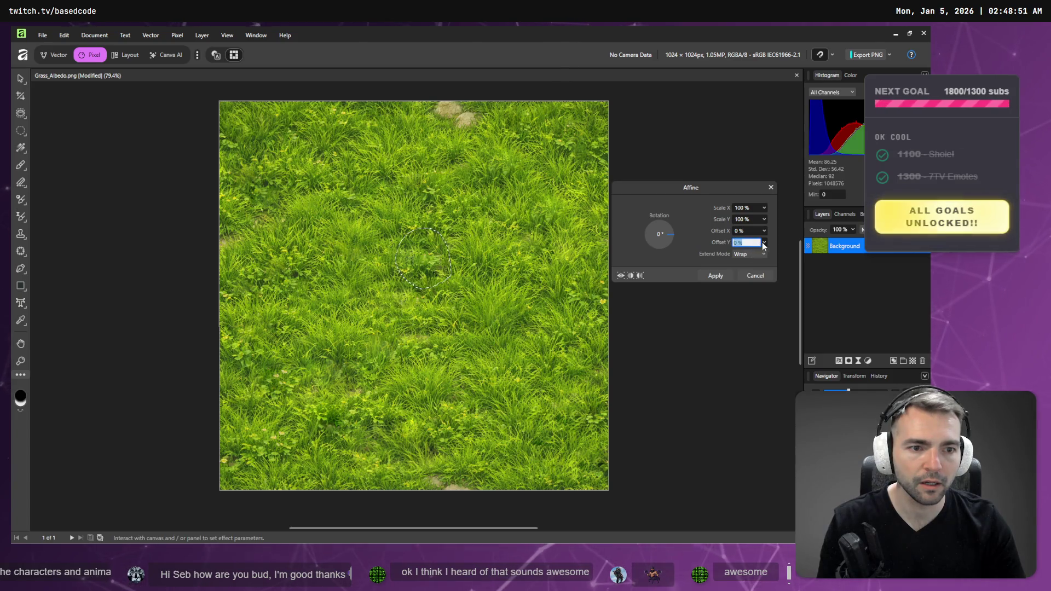
left_click(765, 244)
left_click(21, 251)
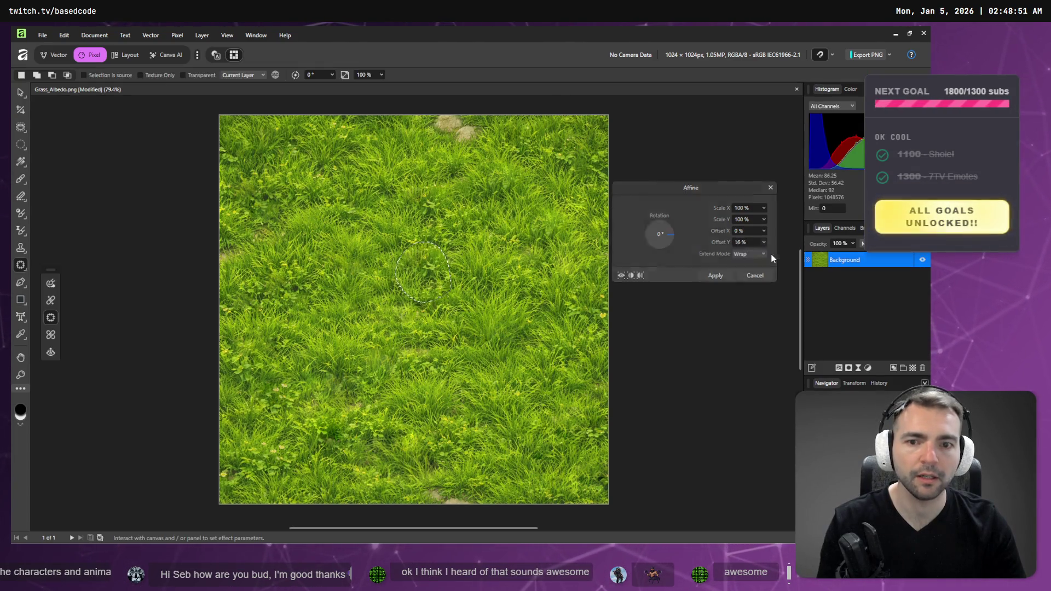
left_click(533, 206)
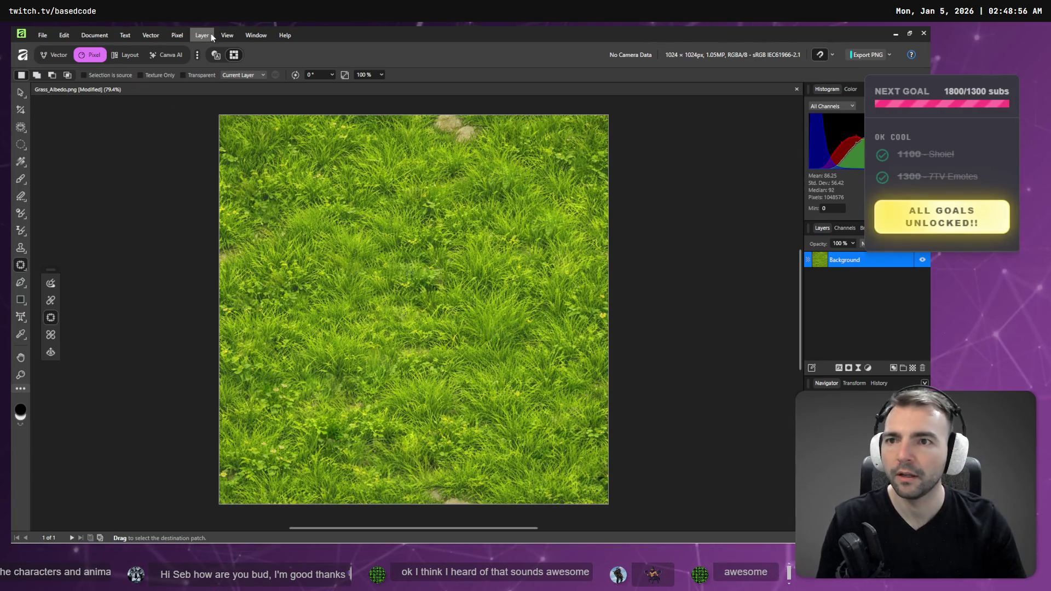
Reopen the Affine filter, preview a vertical shift bringing stones mid-canvas, then close it
left_click(195, 35)
mouse_move(246, 48)
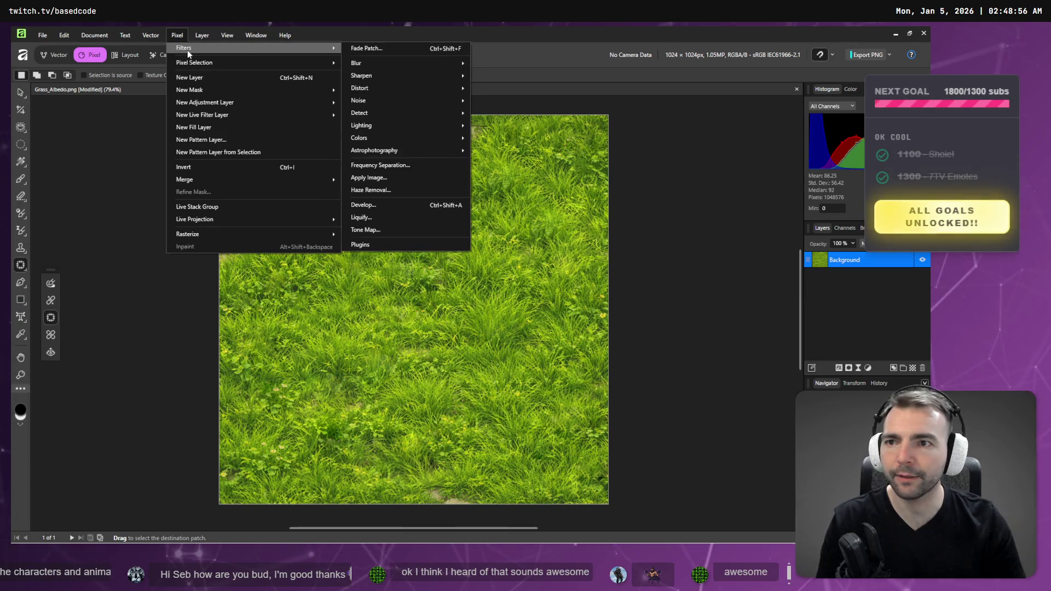
mouse_move(419, 142)
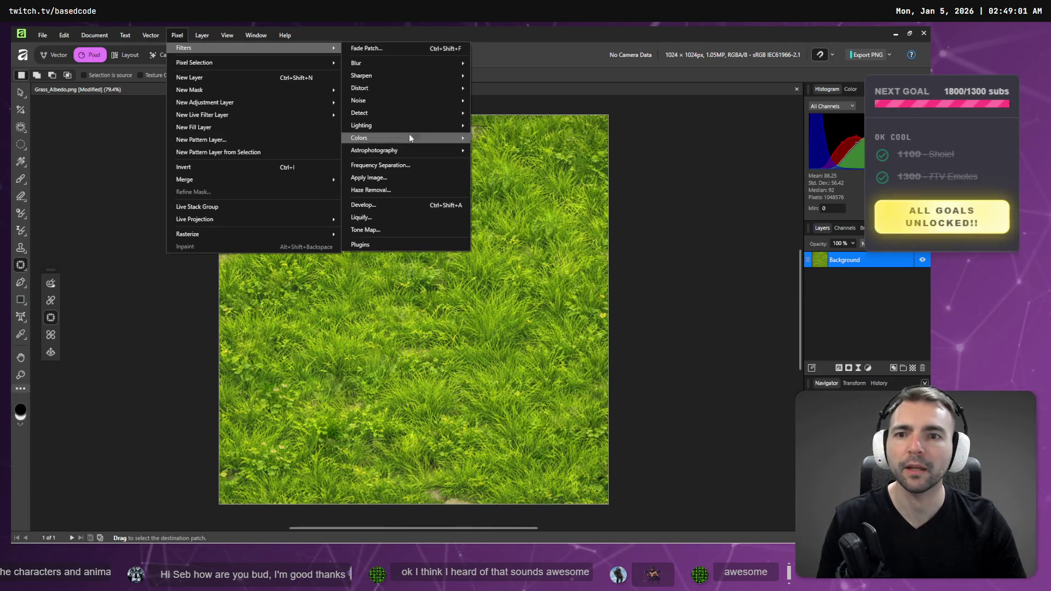
mouse_move(405, 89)
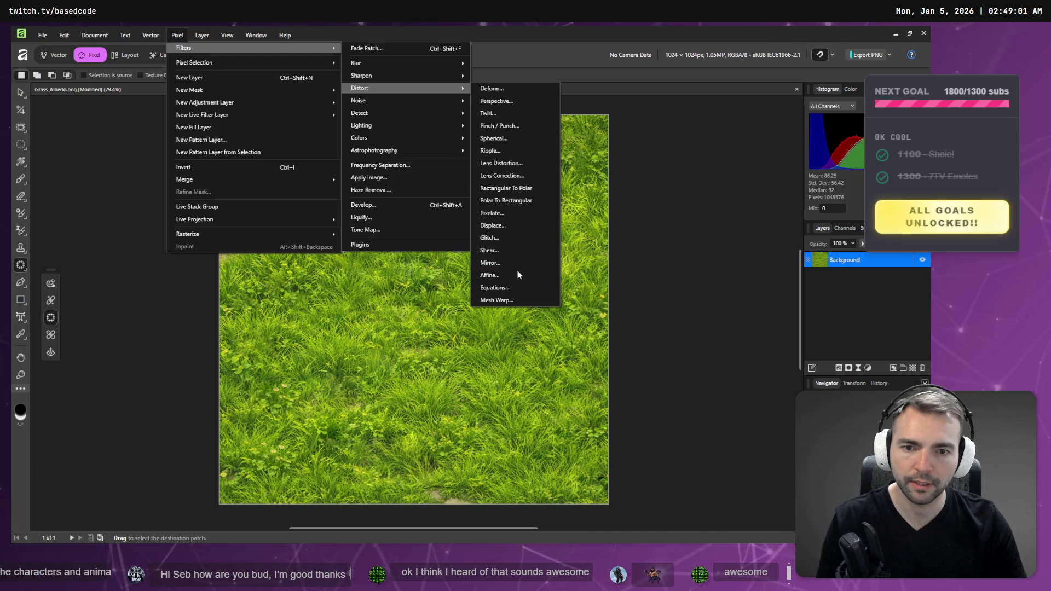
left_click(518, 275)
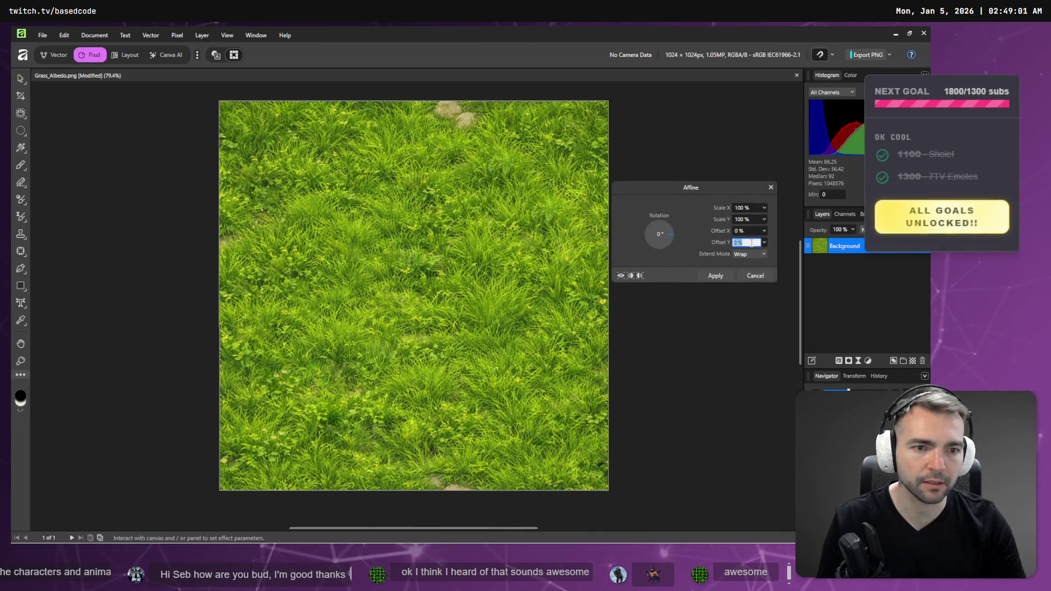
left_click(764, 242)
left_click_drag(766, 253, 749, 253)
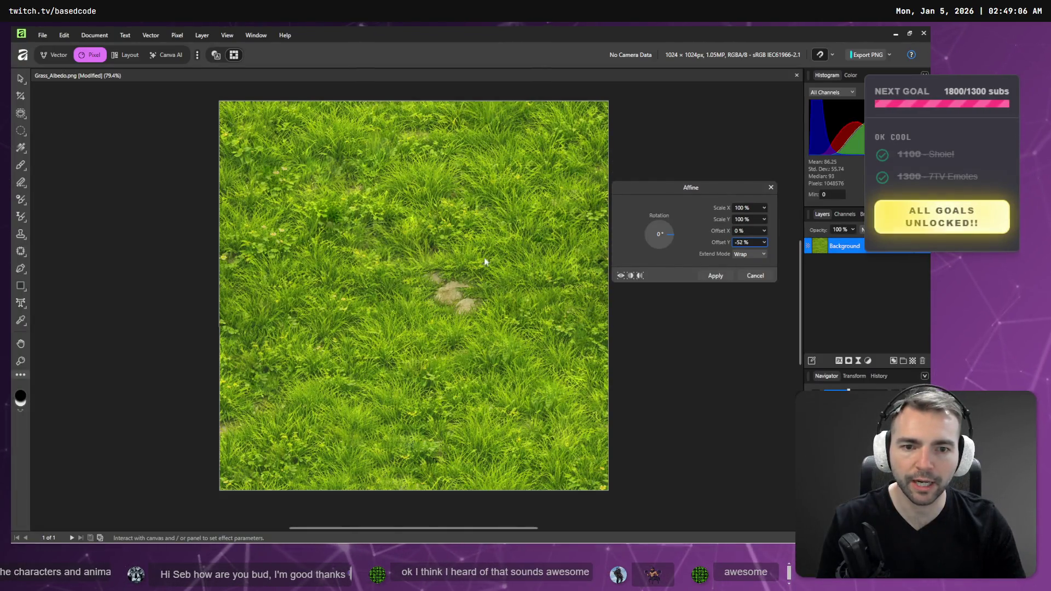
left_click(771, 189)
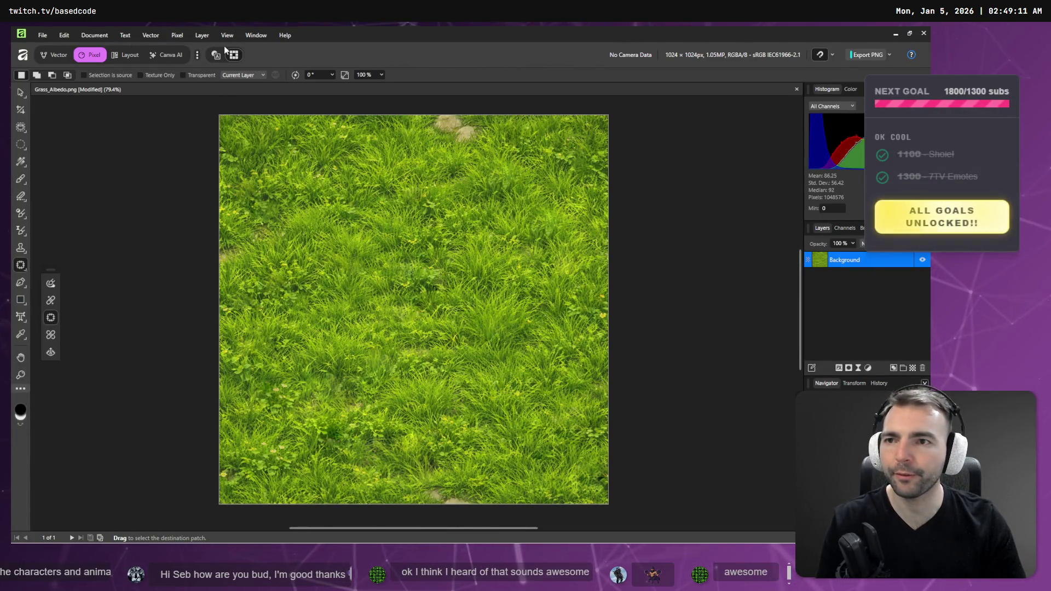
Reopen Affine, set Offset Y to 50% with Wrap, and apply
left_click(181, 36)
mouse_move(195, 47)
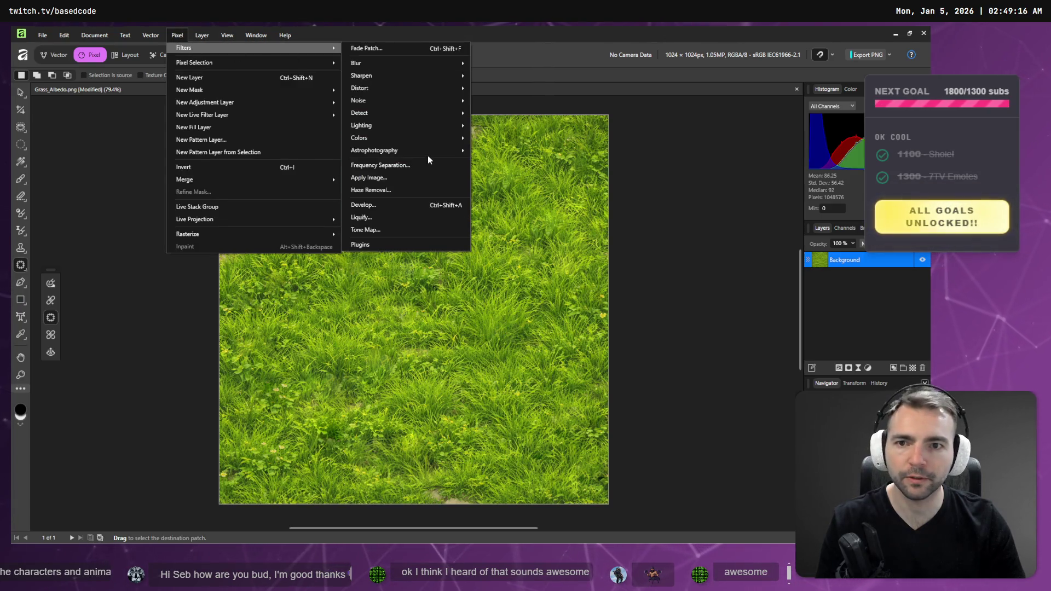
mouse_move(431, 91)
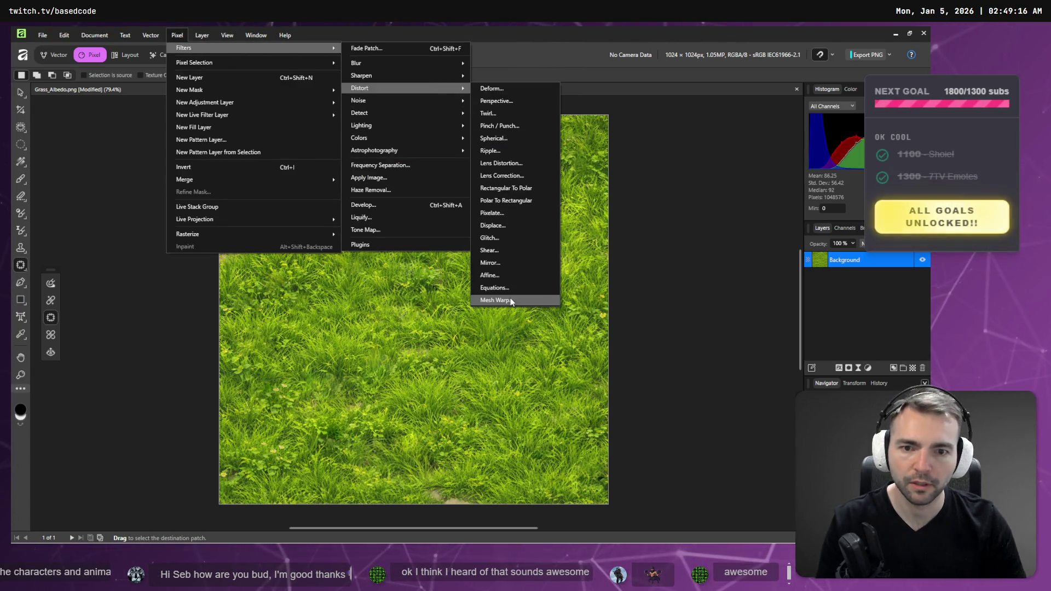
left_click(490, 275)
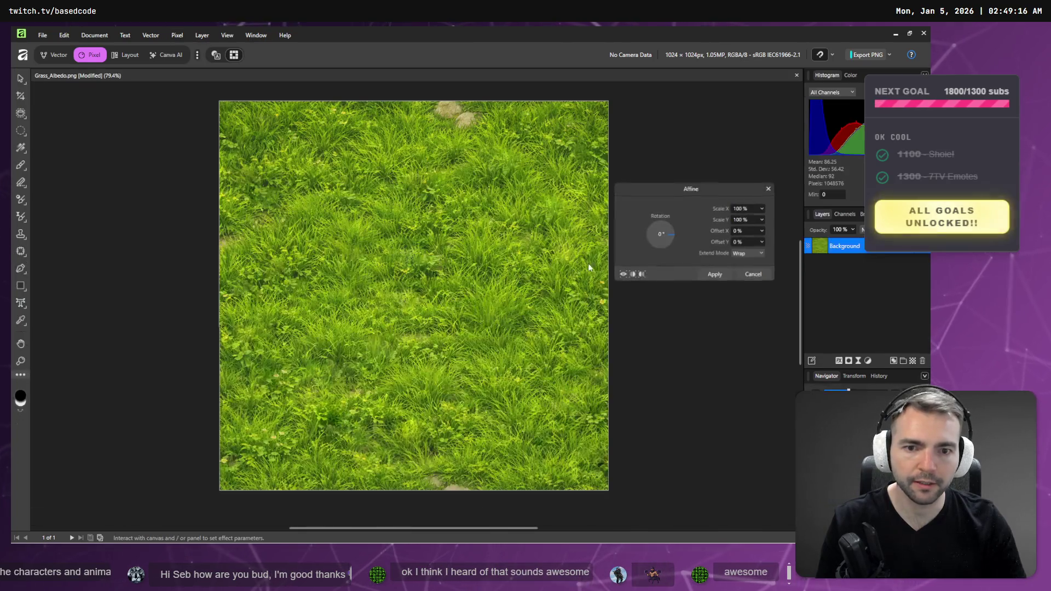
left_click(751, 248)
type("5")
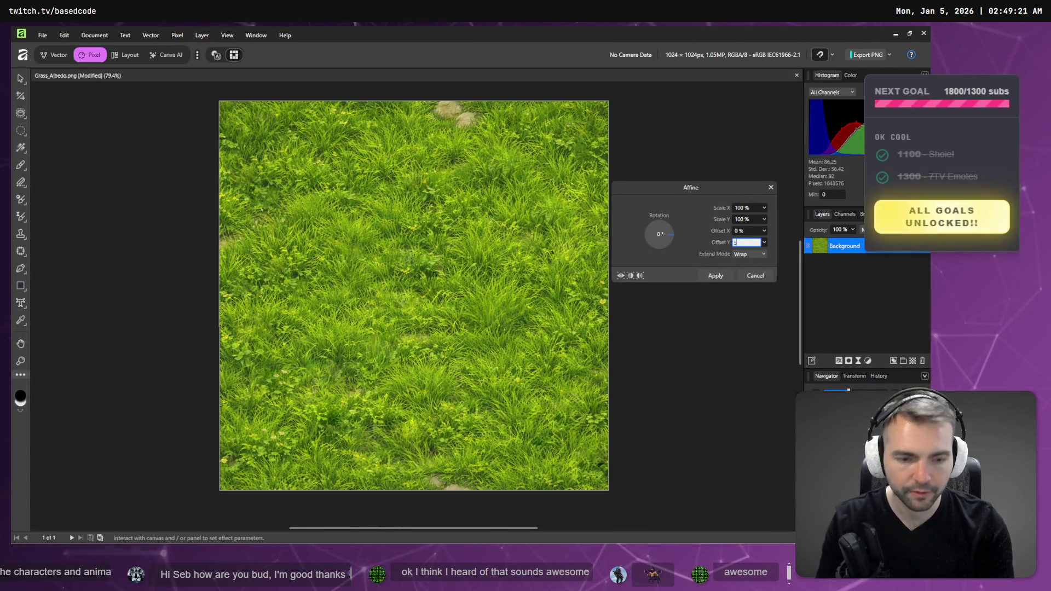
type("0")
key("Return")
left_click(716, 275)
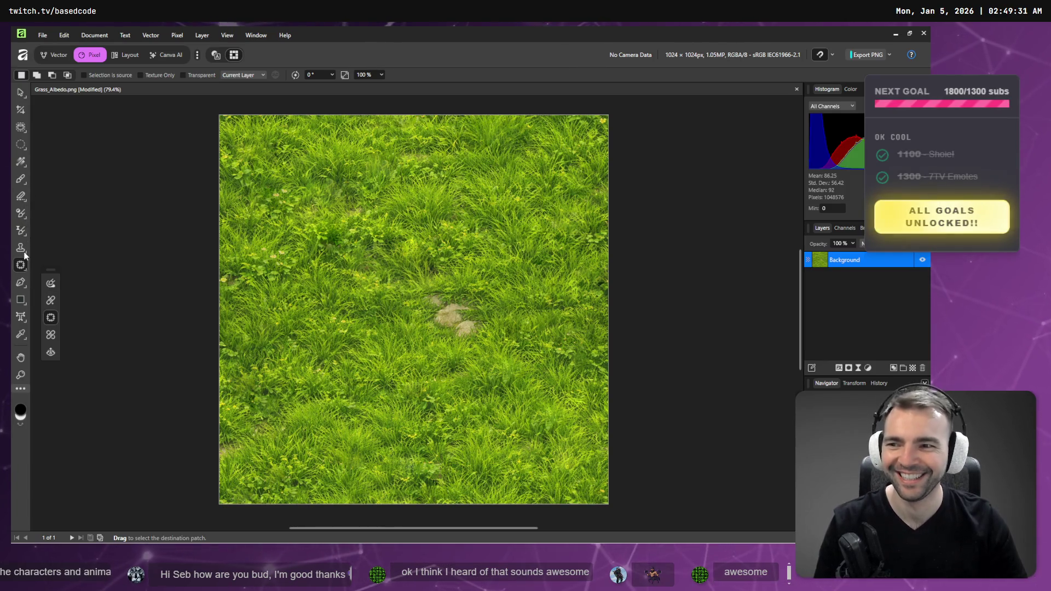
Patch out the centred rocks and the rough spots on the left and upper left
mouse_move(495, 330)
left_mouse_down()
mouse_move(459, 283)
mouse_move(421, 287)
mouse_move(422, 329)
mouse_move(485, 340)
mouse_move(478, 383)
mouse_move(502, 423)
mouse_move(521, 422)
left_mouse_up()
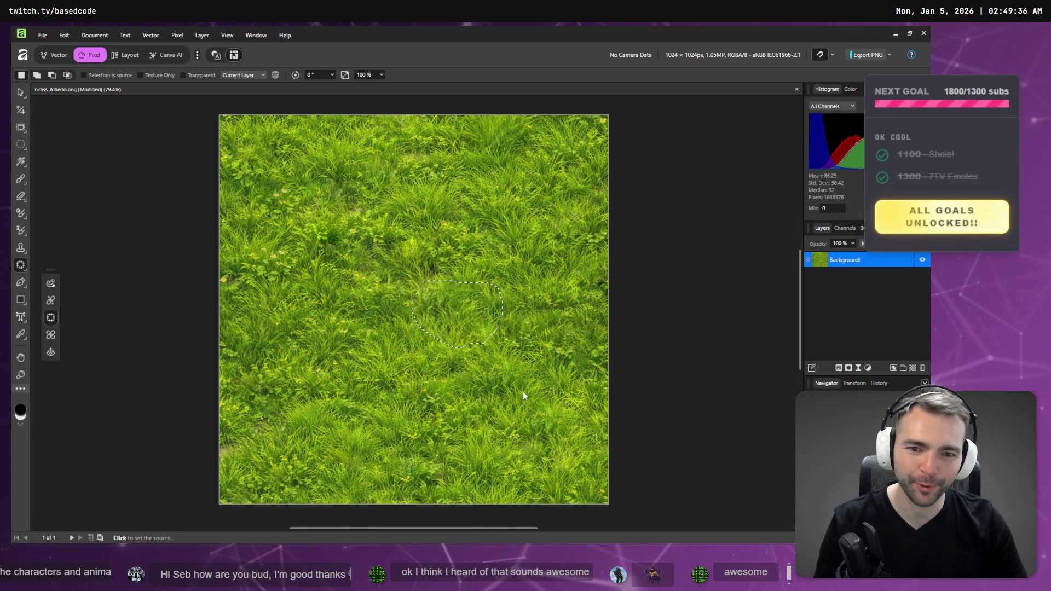
key("ctrl+d")
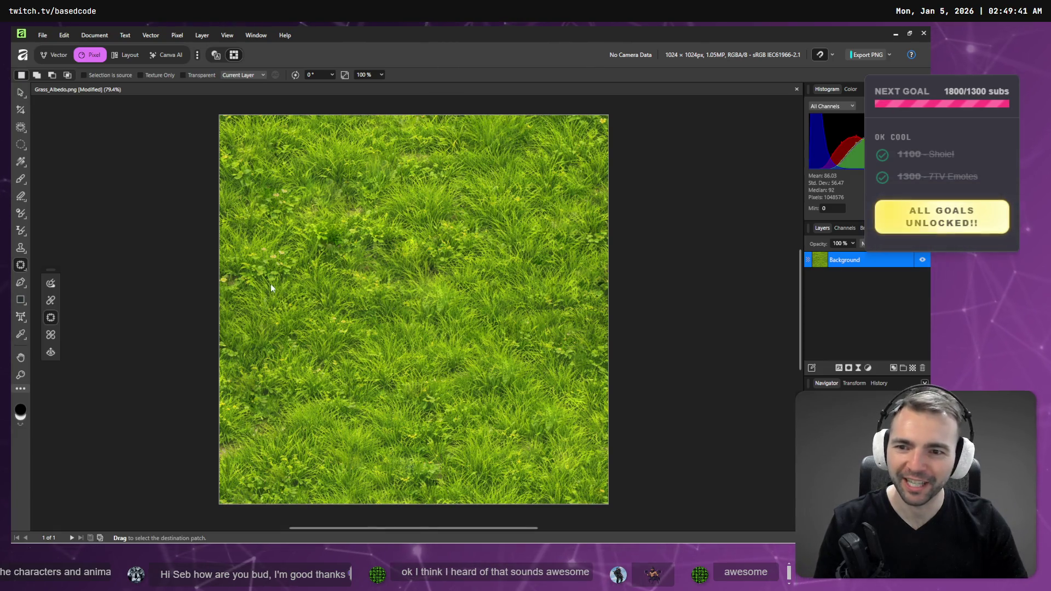
left_click_drag(270, 279, 294, 273)
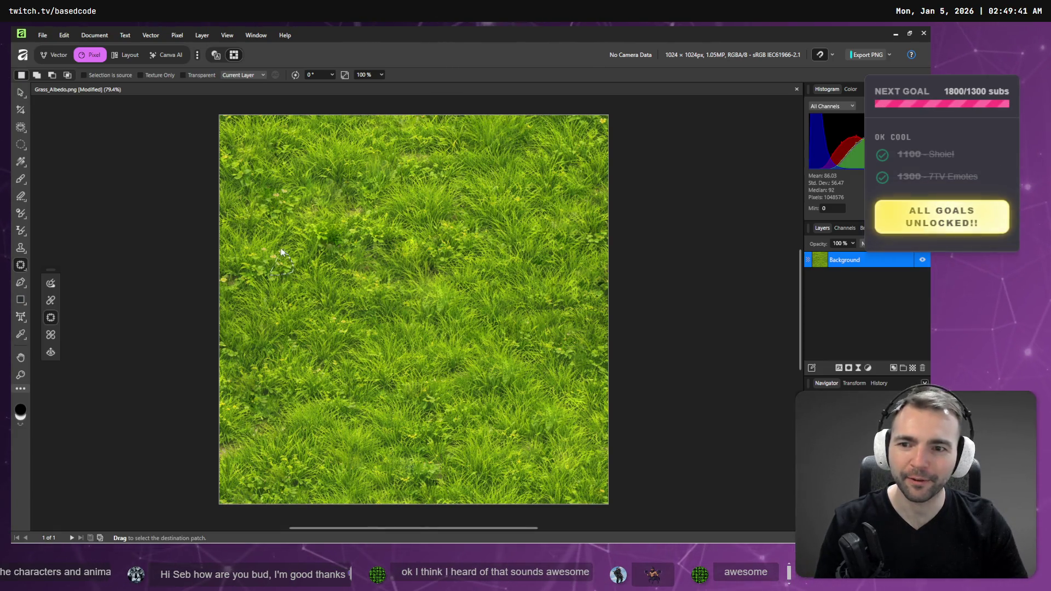
left_click(274, 329)
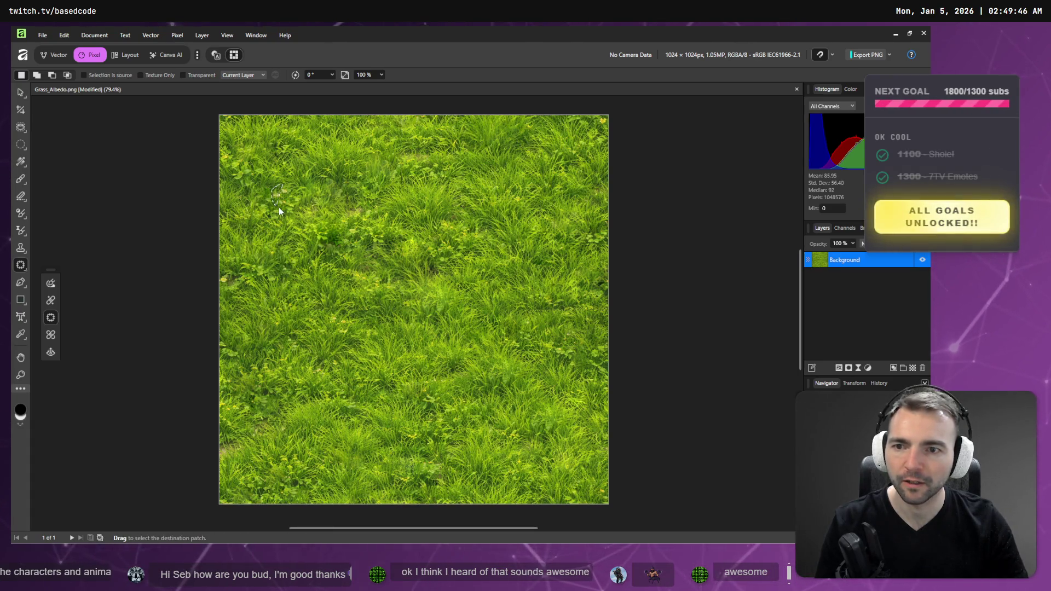
mouse_move(289, 192)
left_mouse_down()
mouse_move(386, 189)
mouse_move(432, 356)
left_mouse_up()
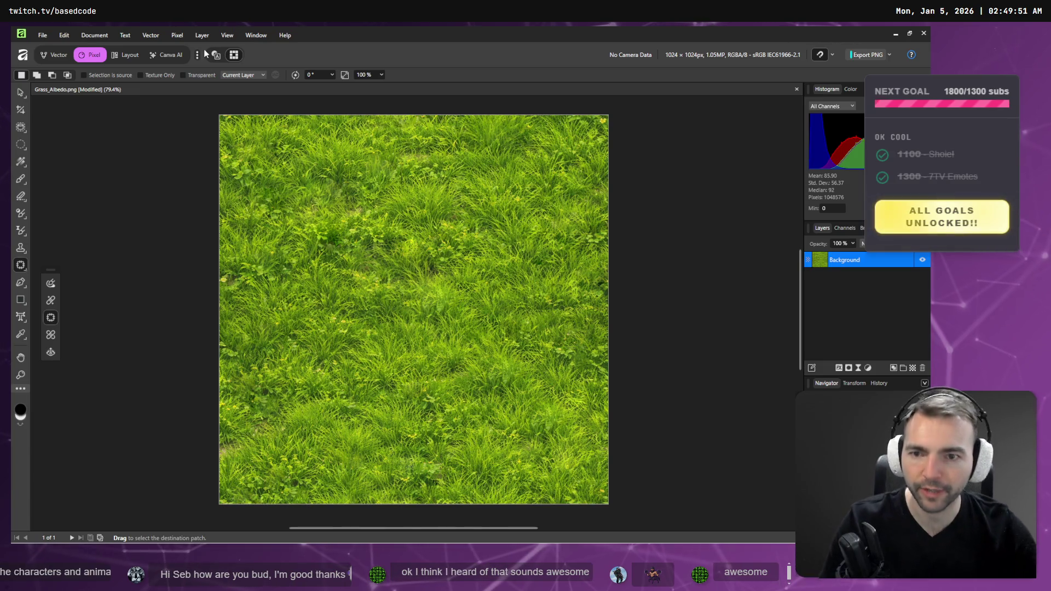
left_click(177, 34)
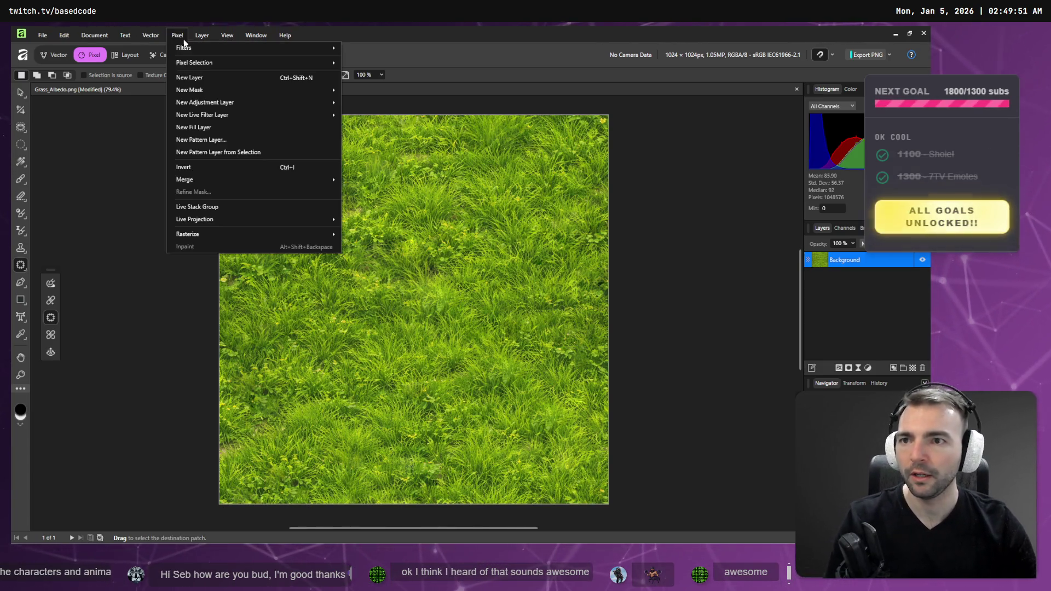
Apply the Affine filter with a 50% vertical offset and Wrap extend mode
mouse_move(252, 48)
mouse_move(423, 118)
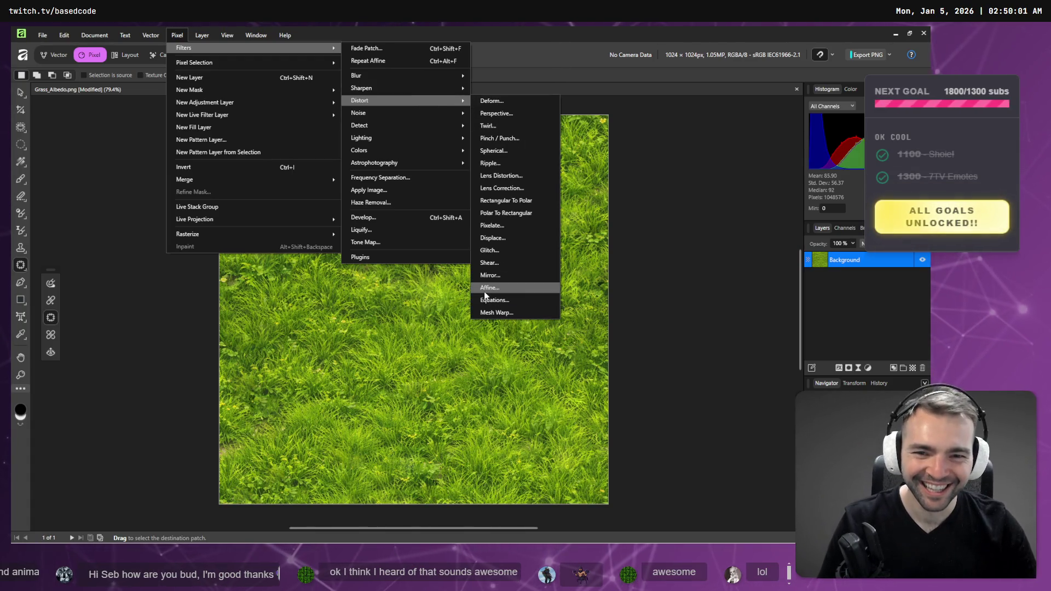
left_click(485, 288)
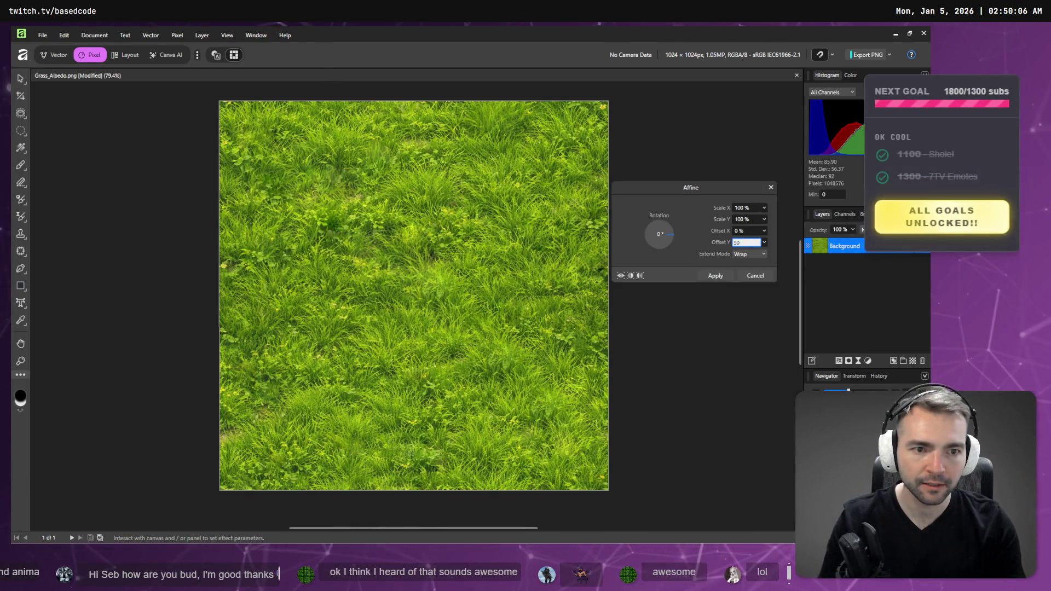
key("Return")
left_click(717, 277)
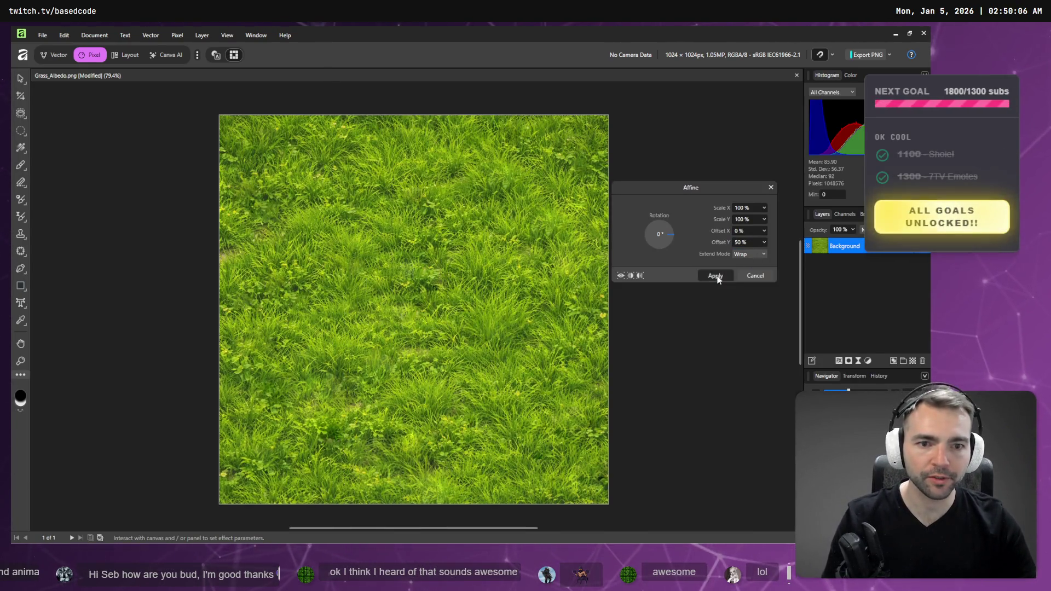
Save Grass_Albedo.png via File > Save and switch to the Godot editor
left_click(43, 35)
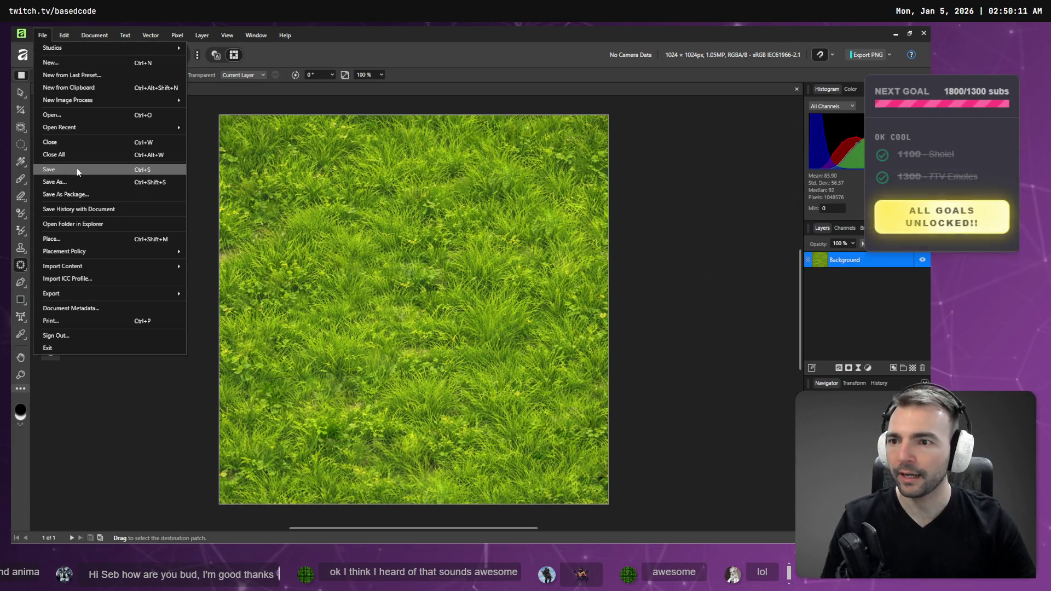
left_click(384, 55)
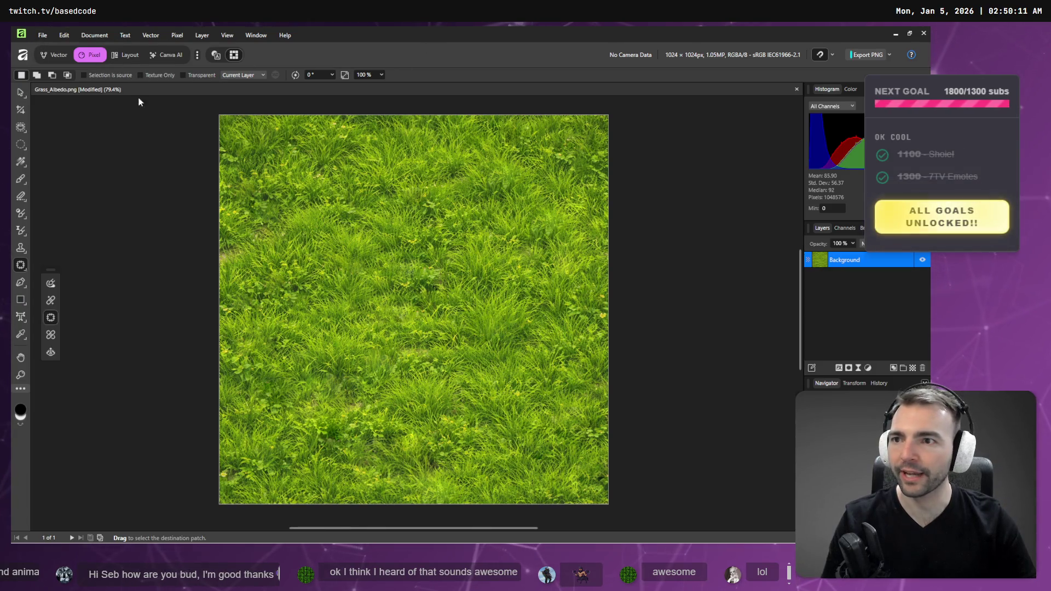
left_click(47, 36)
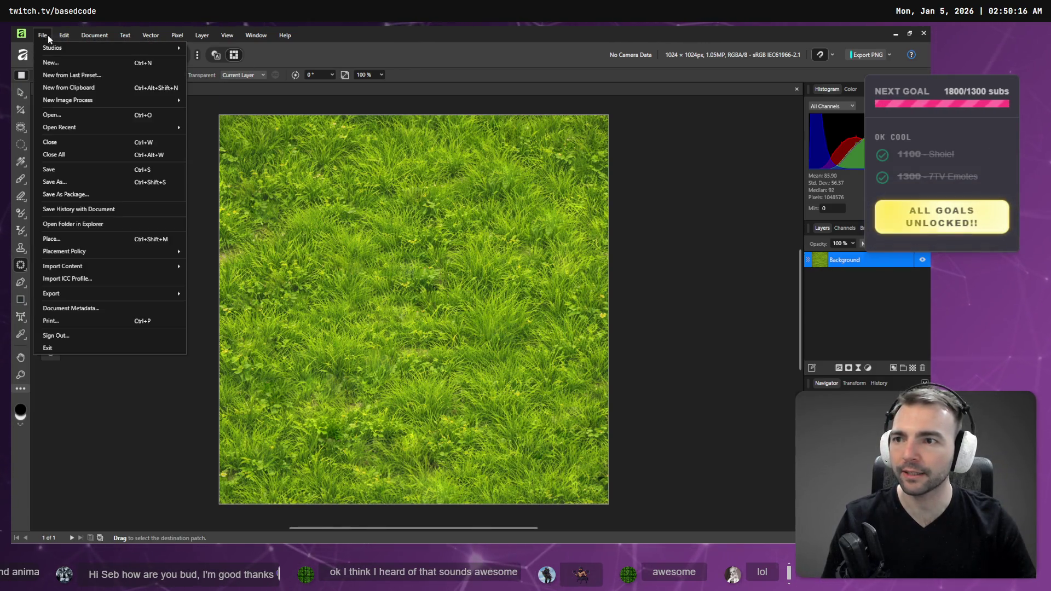
left_click(75, 169)
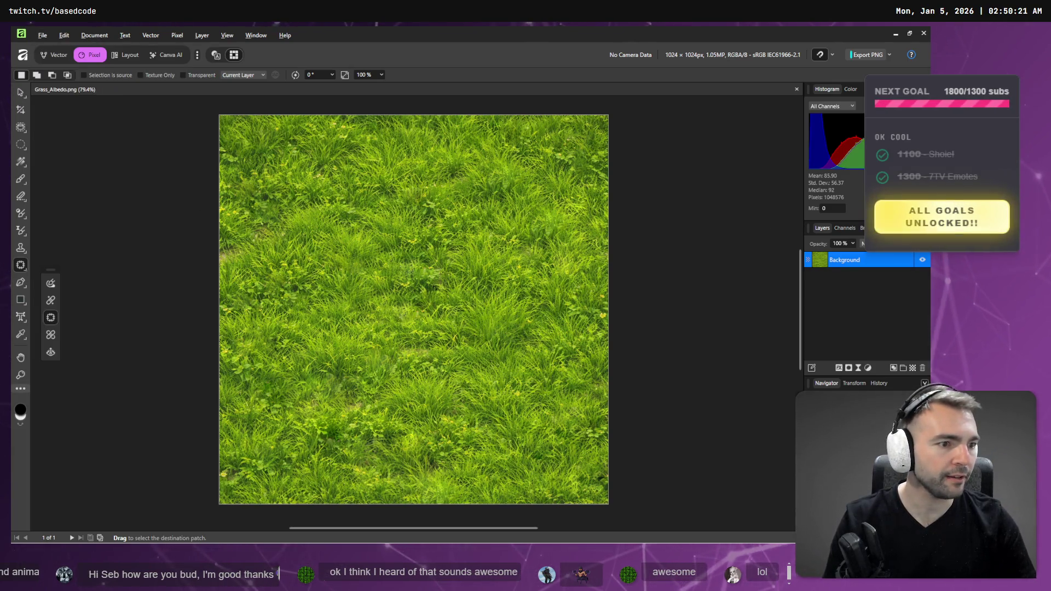
key("alt+Tab")
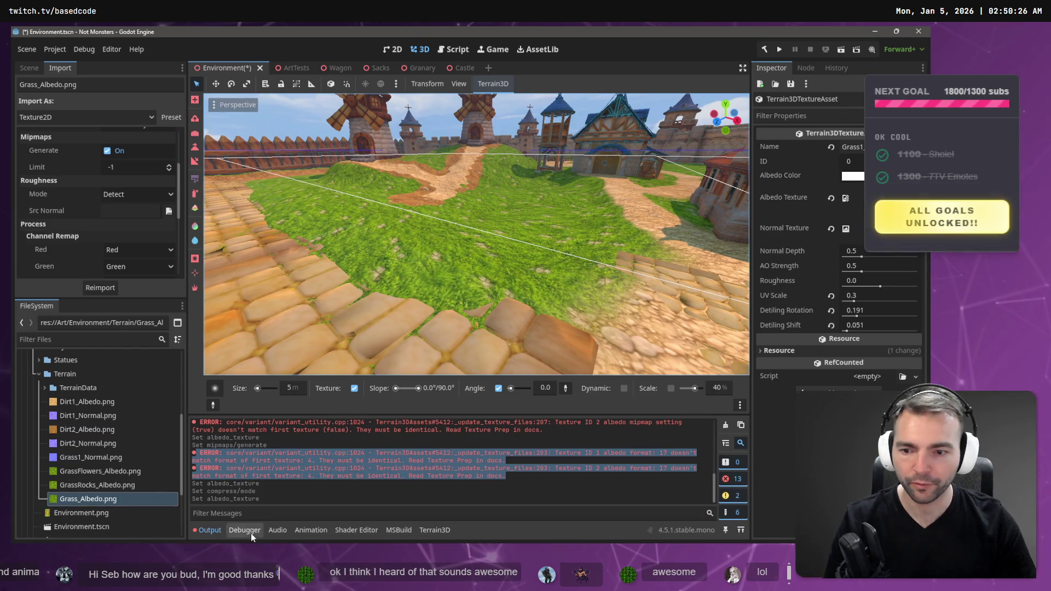
Clear the Output log and set Grass_Albedo.png as the first Terrain3D texture's albedo
left_click(726, 426)
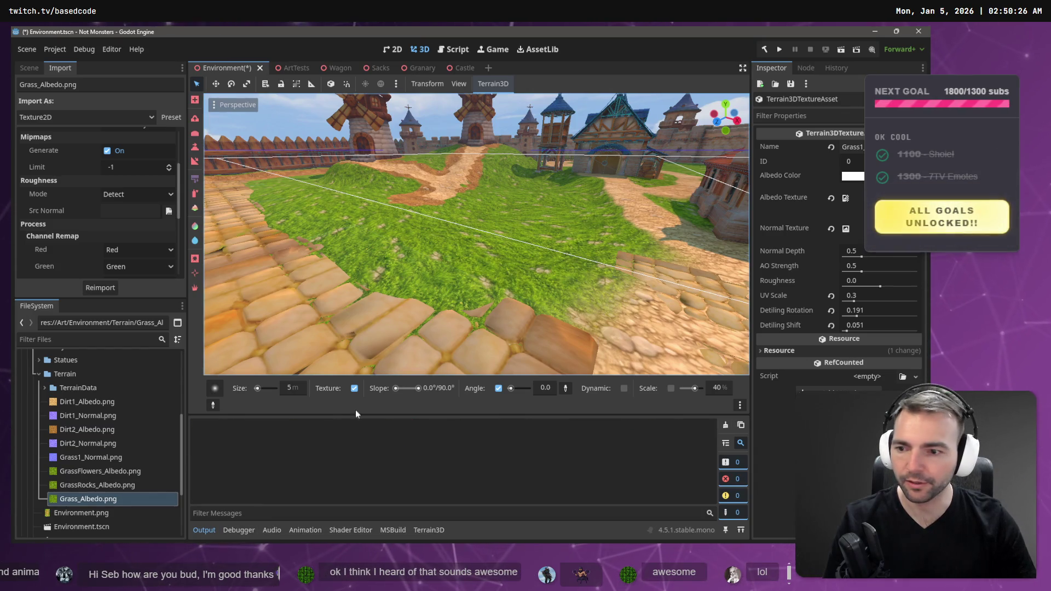
left_click(29, 68)
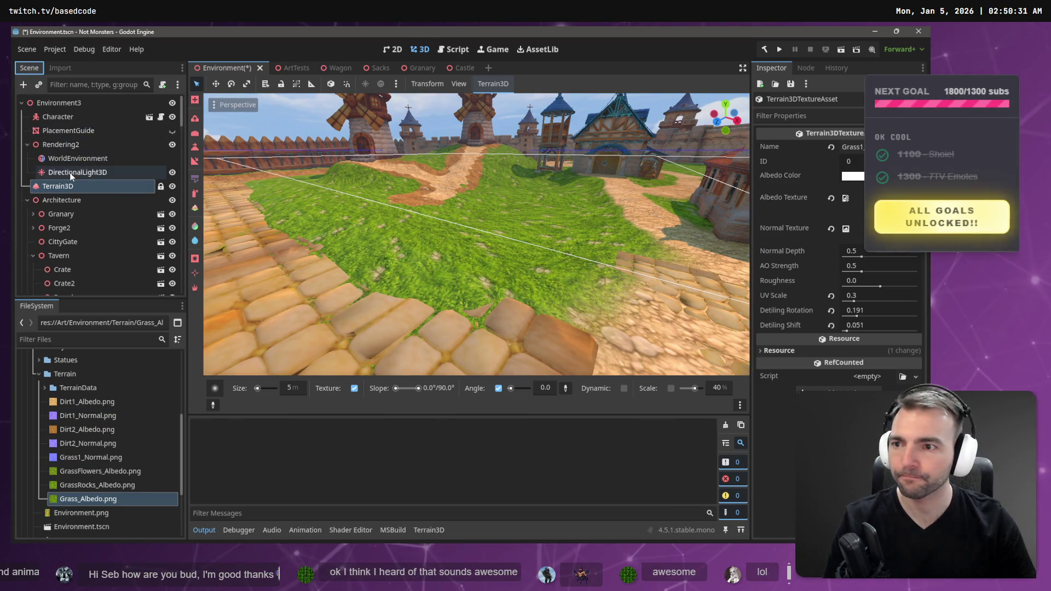
left_click(114, 187)
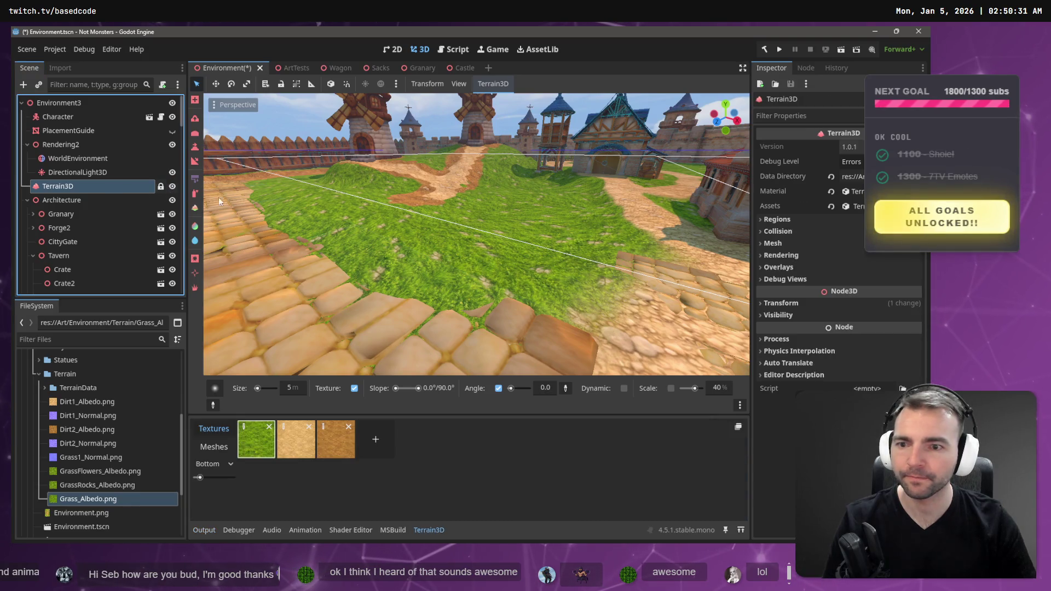
left_click(245, 430)
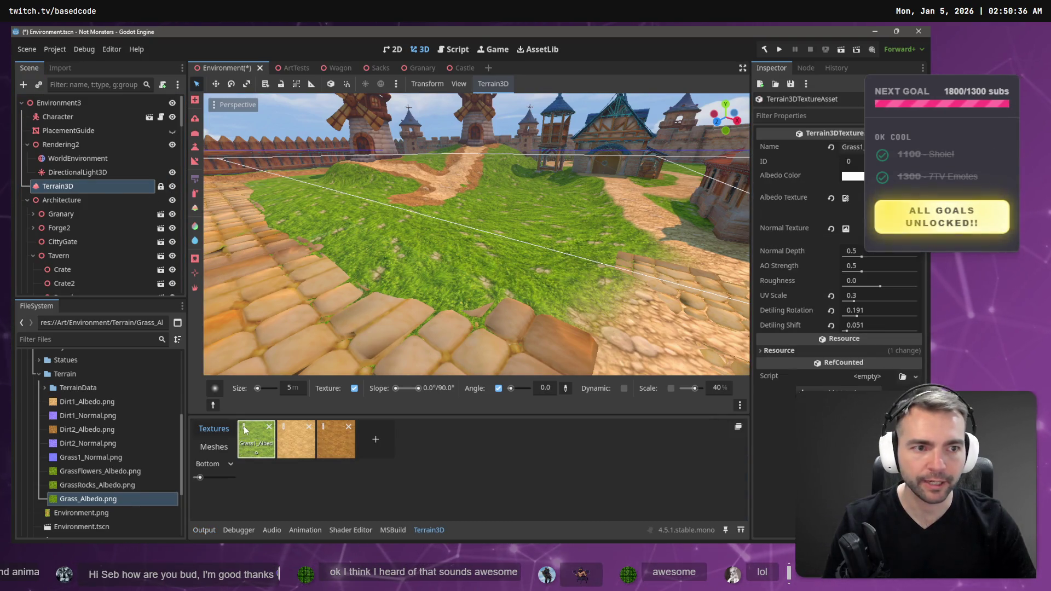
left_click_drag(83, 499, 844, 247)
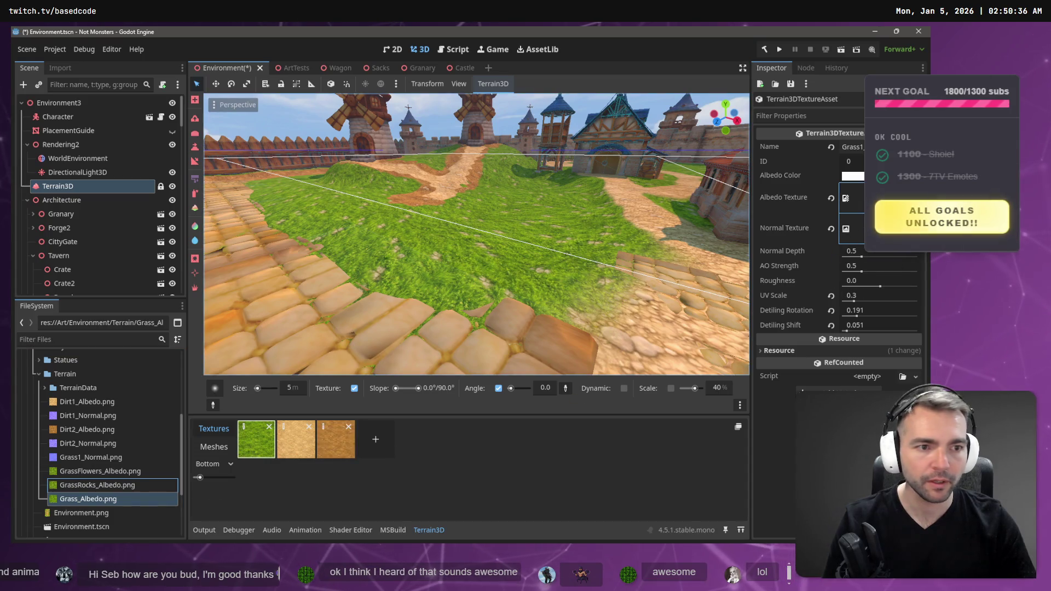
left_click_drag(846, 200, 846, 200)
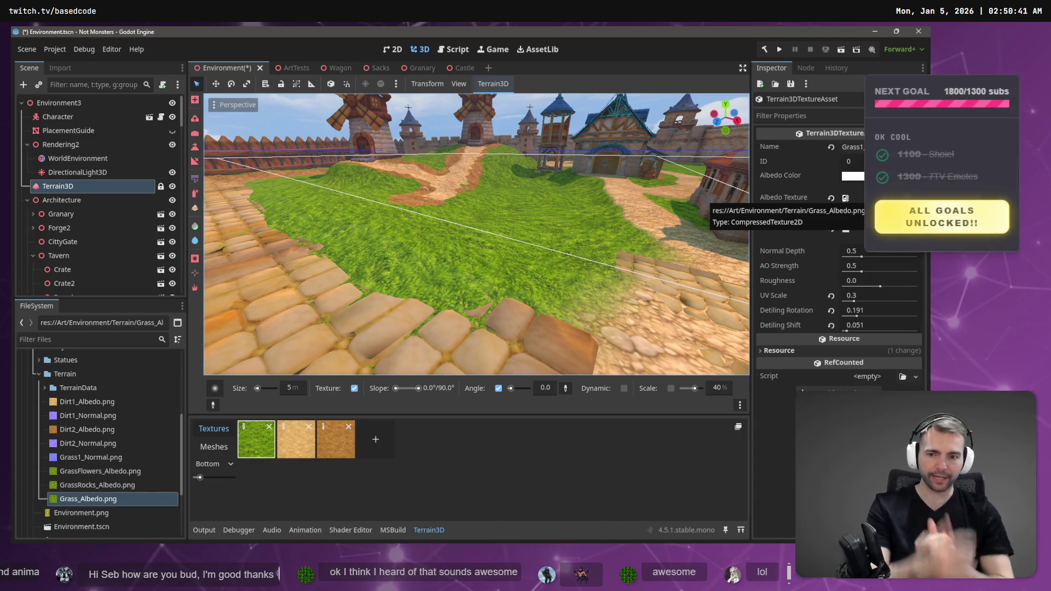
Add two Terrain3D texture slots using GrassRocks_Albedo.png and GrassFlowers_Albedo.png
left_click(375, 439)
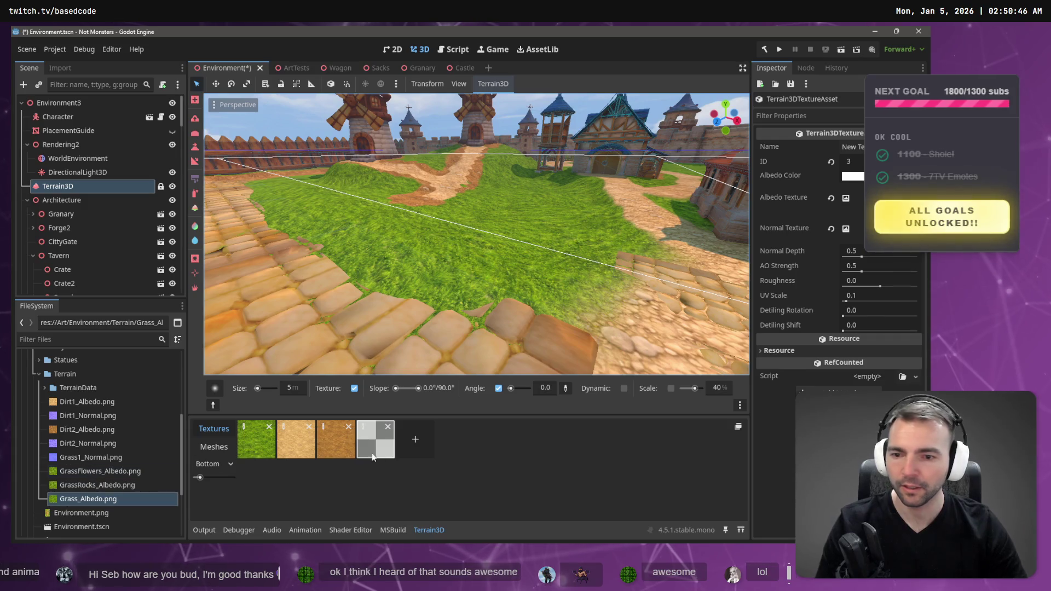
left_click_drag(97, 485, 371, 438)
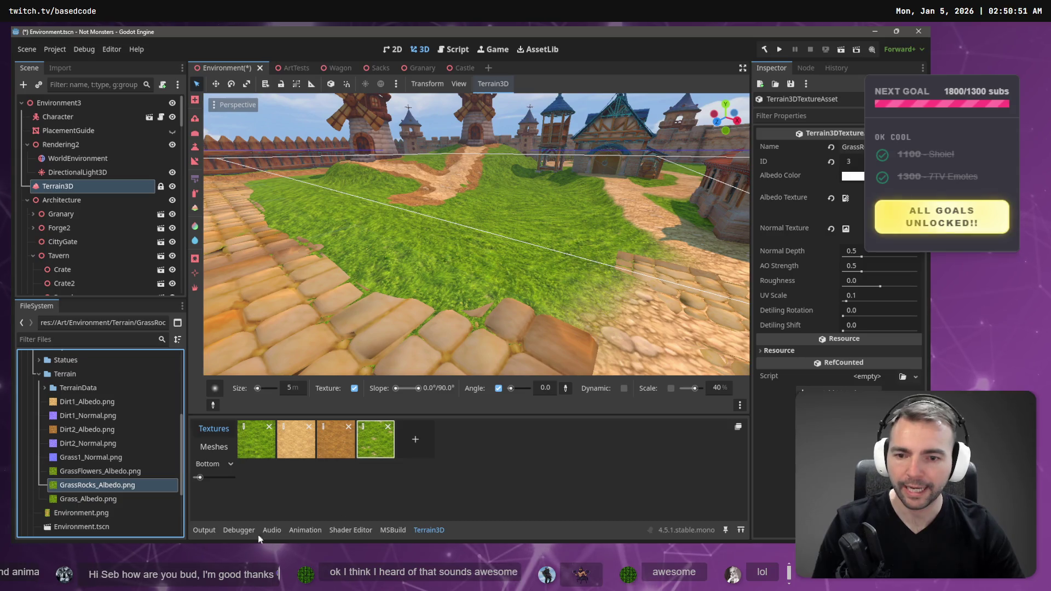
left_click(421, 452)
mouse_move(97, 471)
left_mouse_down()
mouse_move(430, 448)
mouse_move(420, 447)
left_mouse_up()
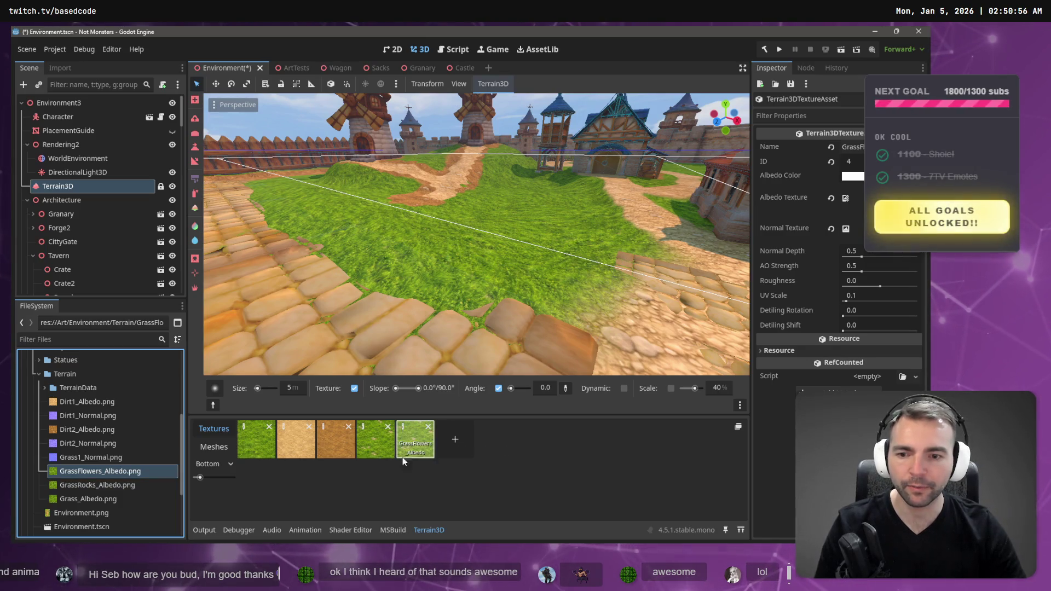
left_click(295, 444)
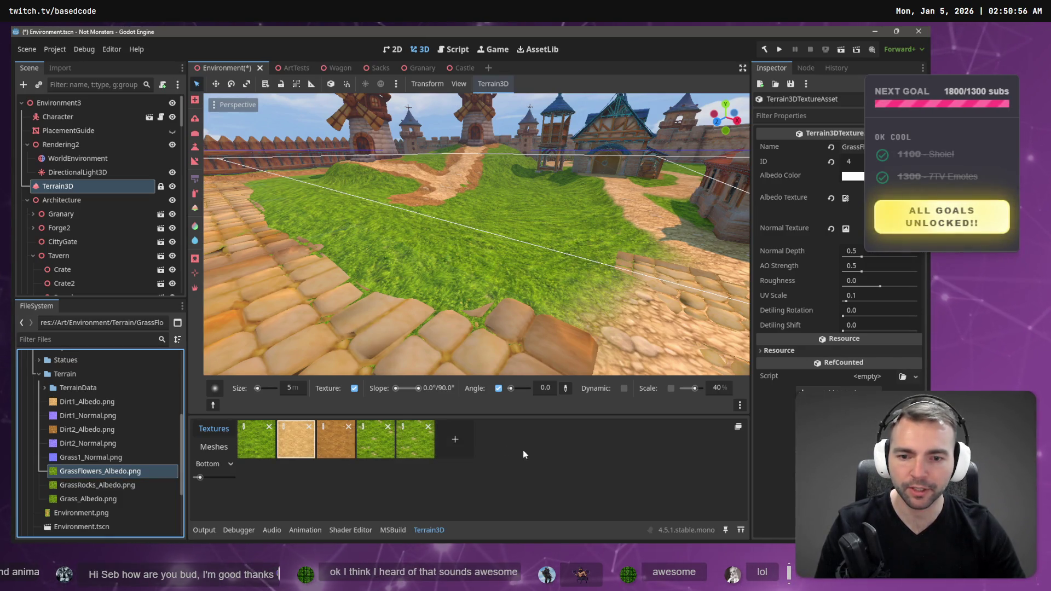
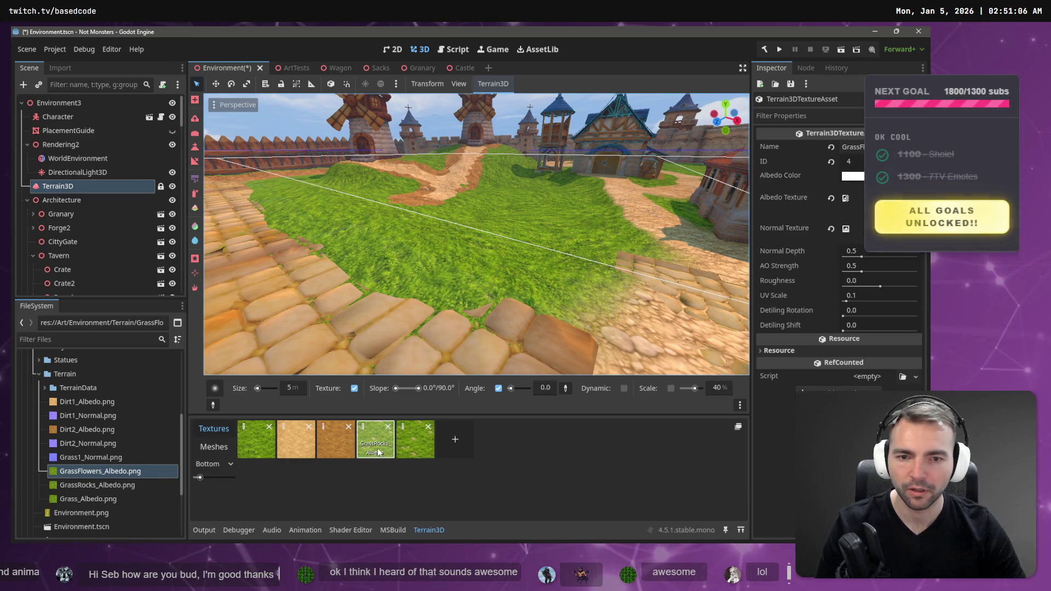
Select the fifth Terrain3D grass texture, then switch to Affinity Photo showing Grass_Albedo.png
left_click(405, 441)
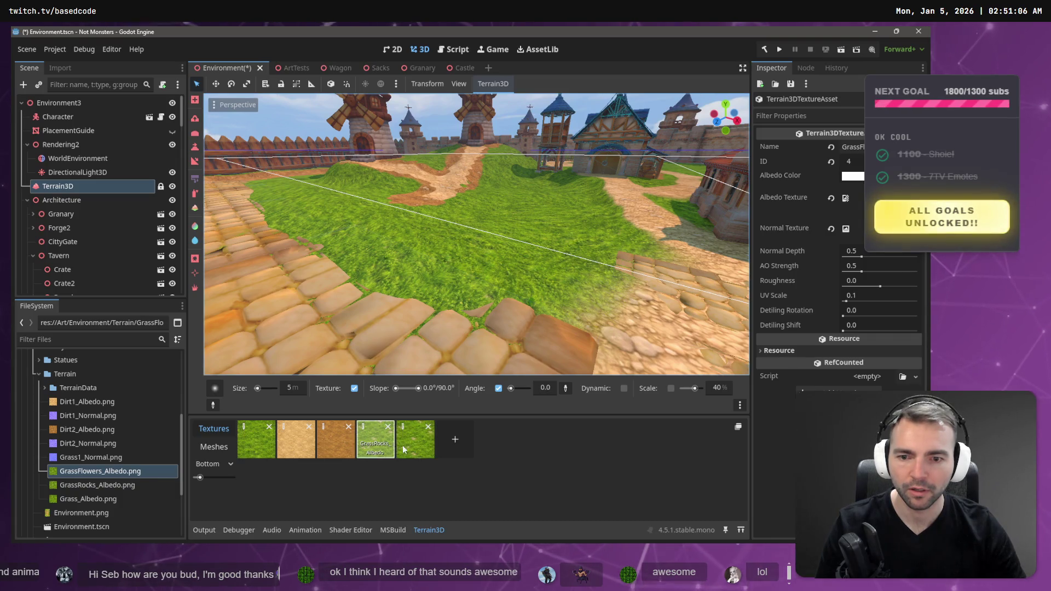
key("alt+Tab")
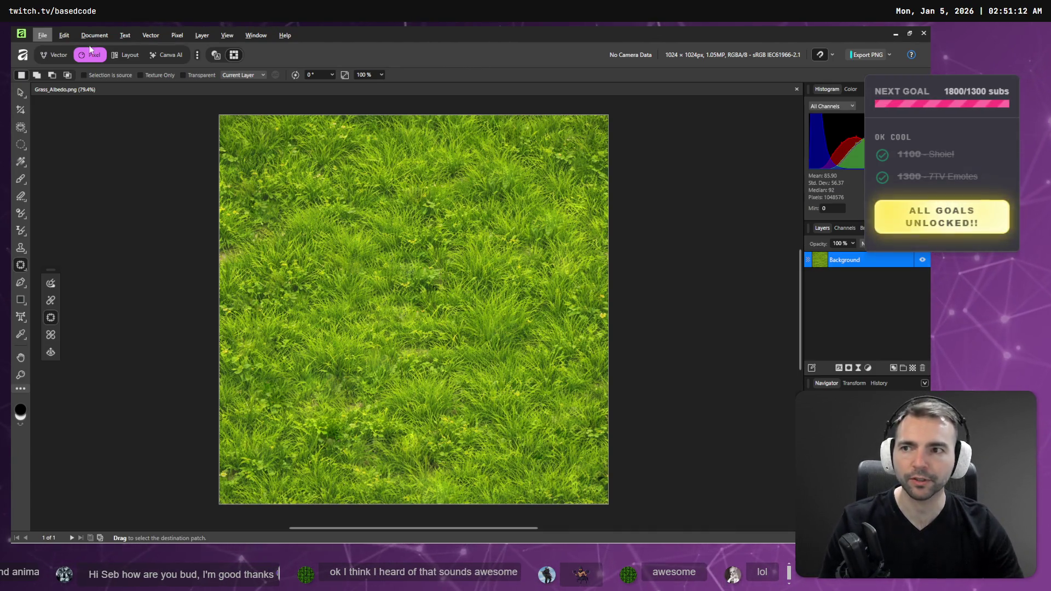
Open GrassFlowers_Albedo.png from the Terrain folder as a new document
left_click(39, 35)
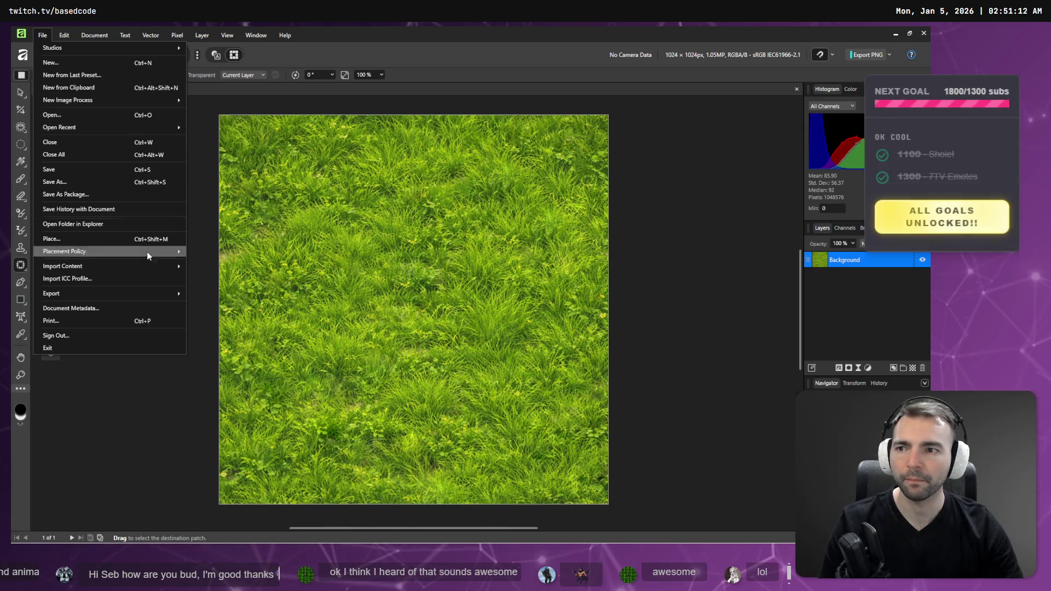
key("Escape")
left_click(43, 35)
left_click(236, 212)
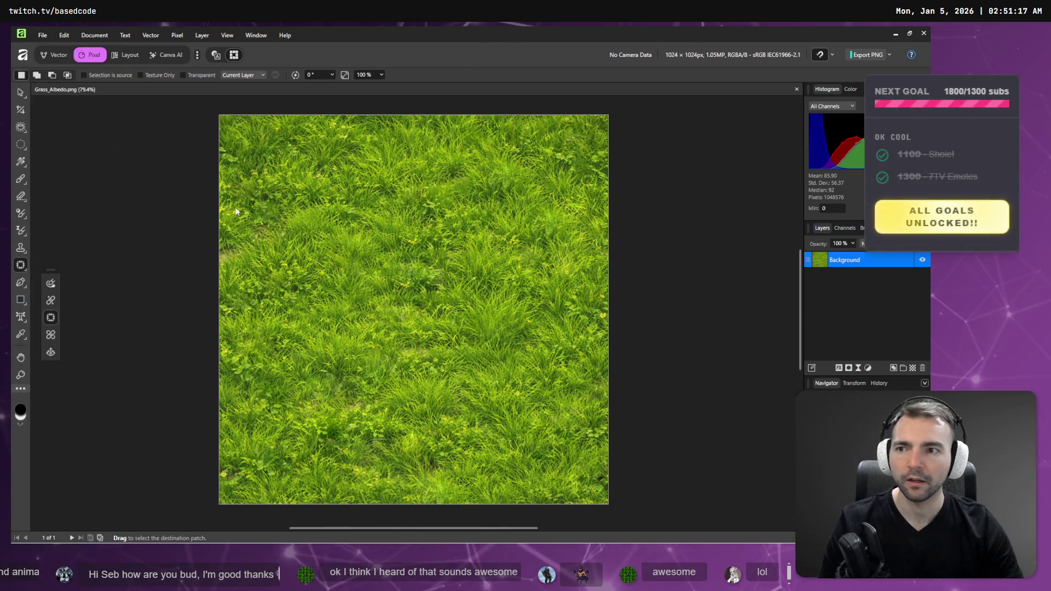
key("ctrl+o")
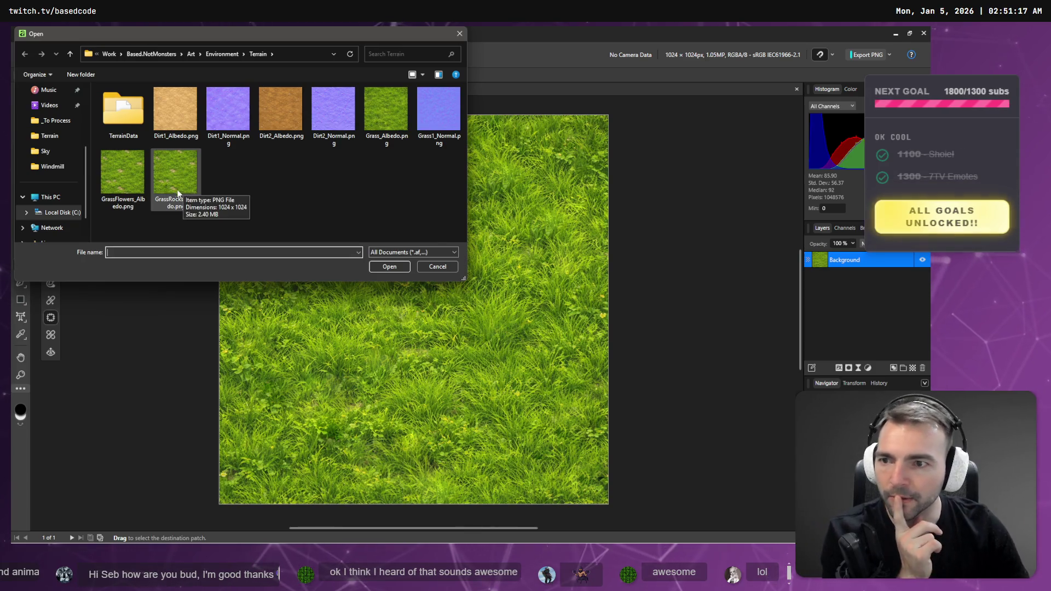
double_click(121, 179)
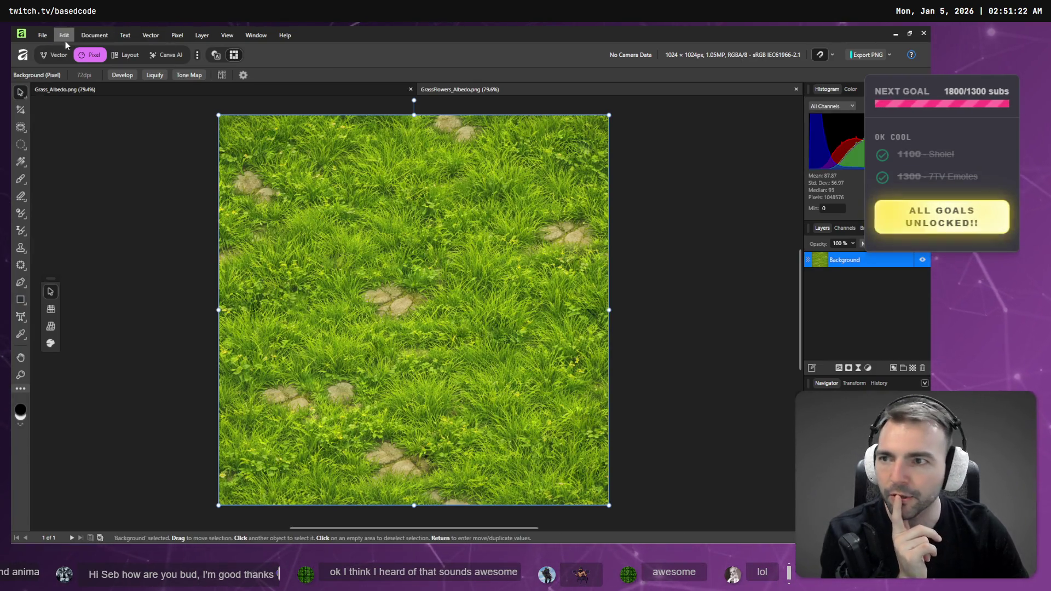
Open GrassRocks_Albedo.png, then reopen GrassFlowers_Albedo.png from the Terrain folder
left_click(42, 35)
left_click(82, 114)
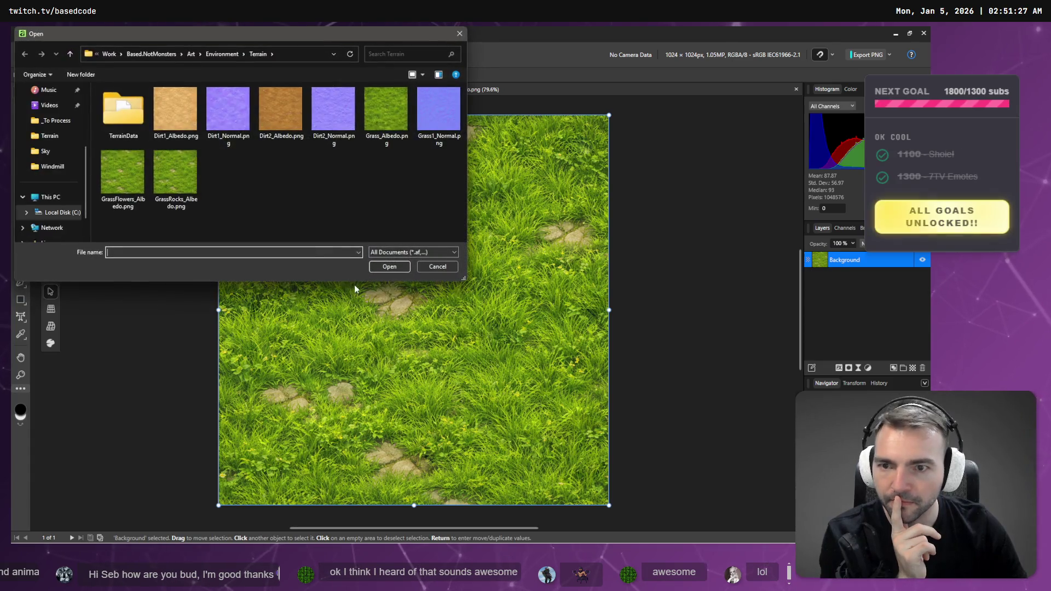
left_click(184, 180)
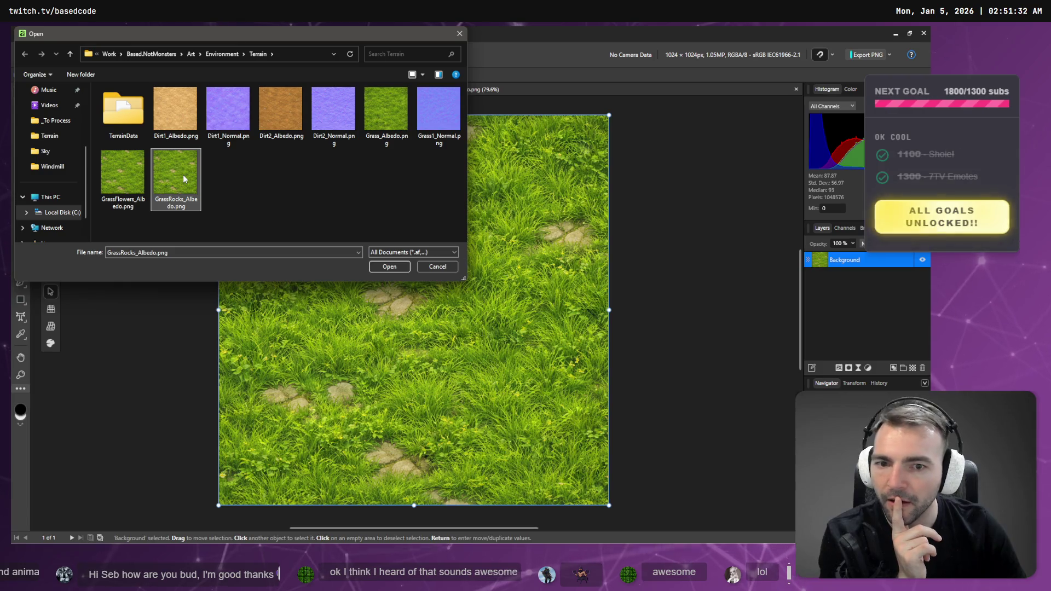
double_click(183, 175)
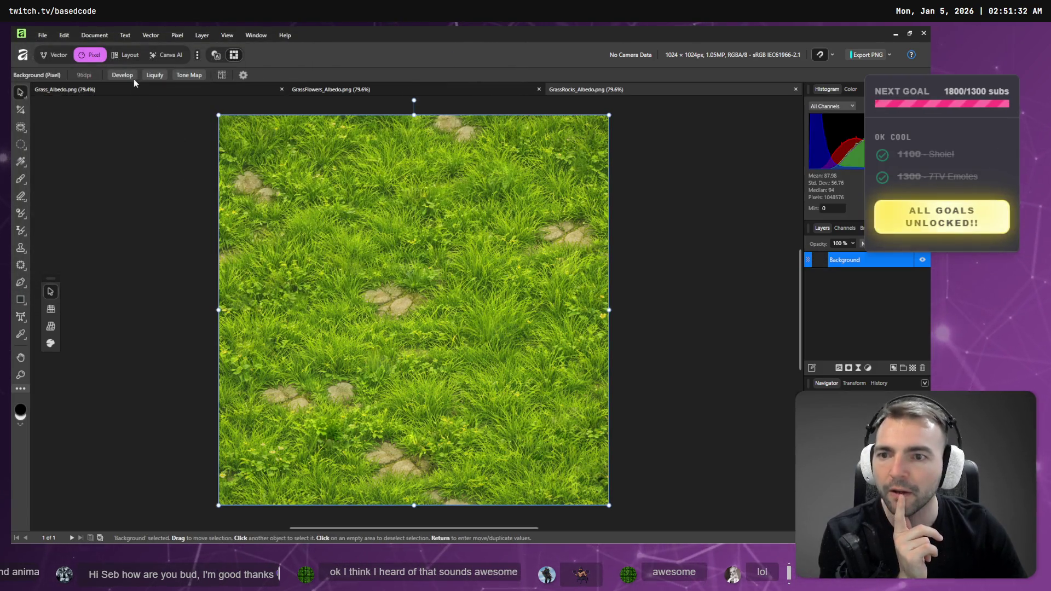
left_click(43, 35)
left_click(108, 110)
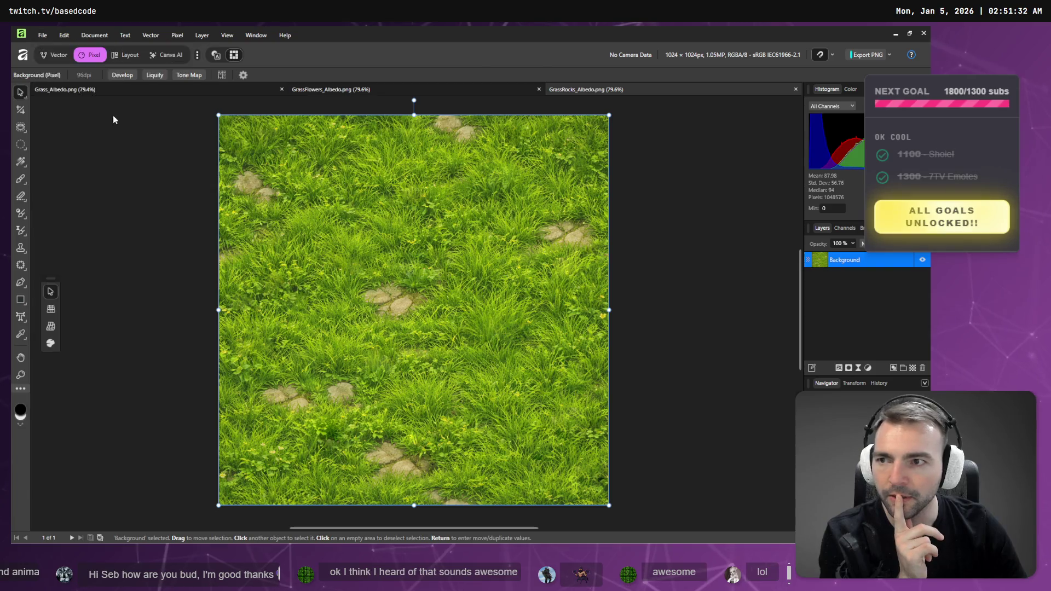
double_click(126, 172)
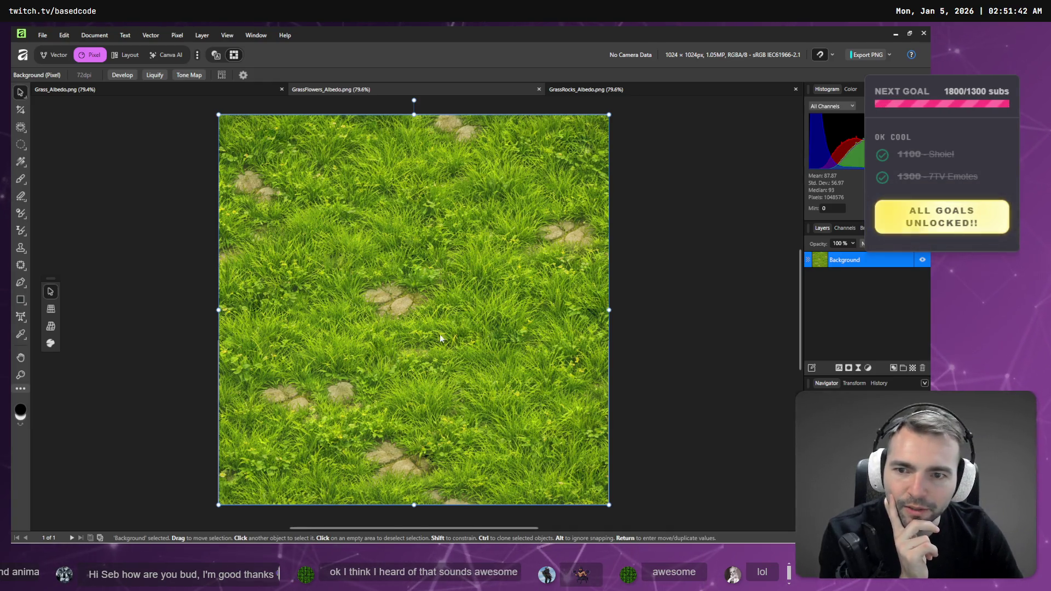
Reopen GrassRocks_Albedo.png so all three grass albedos are open, then return to Godot
left_click(42, 35)
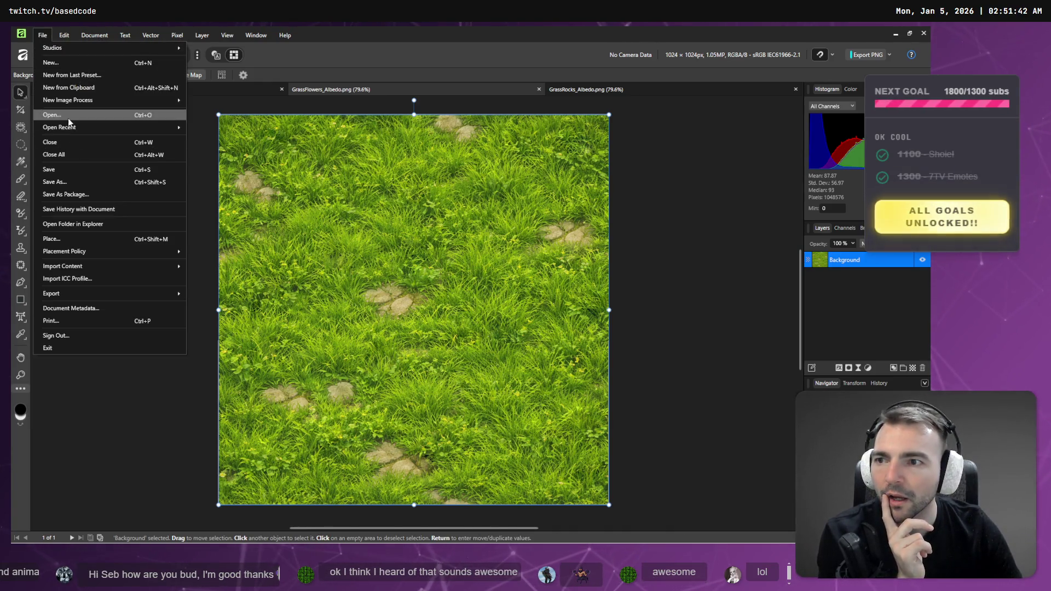
left_click(66, 113)
left_click(383, 115)
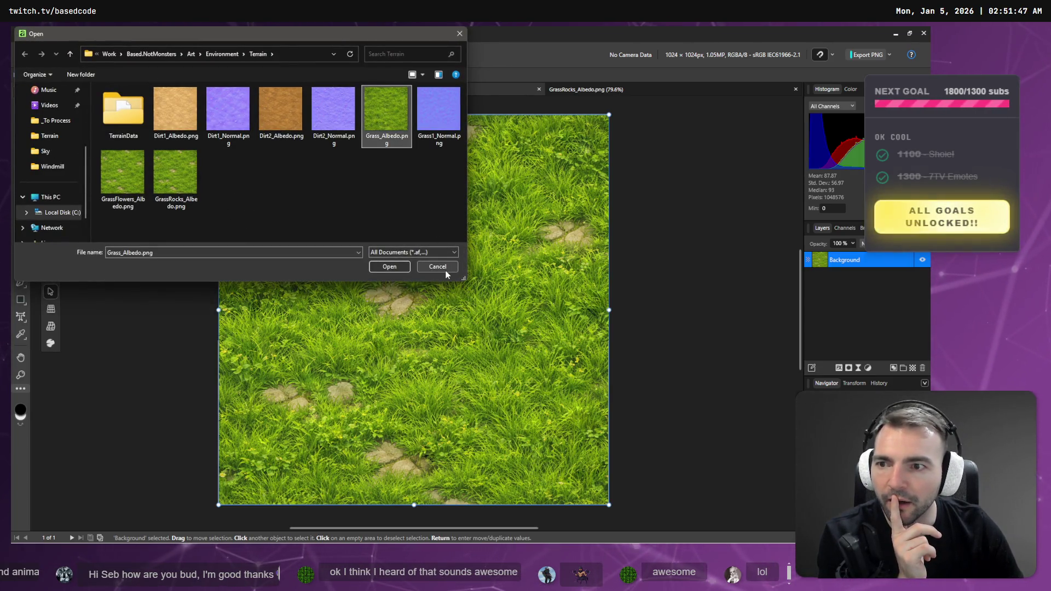
double_click(119, 170)
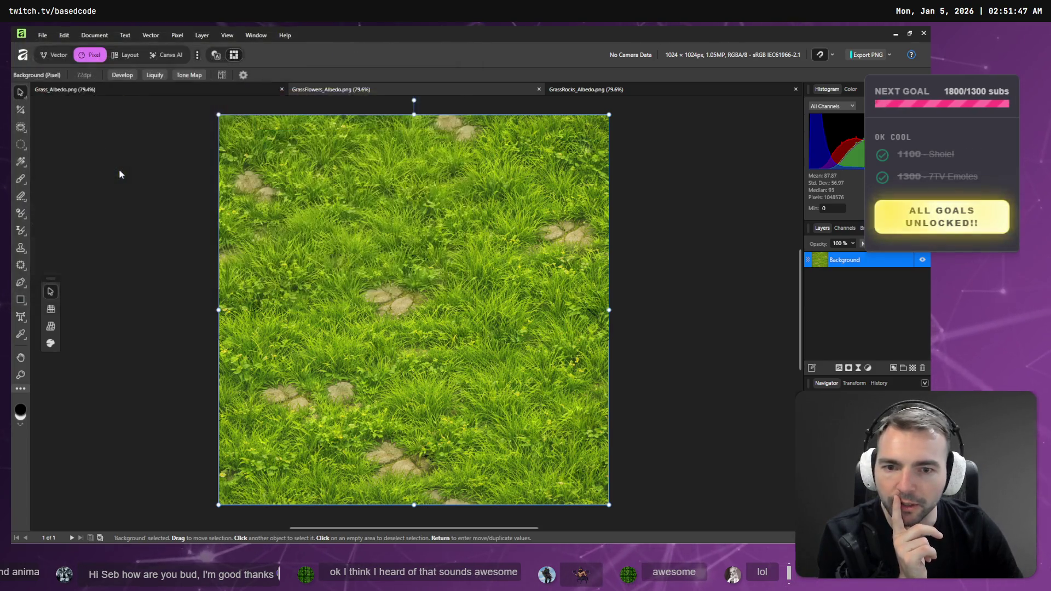
left_click(42, 35)
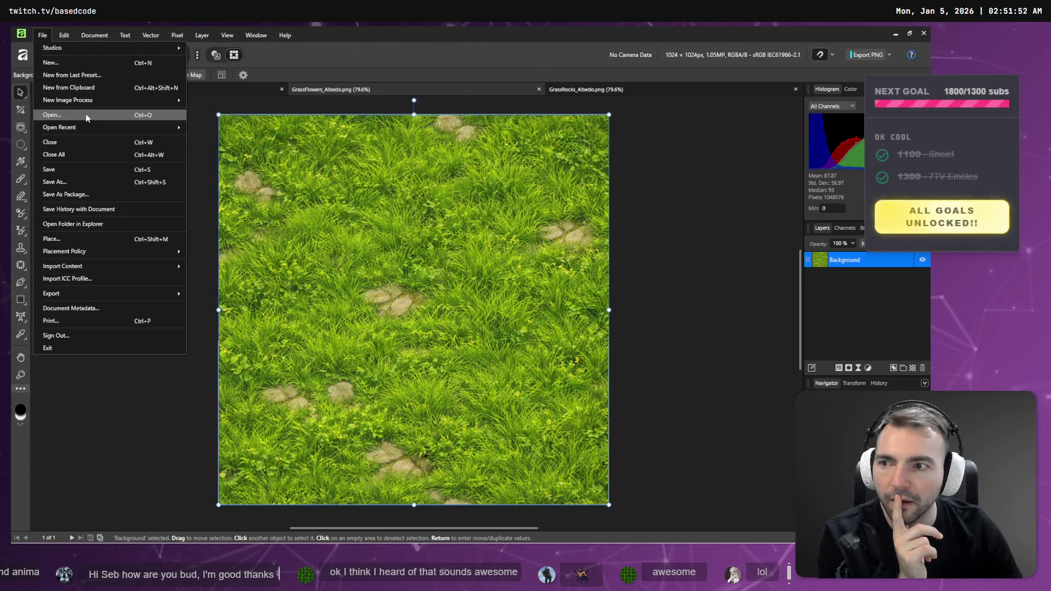
left_click(110, 134)
double_click(176, 206)
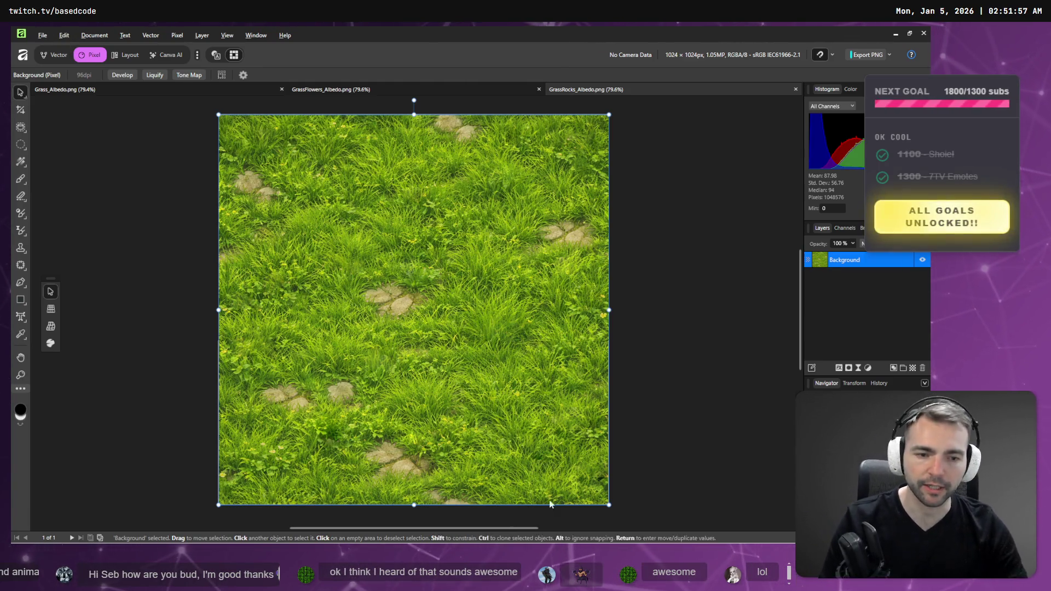
key("alt+Tab")
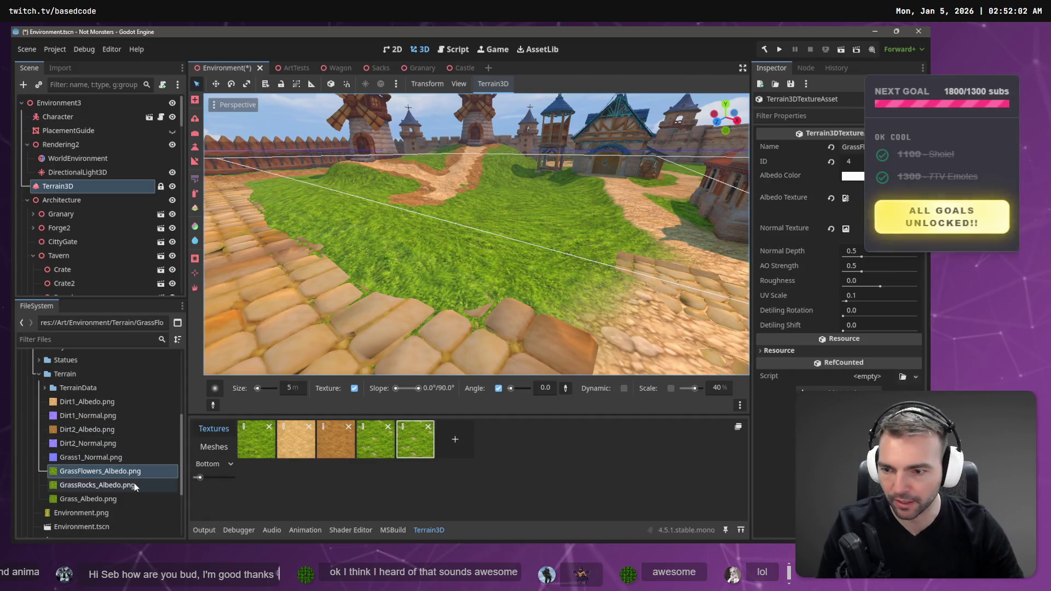
left_click(95, 496)
left_click(97, 474)
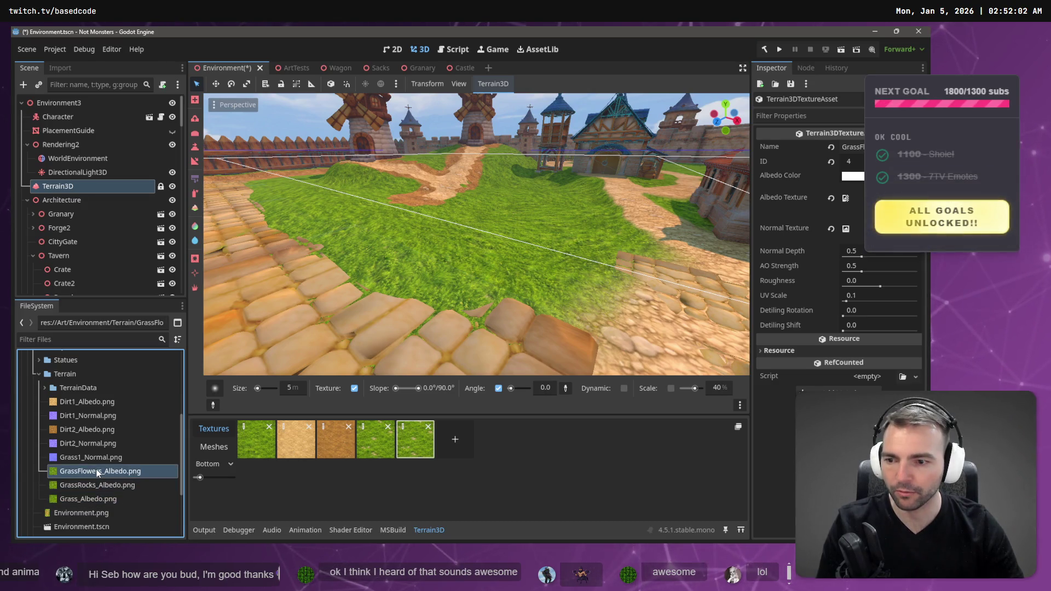
mouse_move(107, 475)
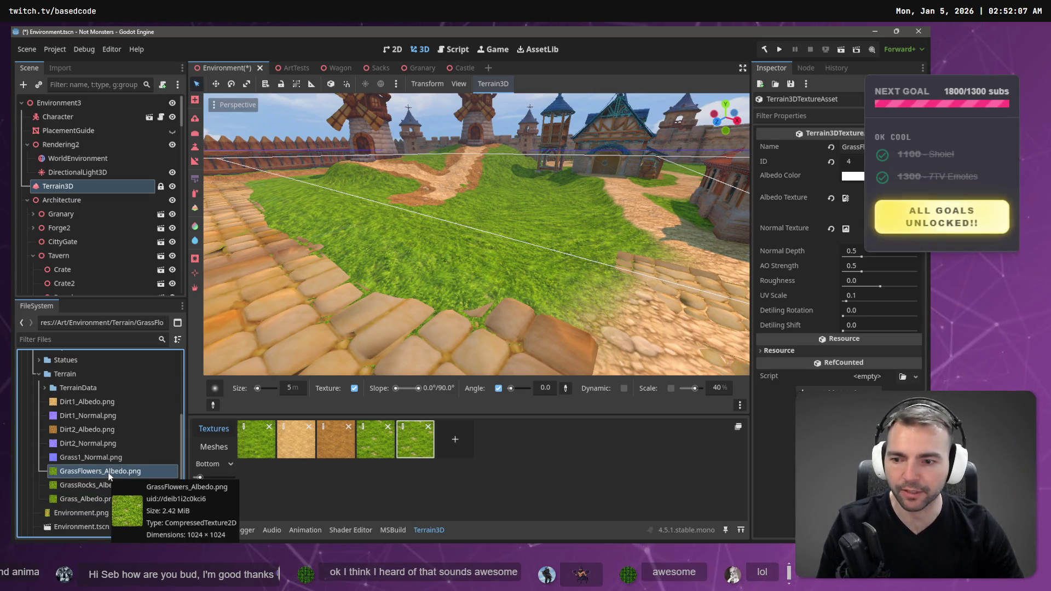
right_click(109, 475)
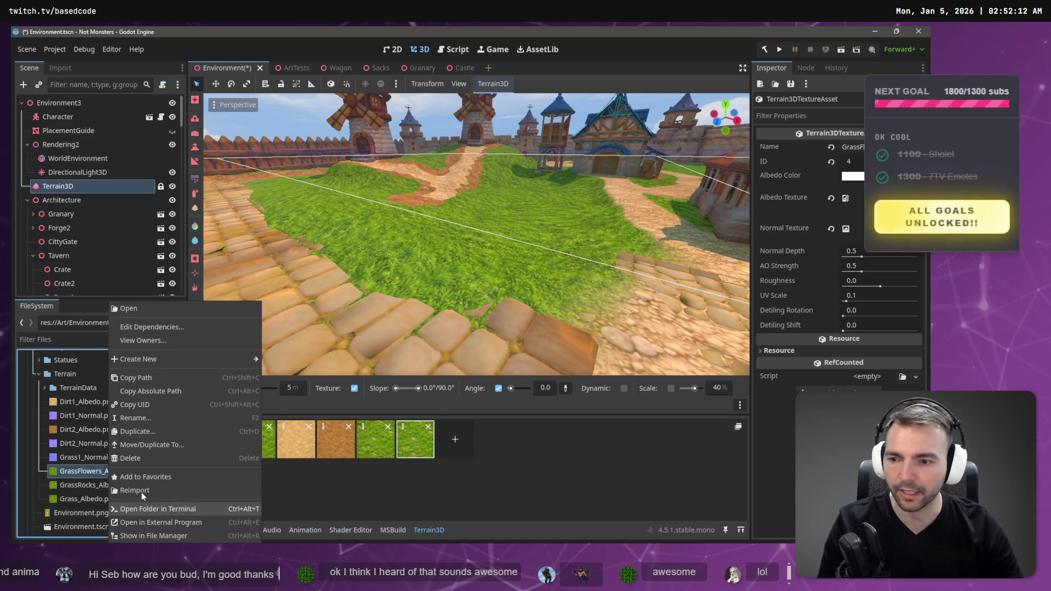
left_click(94, 474)
key("alt+Tab")
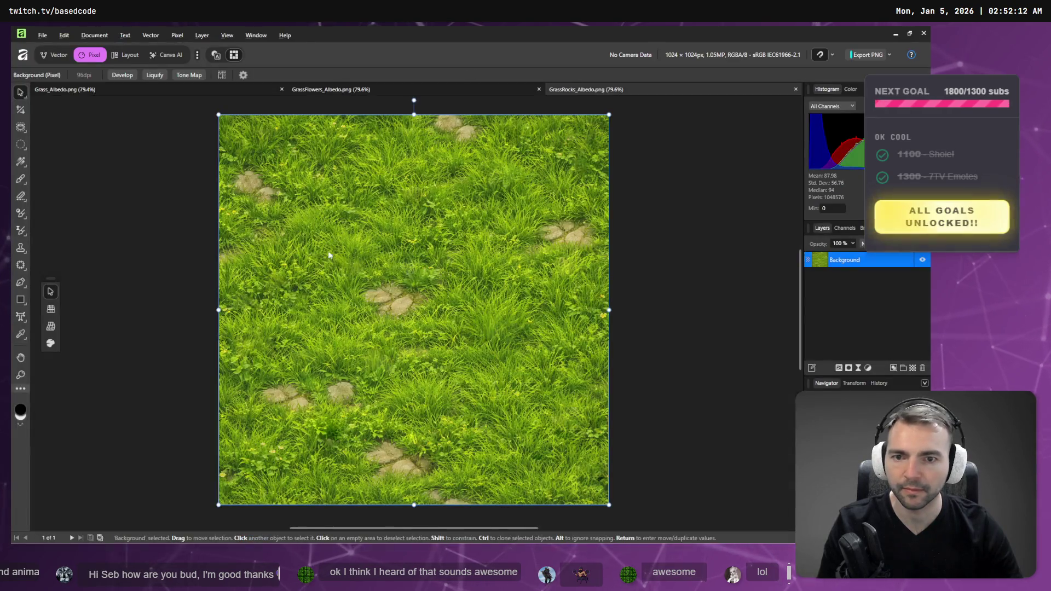
View the GrassFlowers_Albedo.png document, then bring up Google results on Affinity's Offset-filter equivalent
left_click(397, 90)
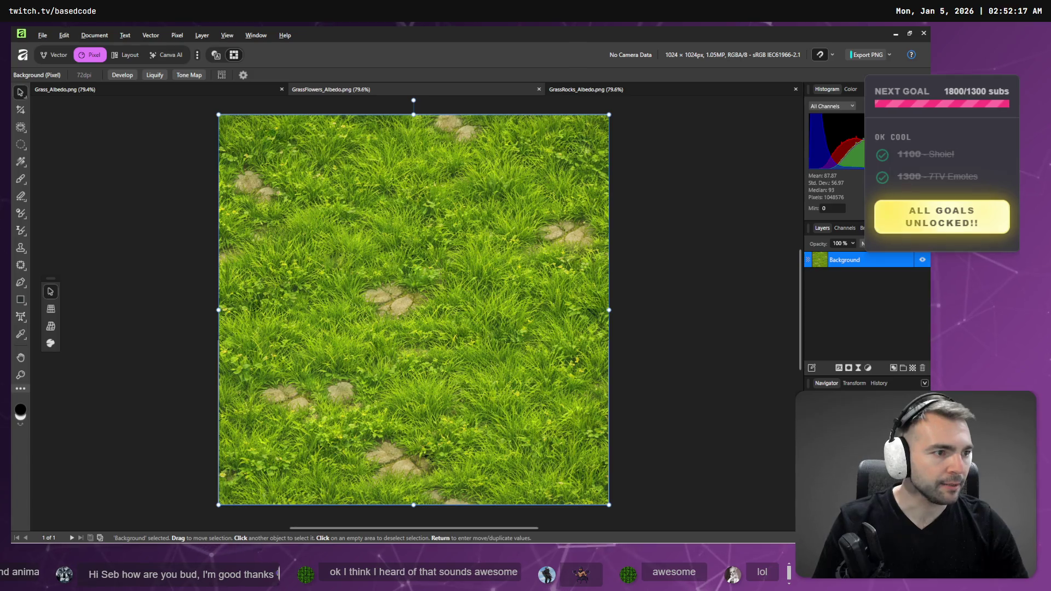
key("alt+Tab")
left_click(777, 31)
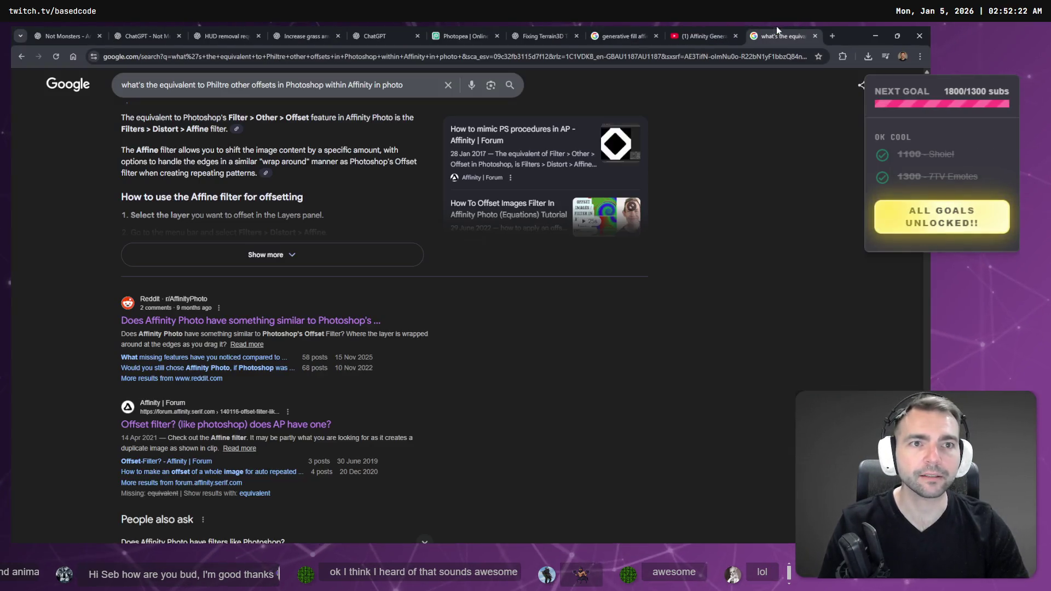
Close the Affinity offset search, generative fill video and search, and Photopea tabs
middle_click(776, 30)
middle_click(764, 30)
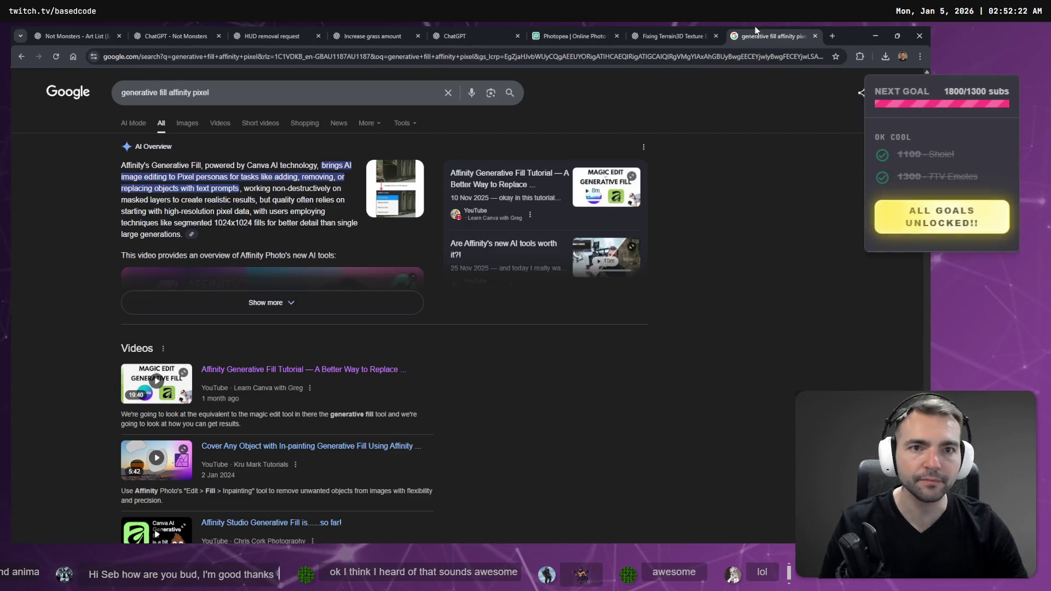
middle_click(756, 31)
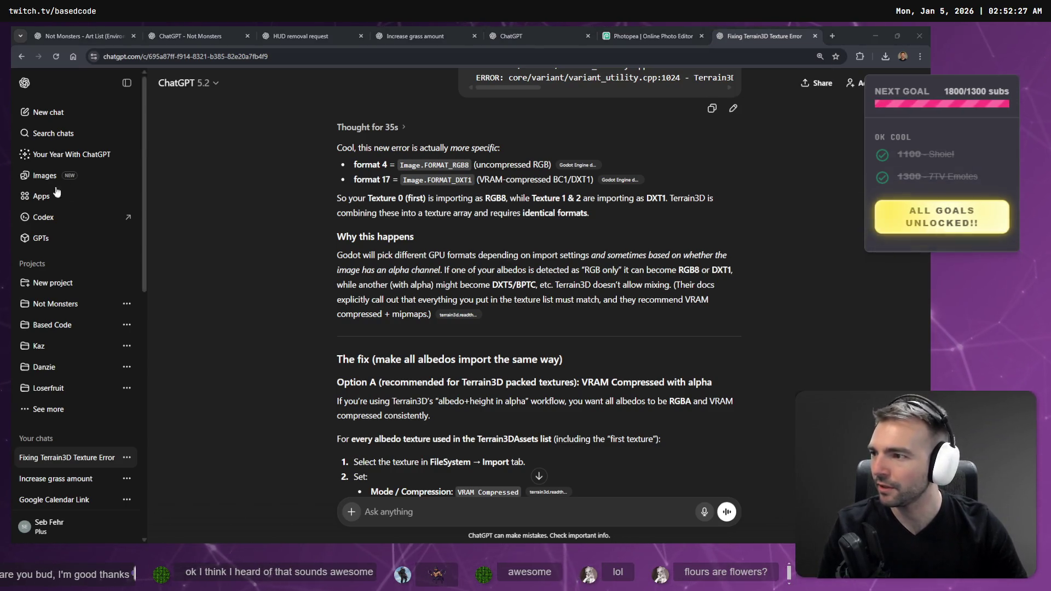
left_click(649, 35)
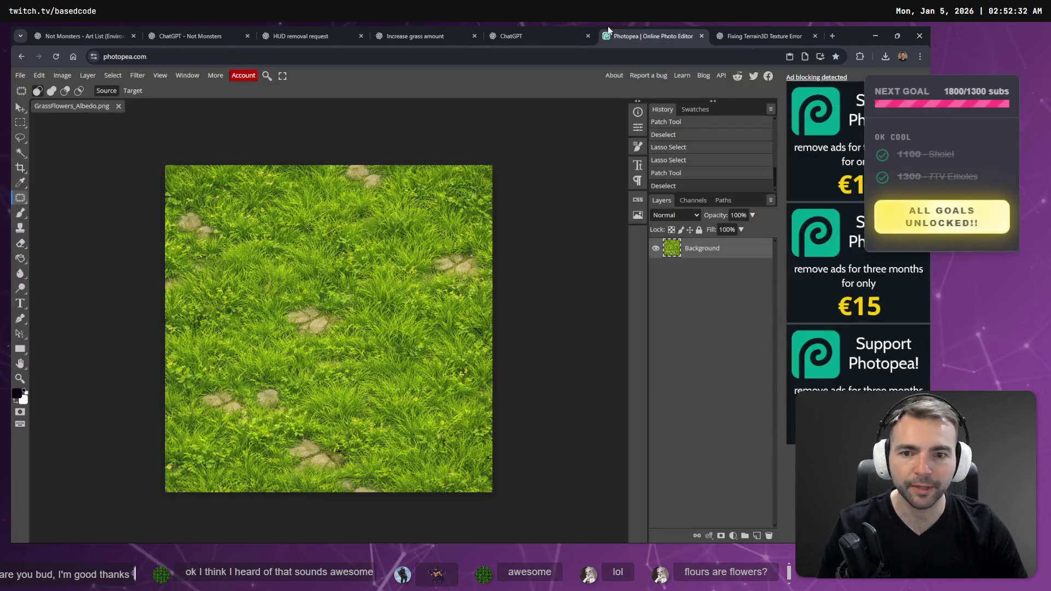
middle_click(655, 36)
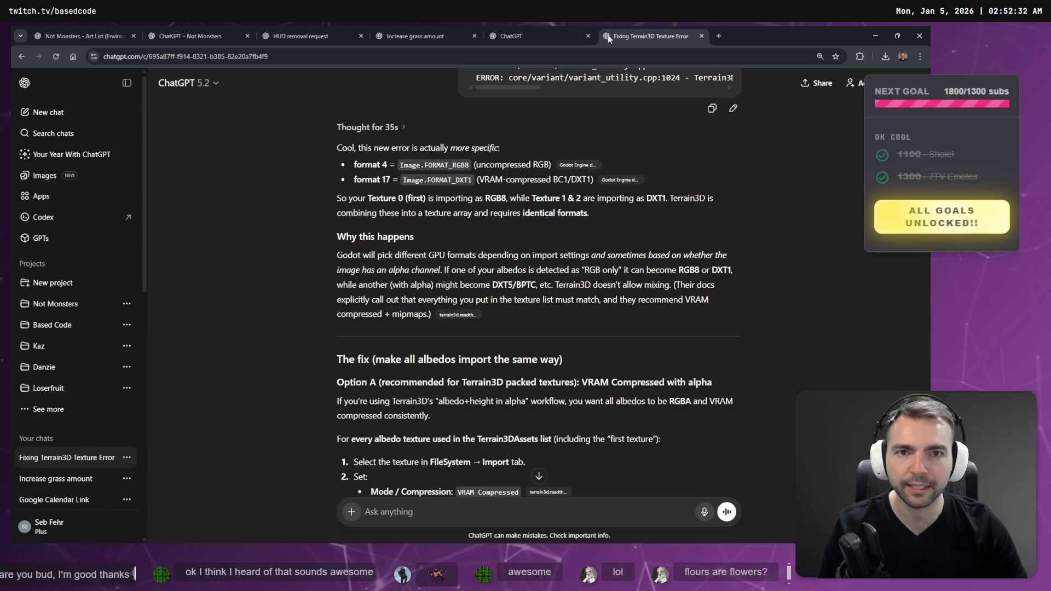
Open the 'Increase grass amount' chat and view its tiling grass image full size
left_click(547, 27)
left_click(439, 25)
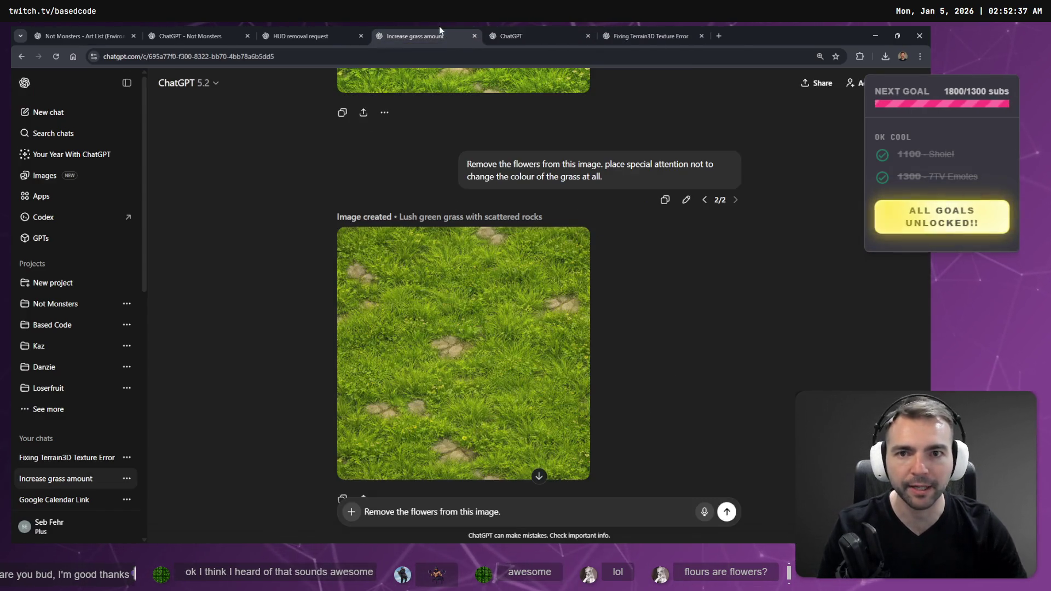
middle_click(533, 26)
scroll(509, 284, "up", 5)
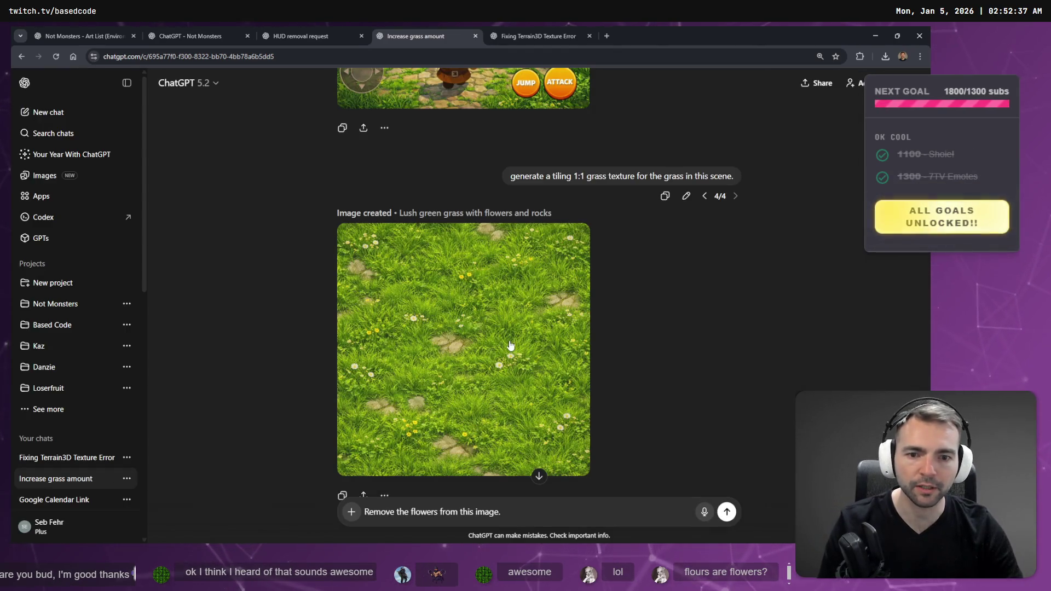
left_click(537, 428)
Save the image over GrassFlowers_Albedo.png in Downloads and close Affinity's outdated GrassFlowers document
right_click(471, 234)
left_click(526, 260)
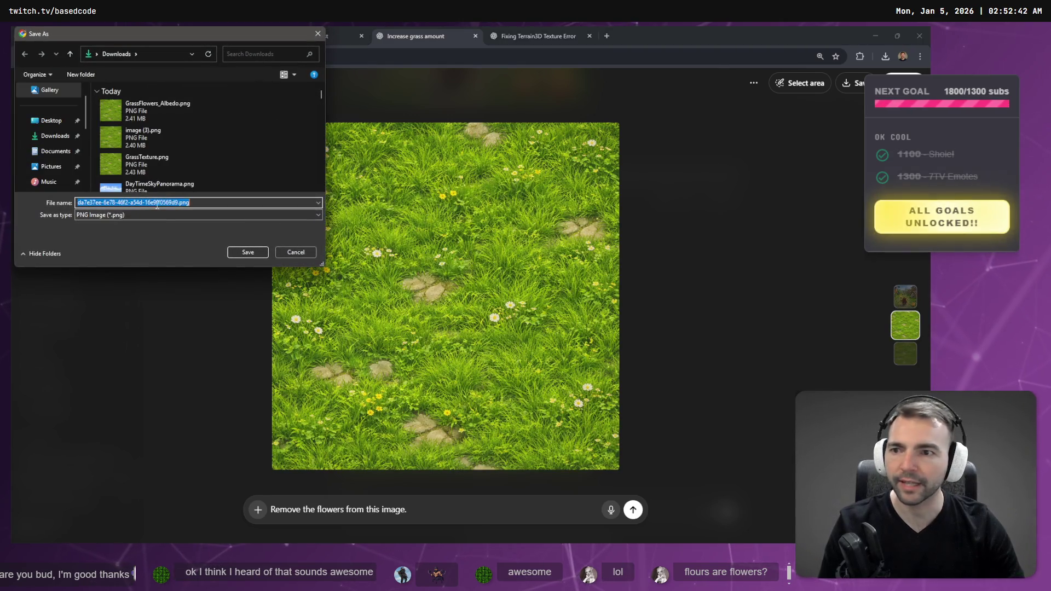
left_click(169, 108)
double_click(169, 106)
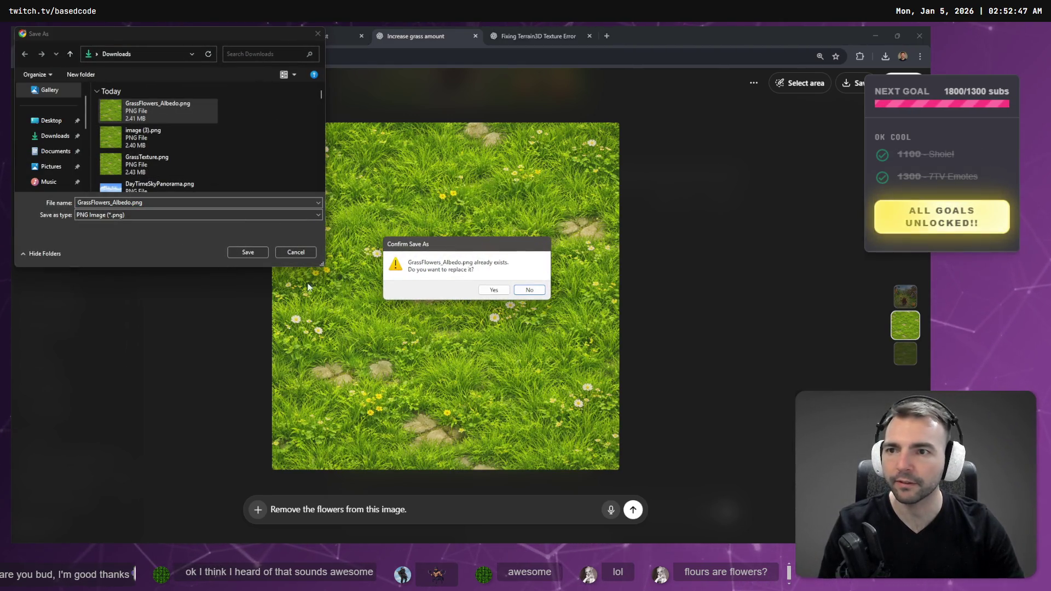
left_click(495, 290)
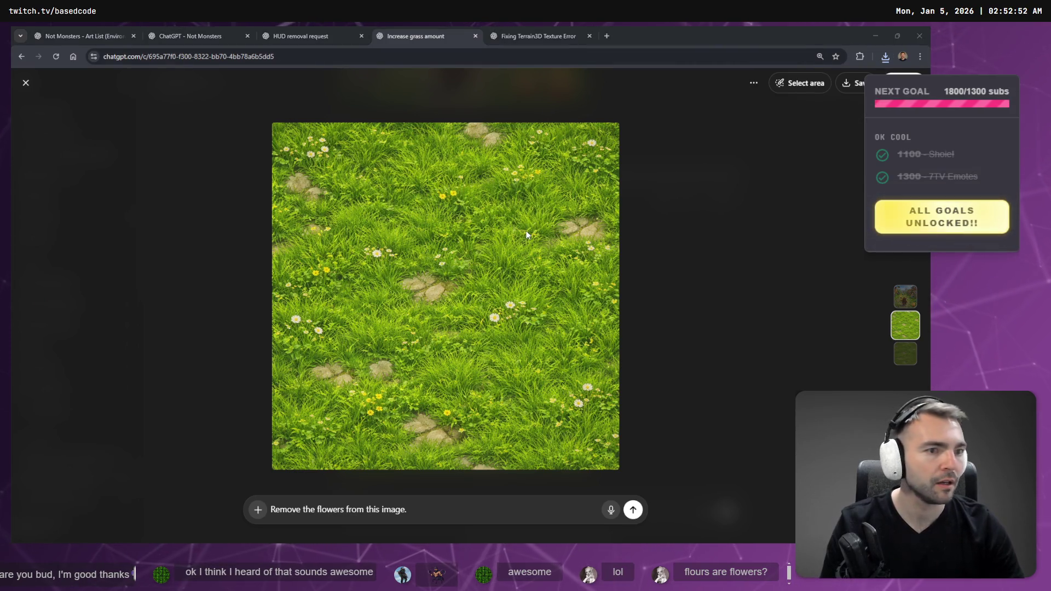
key("alt+Tab")
middle_click(363, 85)
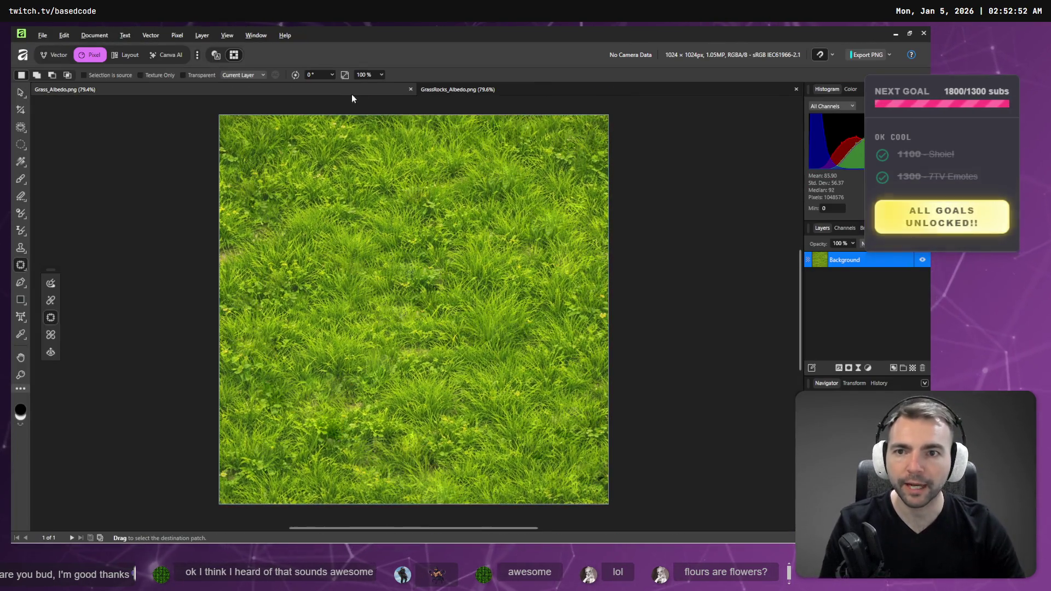
Reopen the updated GrassFlowers_Albedo.png in Affinity to inspect it, then close it again
left_click(42, 35)
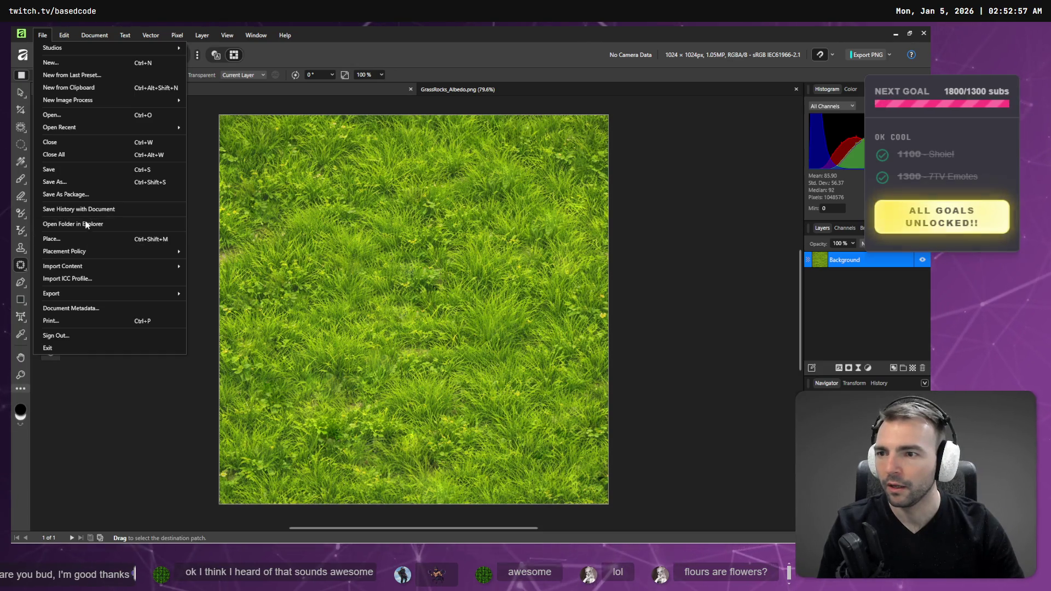
left_click(77, 115)
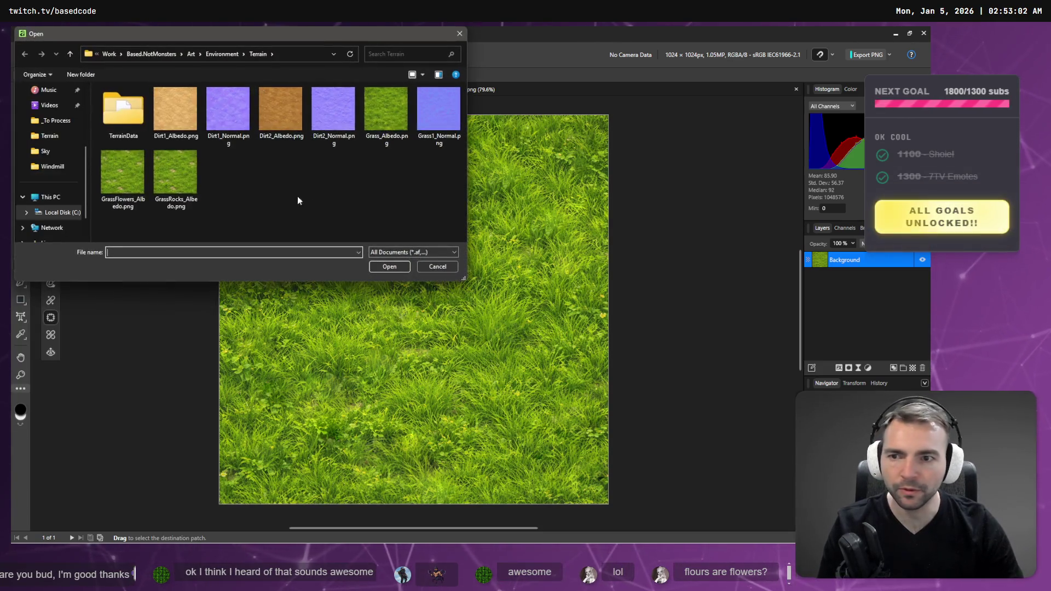
double_click(137, 181)
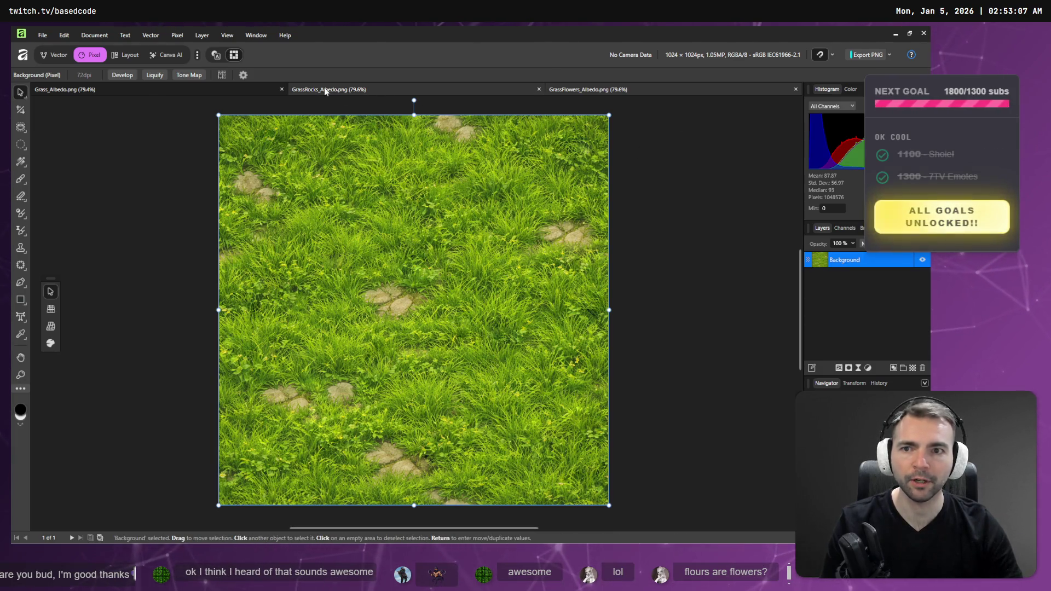
left_click(589, 90)
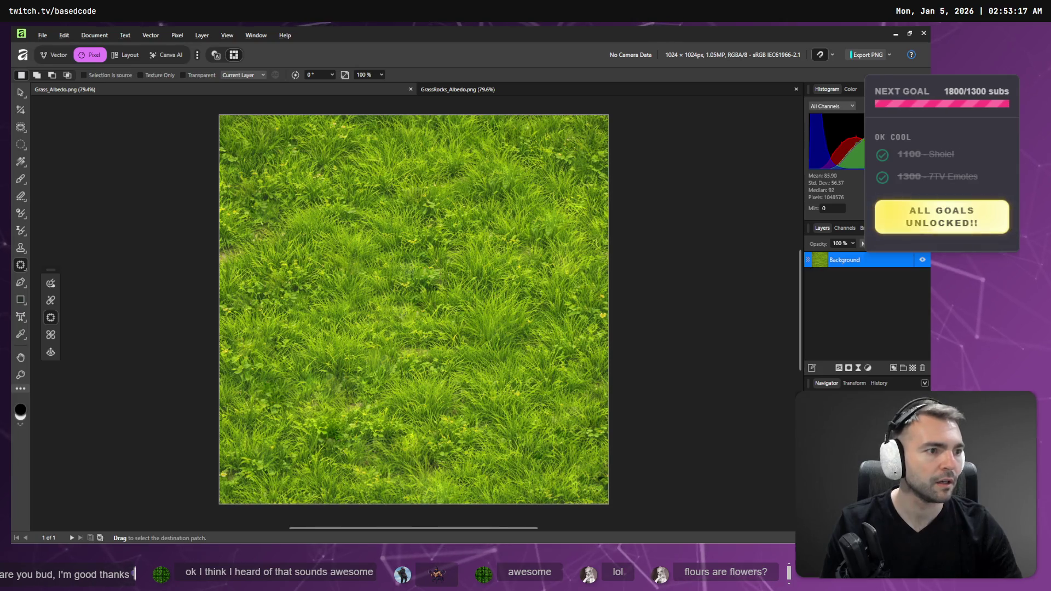
key("alt+Tab")
right_click(447, 269)
Start saving the grass image, then copy GrassFlowers_Albedo.png's absolute path from Godot's FileSystem
left_click(509, 295)
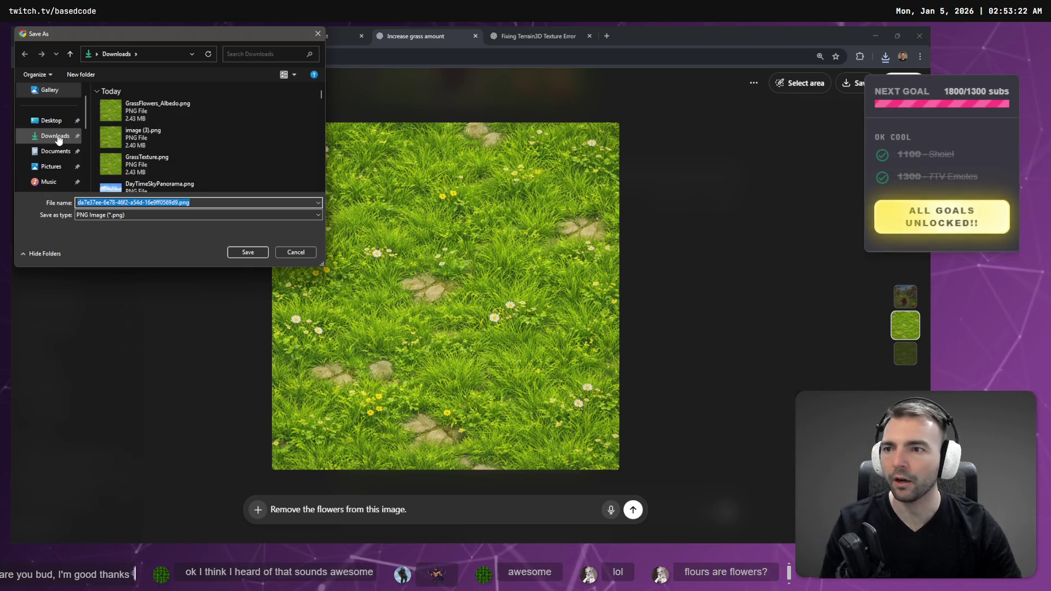
key("alt+Tab")
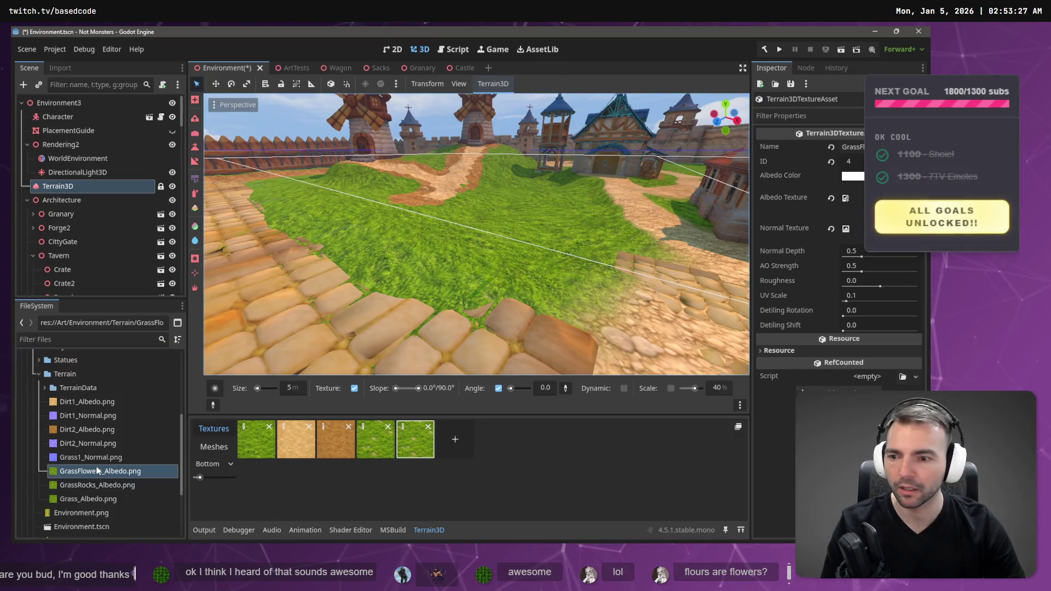
right_click(92, 477)
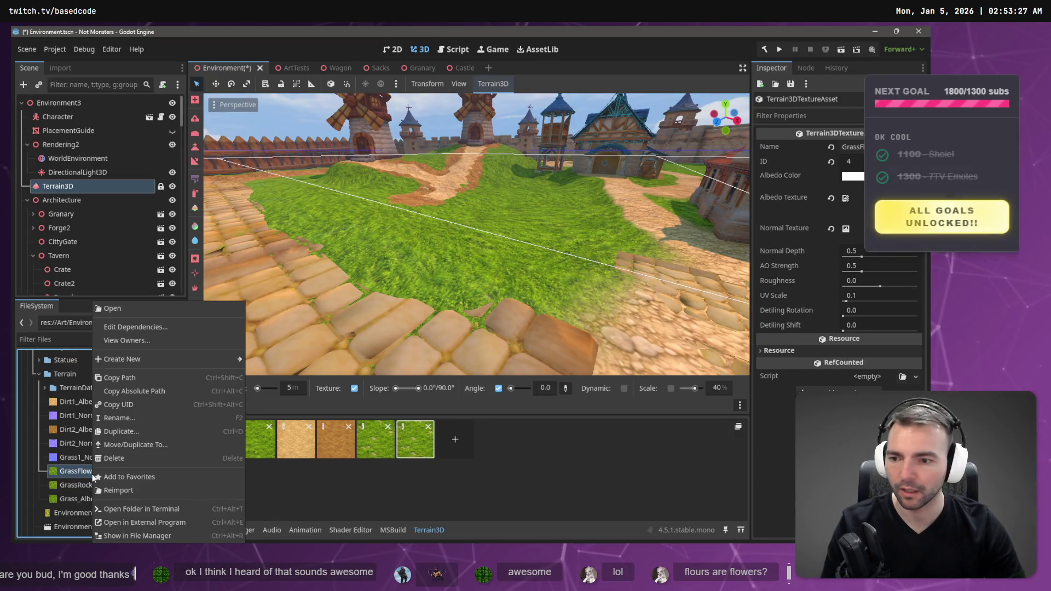
left_click(144, 393)
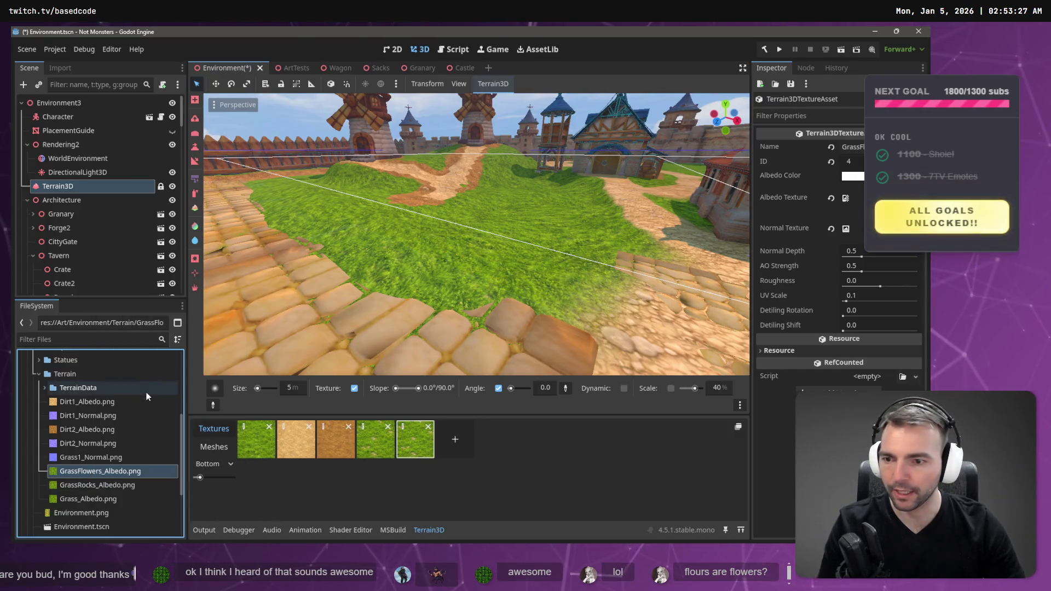
Paste the copied path as the file name, then trim it to just GrassFlowers_Albedo.png
key("alt+Tab")
type("C:/Work/Based.NotMonsters/Art/Environment/Terrain/GrassFlowers_Albedo.png")
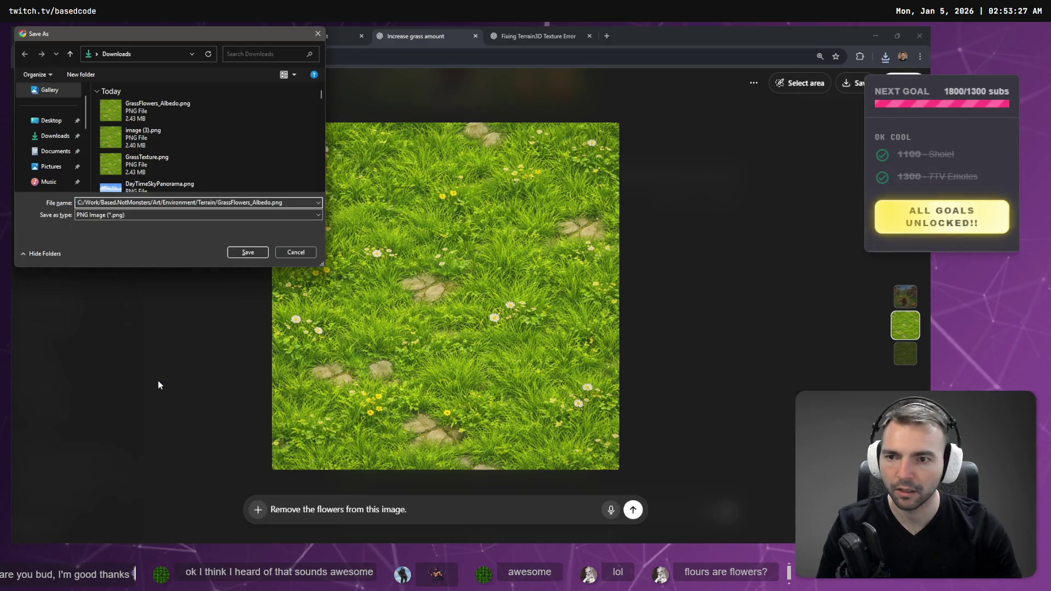
key("Return")
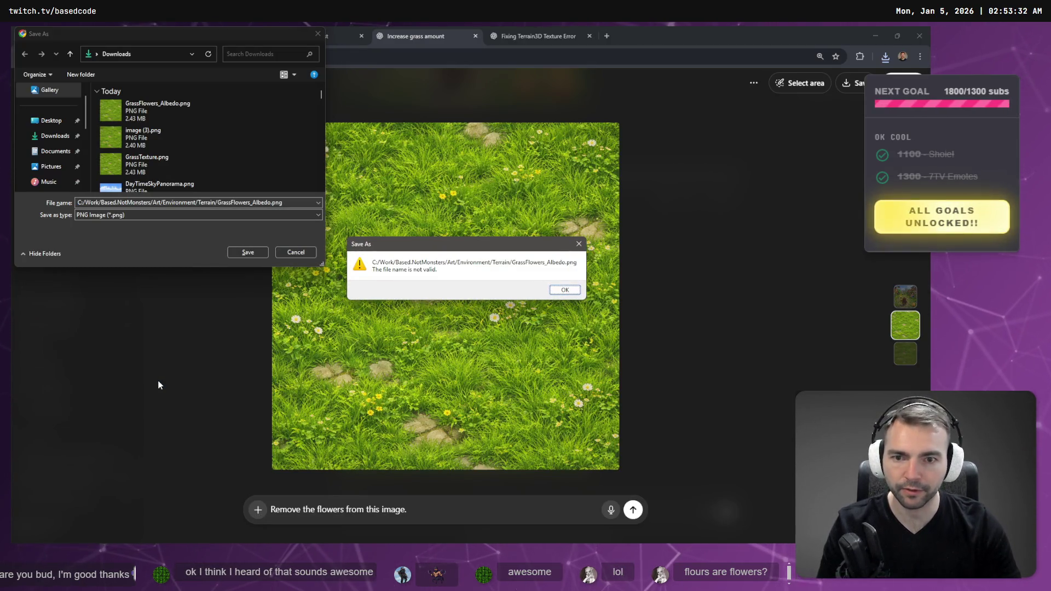
key("Return")
key("End")
key("ctrl+shift+Left")
key("ctrl+shift+Left")
key("ctrl+shift+Left")
key("Left")
key("ctrl+Right")
key("ctrl+shift+Left")
key("shift+Home")
key("BackSpace")
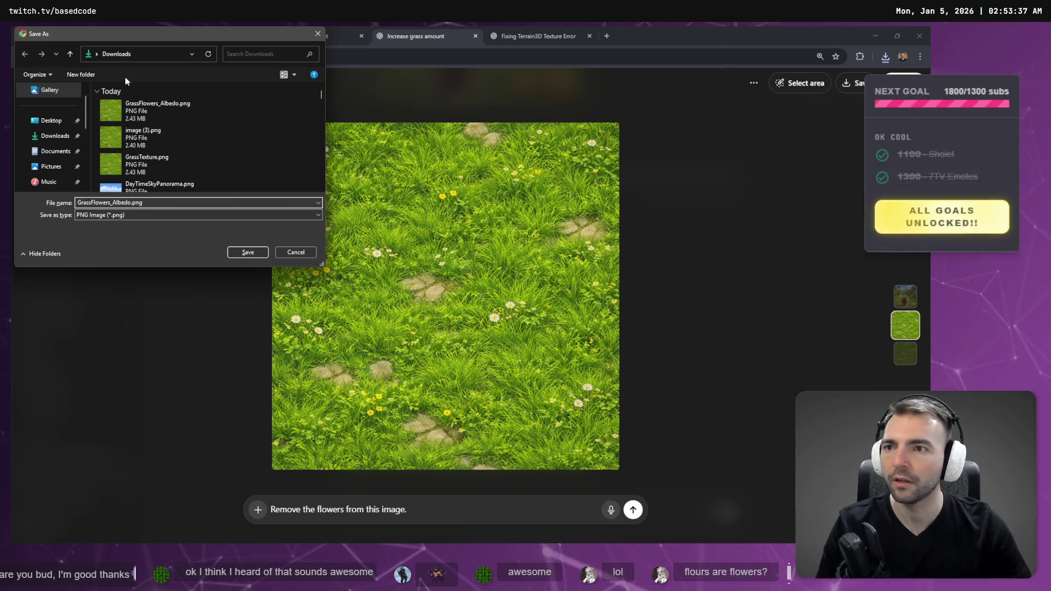
Save into the project's Terrain folder, replacing the existing GrassFlowers_Albedo.png
left_click(145, 53)
key("Return")
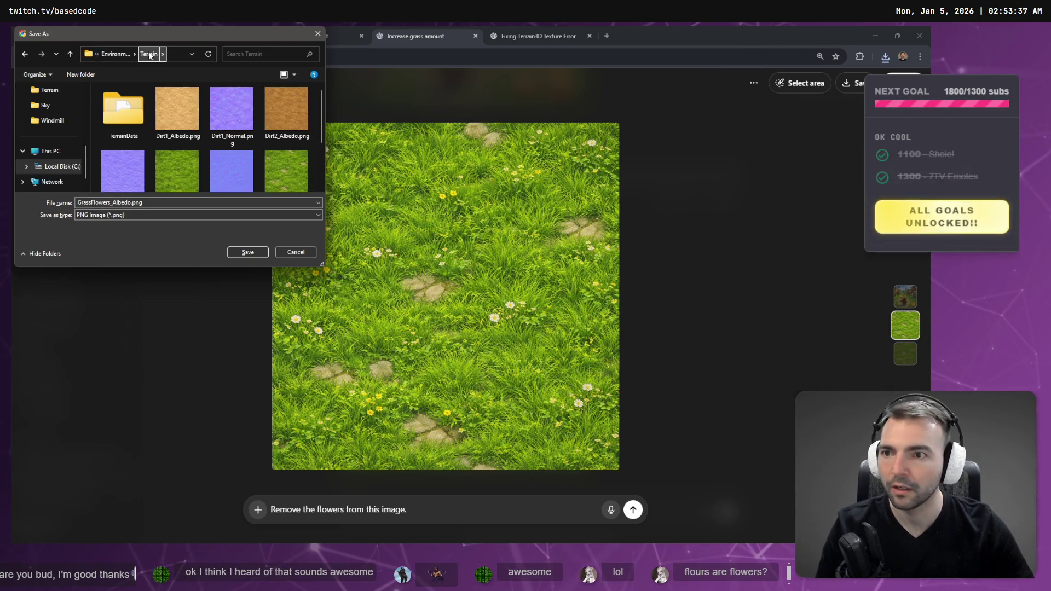
left_click(254, 255)
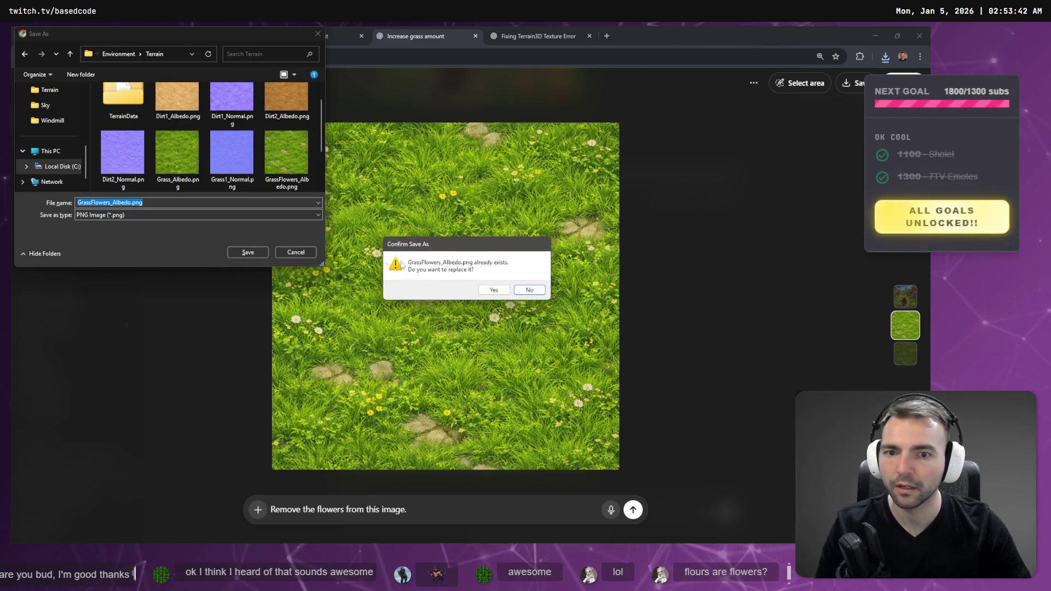
left_click(504, 291)
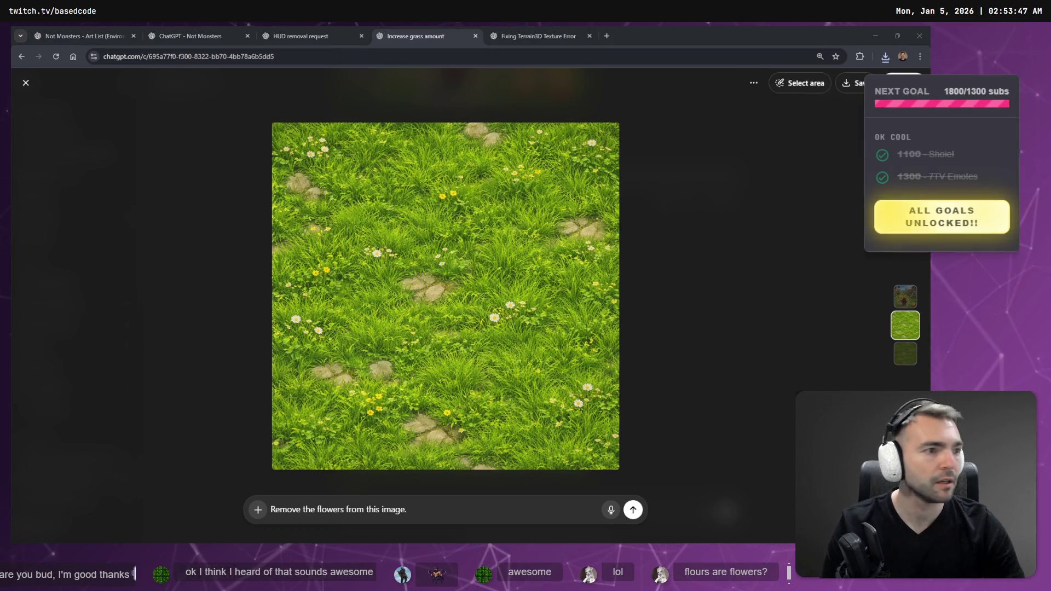
key("alt+Tab")
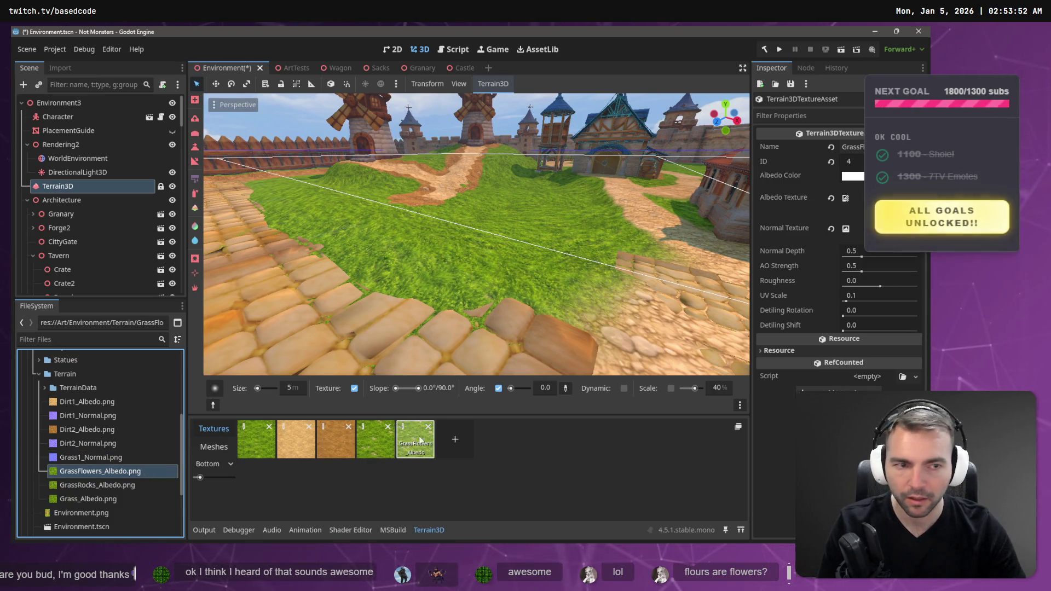
Assign GrassFlowers_Albedo.png as the albedo of the fifth Terrain3D texture
left_click(83, 475)
mouse_move(83, 474)
left_mouse_down()
mouse_move(229, 469)
mouse_move(409, 427)
left_mouse_up()
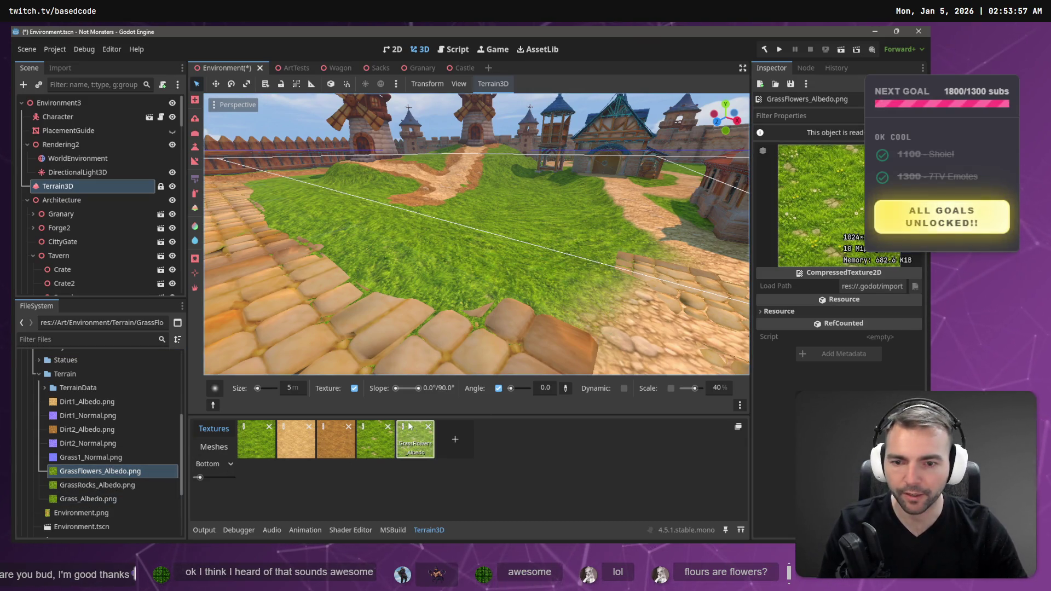
left_click(405, 429)
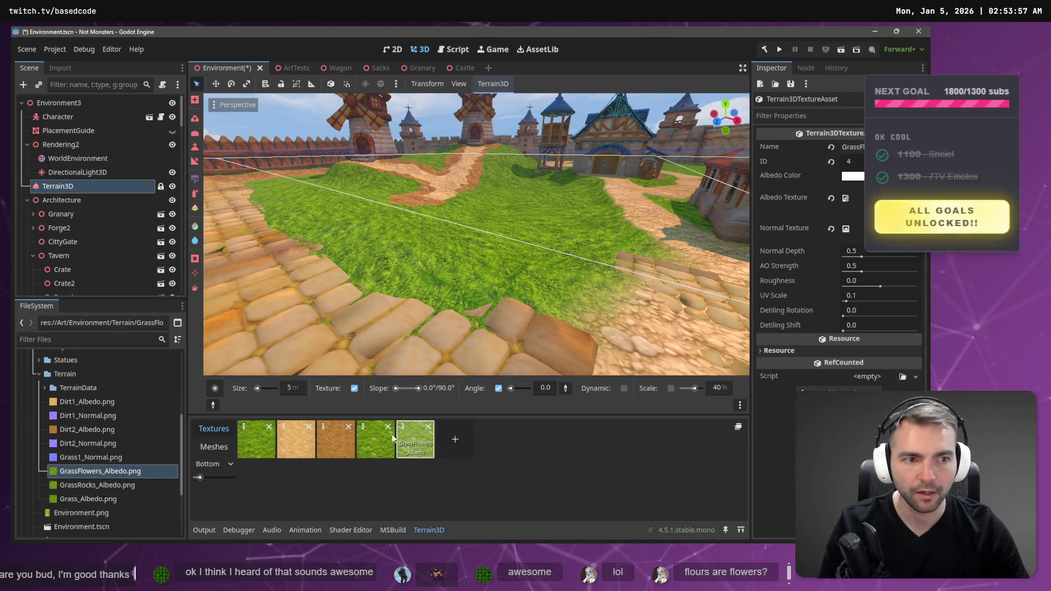
mouse_move(83, 471)
left_mouse_down()
mouse_move(219, 383)
mouse_move(821, 291)
mouse_move(848, 202)
left_mouse_up()
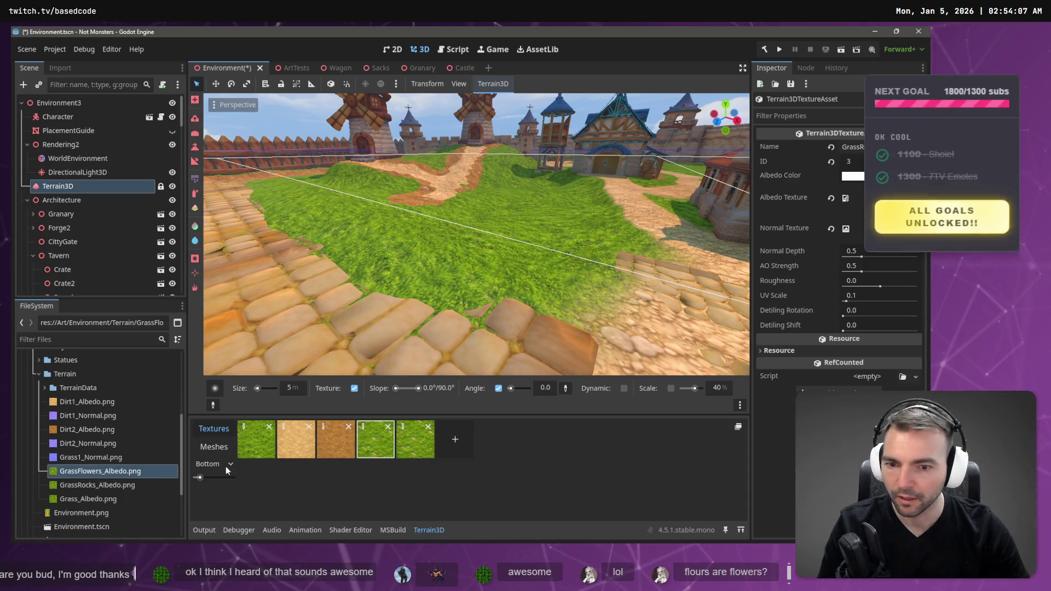
left_click(419, 444)
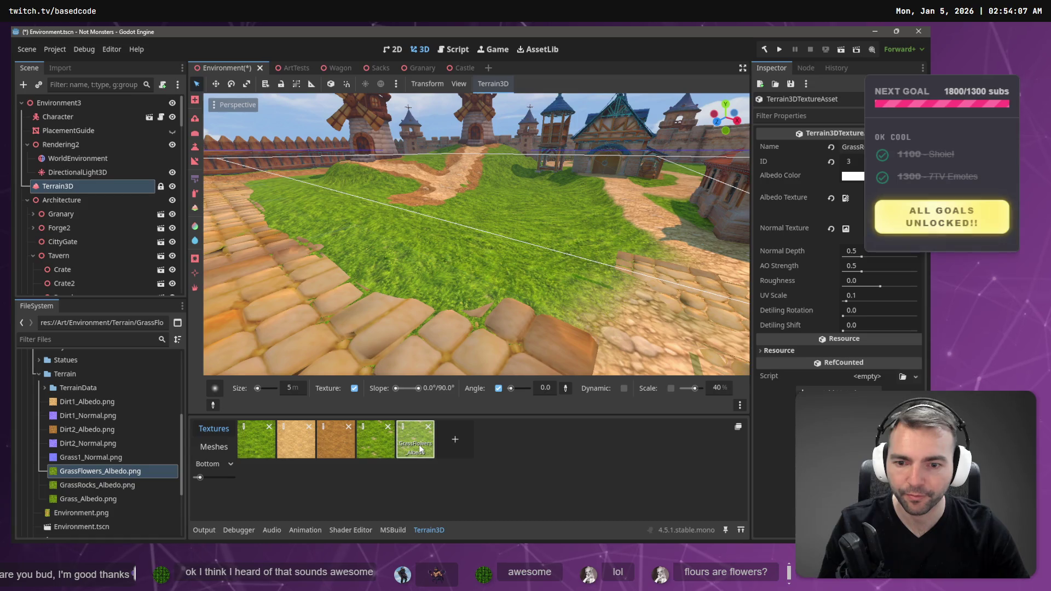
Duplicate GrassFlowers_Albedo.png as GrassRocksFlowers_Albedo.png in the Terrain folder
right_click(73, 387)
mouse_move(128, 344)
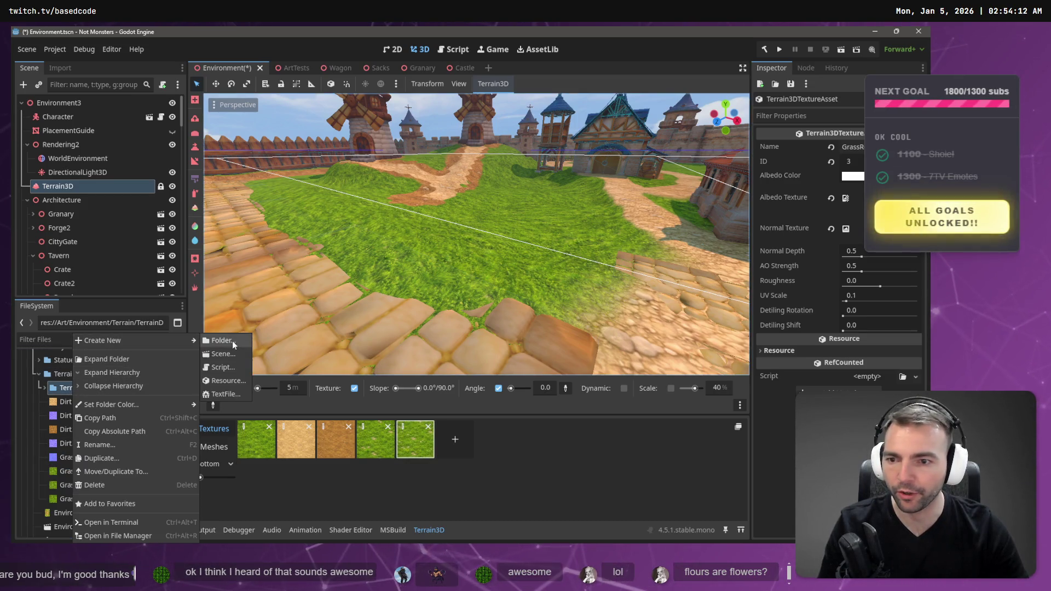
left_click(68, 473)
left_click(67, 473)
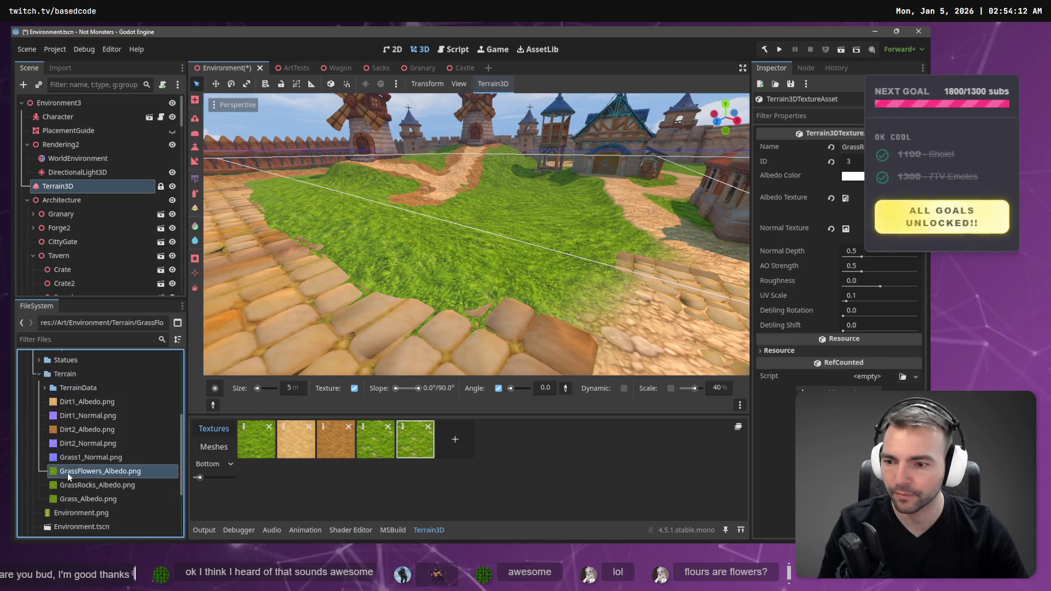
right_click(67, 473)
left_click(114, 433)
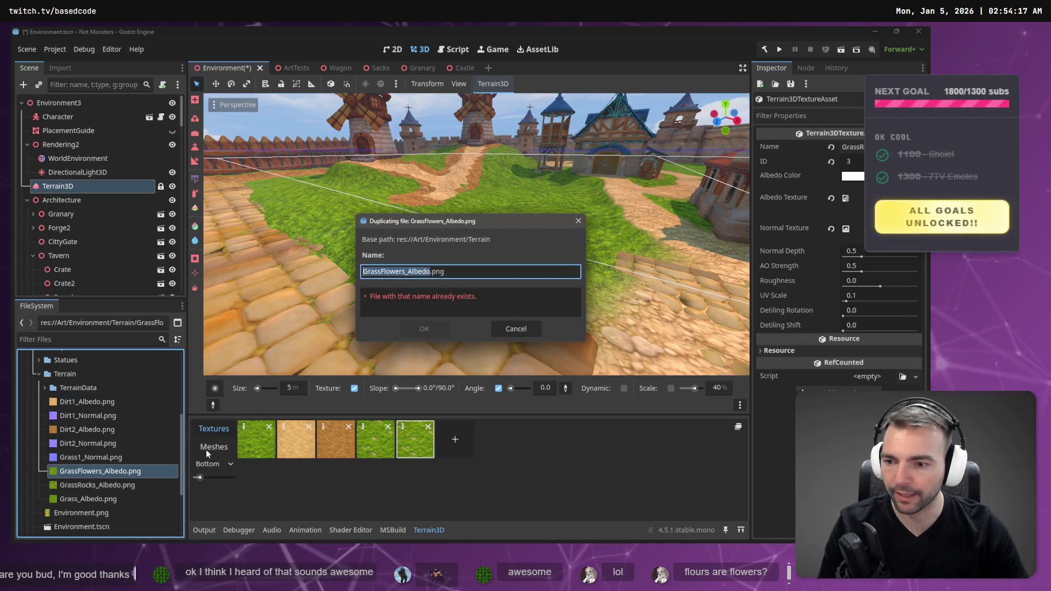
left_click(381, 272)
type("Rocks")
key("Return")
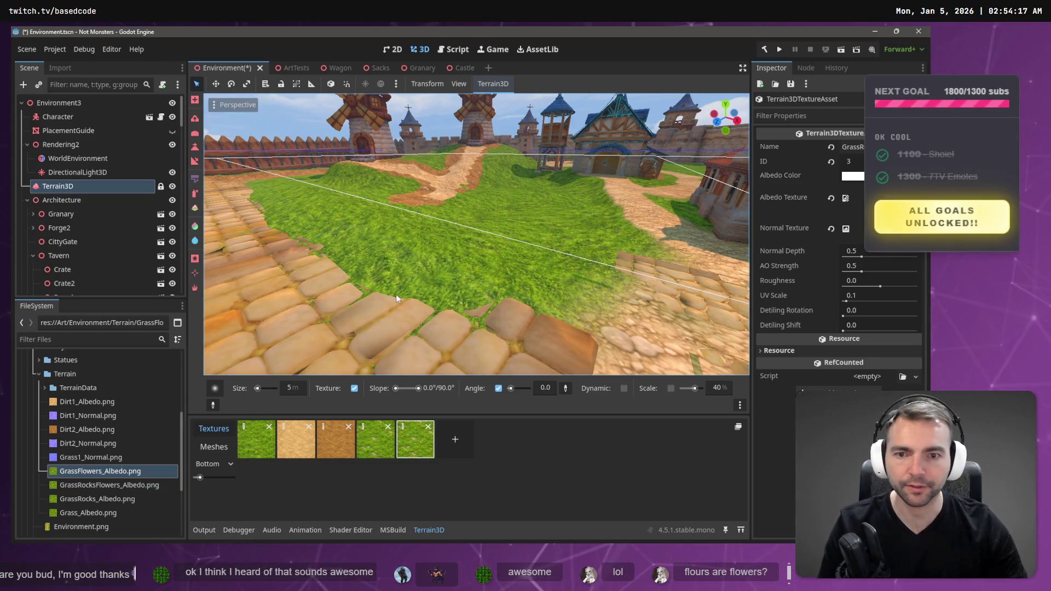
left_click(109, 485)
key("alt+Tab")
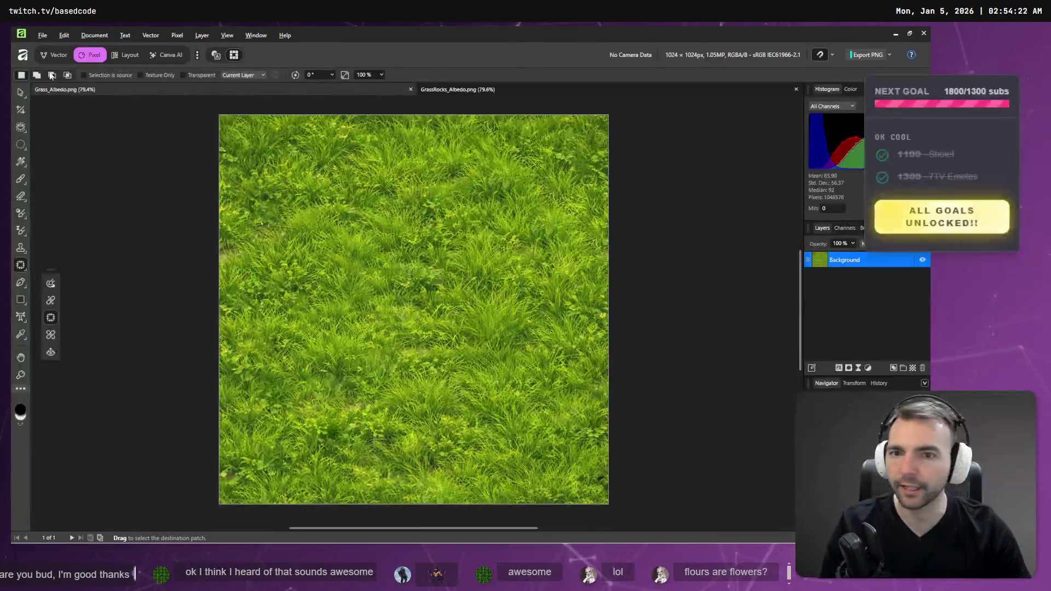
Open GrassRocksFlowers_Albedo.png in Affinity Photo
left_click(42, 35)
left_click(28, 86)
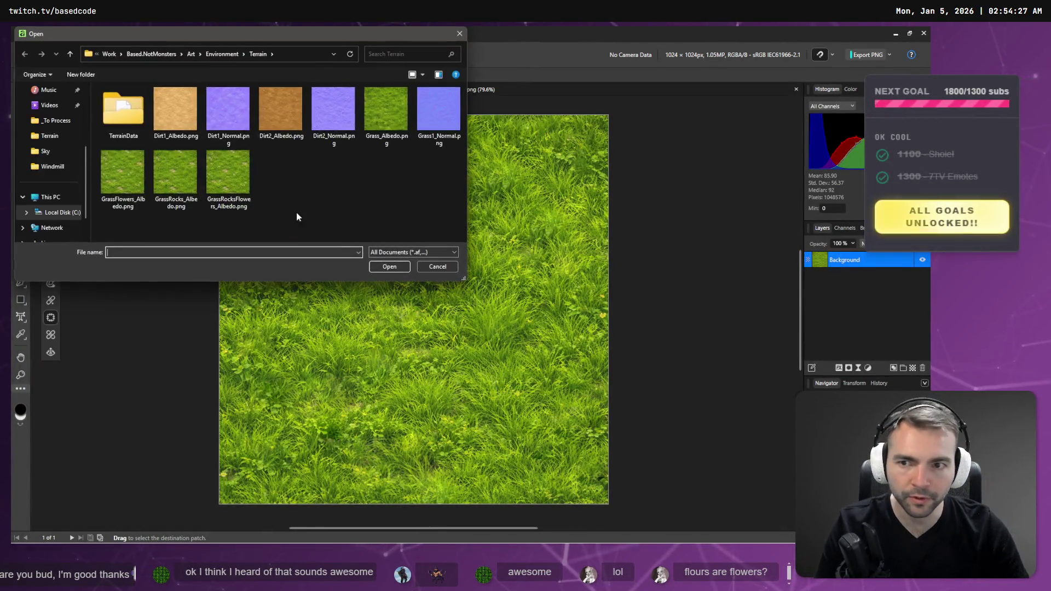
double_click(245, 181)
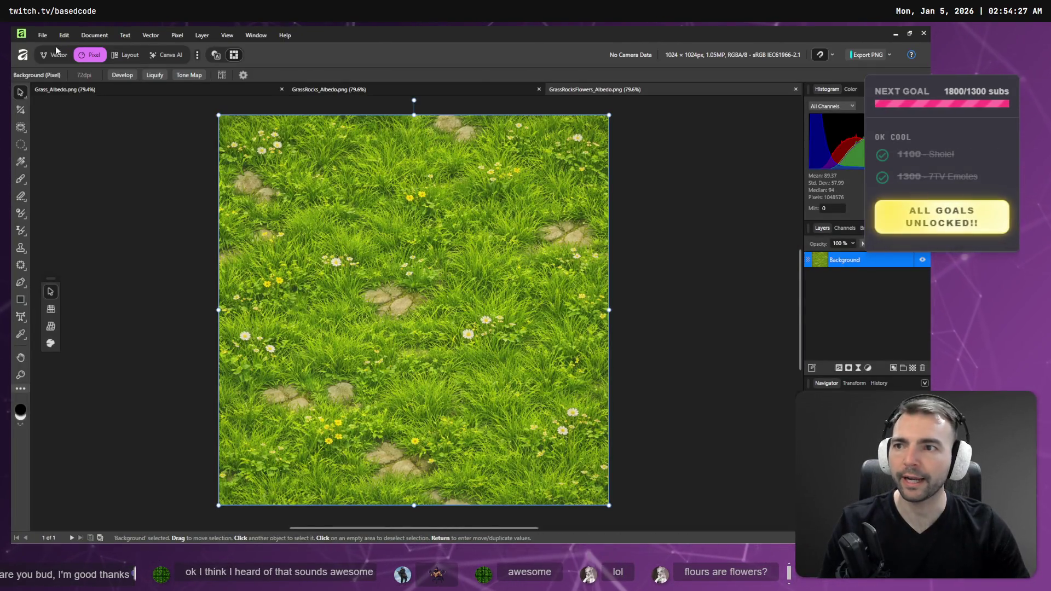
Open GrassFlowers_Albedo.png from the Terrain folder as another document
left_click(42, 35)
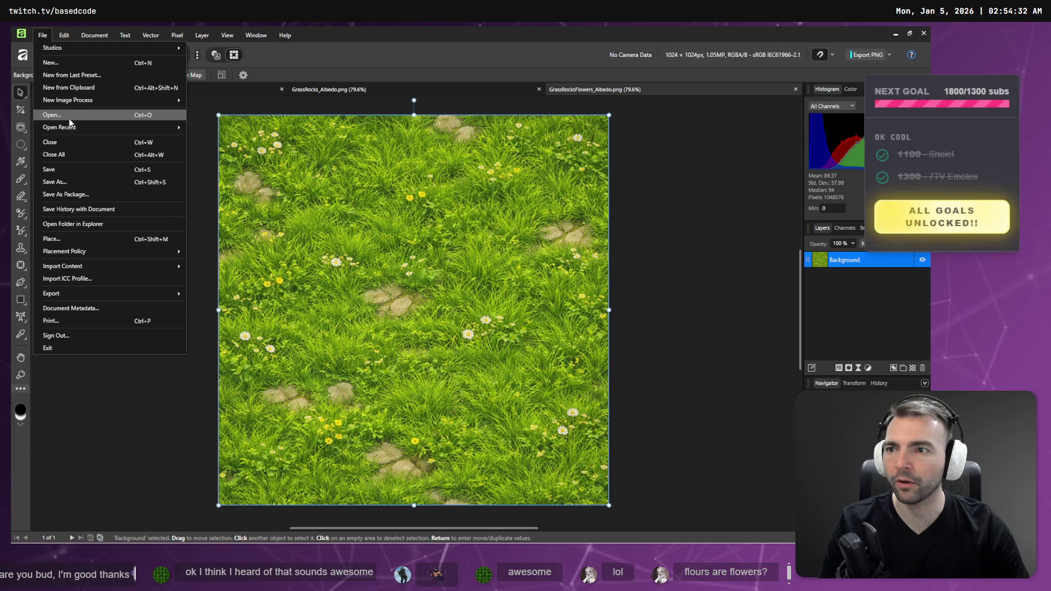
left_click(71, 116)
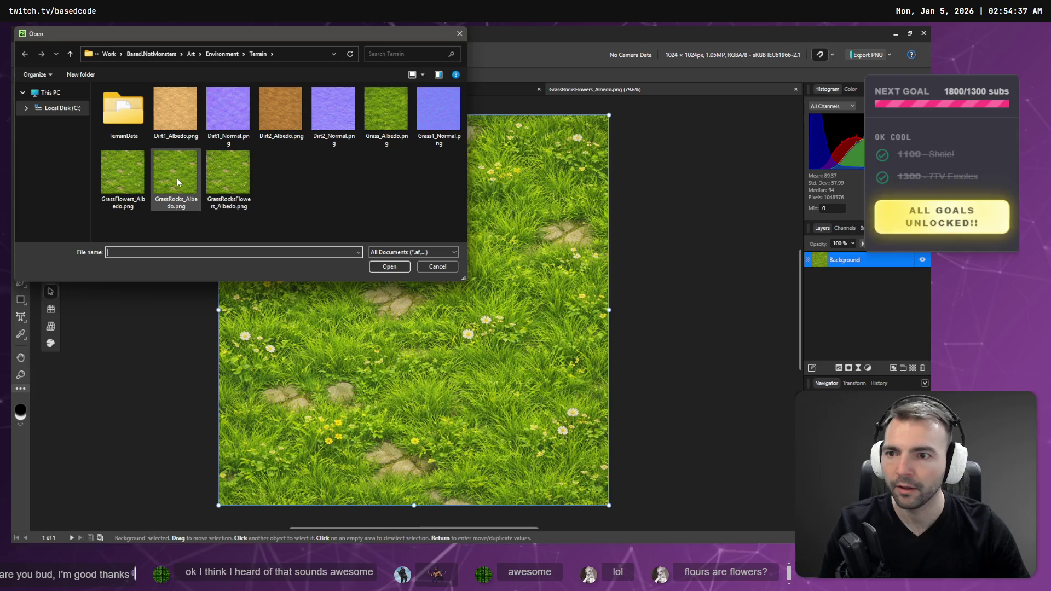
double_click(118, 174)
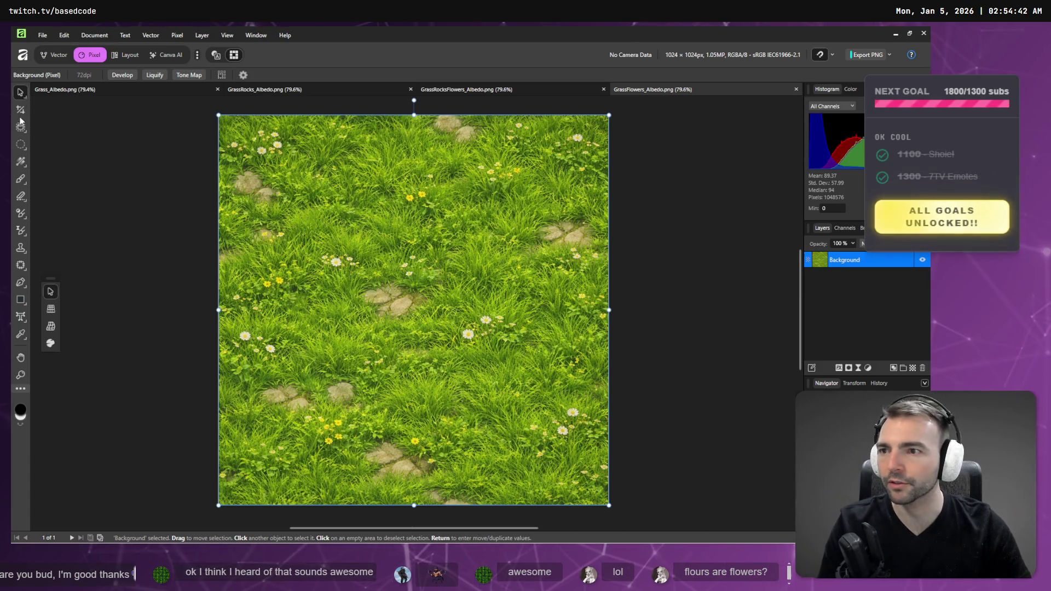
left_click(21, 144)
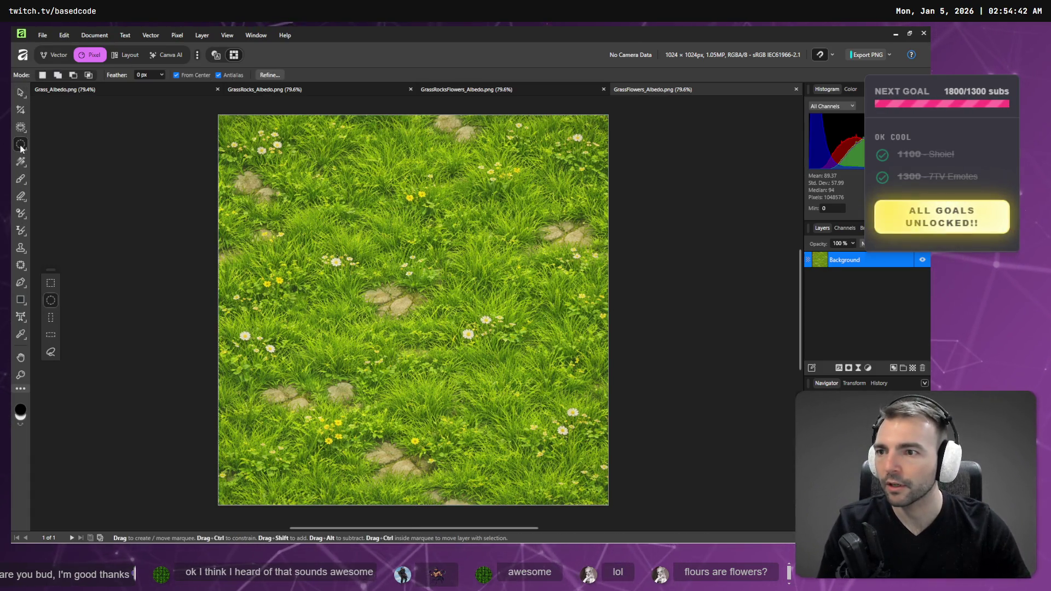
Switch to the Patch tool and replace the stone in the middle of the texture with grass
right_click(21, 144)
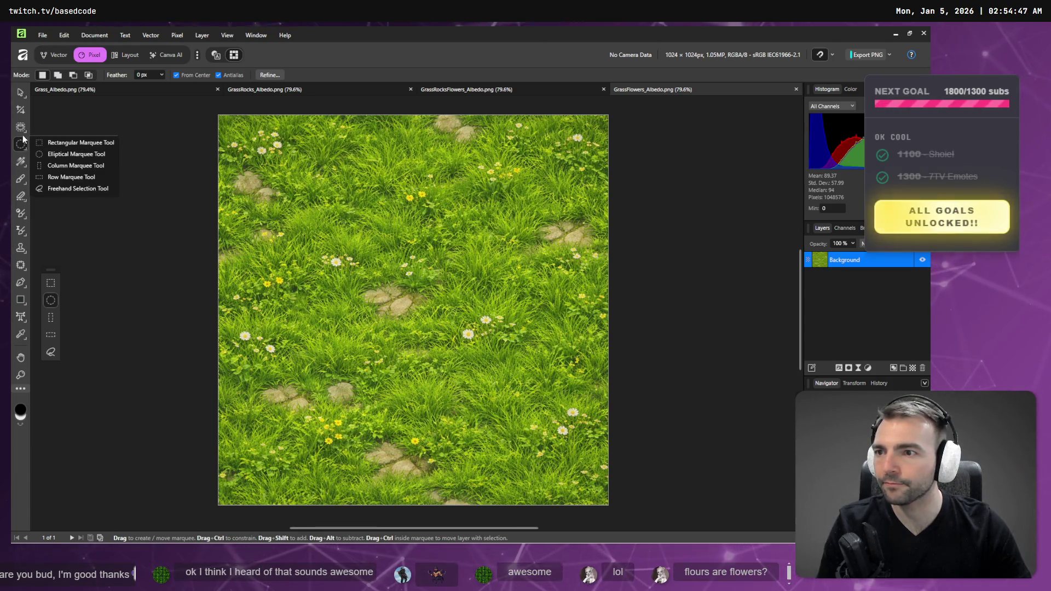
left_click(21, 148)
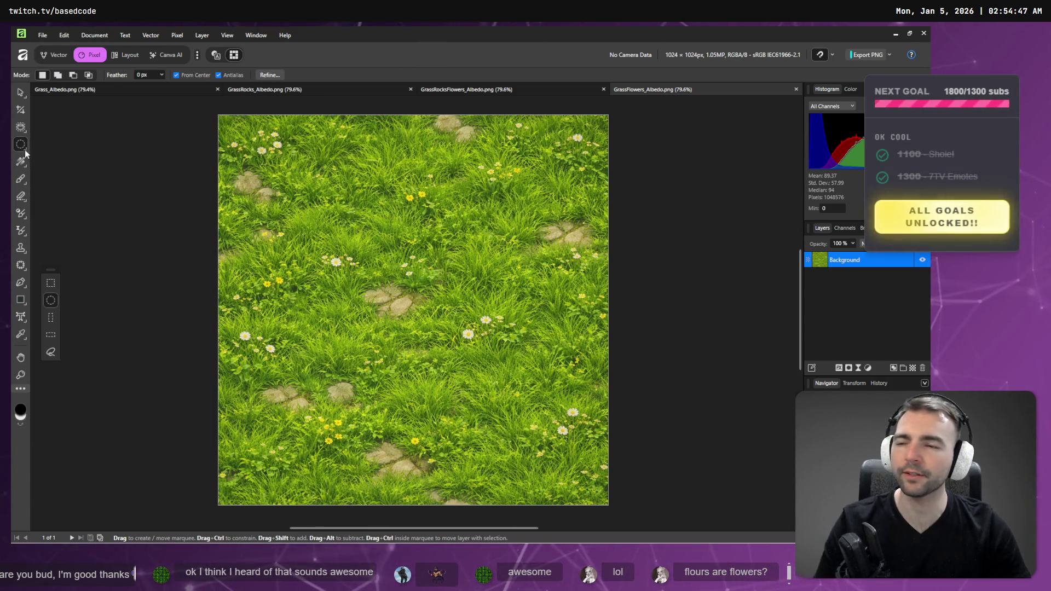
left_click(21, 265)
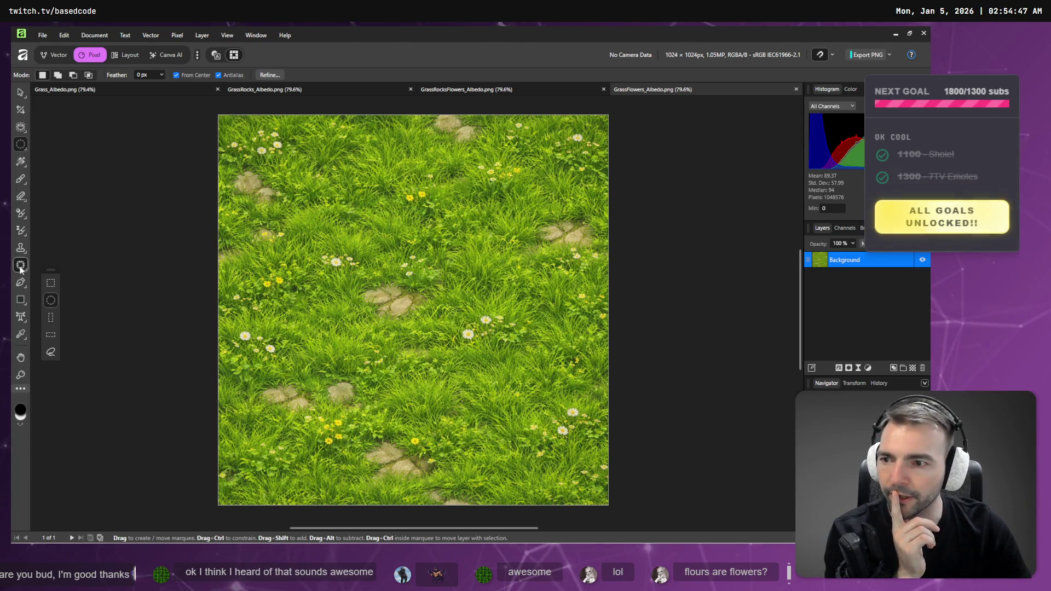
left_click_drag(397, 283, 355, 299)
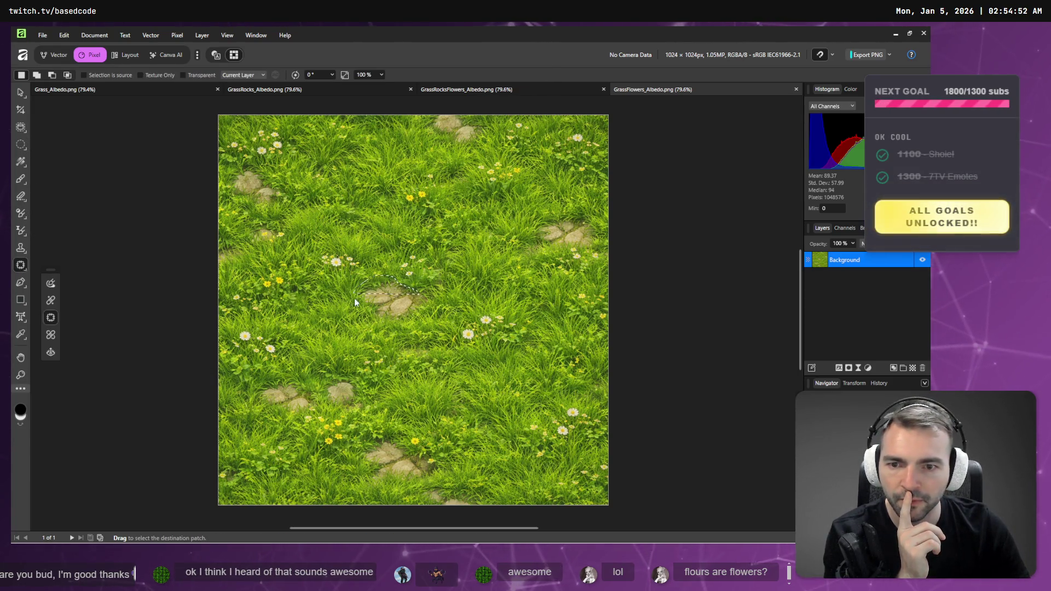
mouse_move(416, 310)
left_mouse_down()
mouse_move(367, 340)
mouse_move(401, 353)
left_mouse_up()
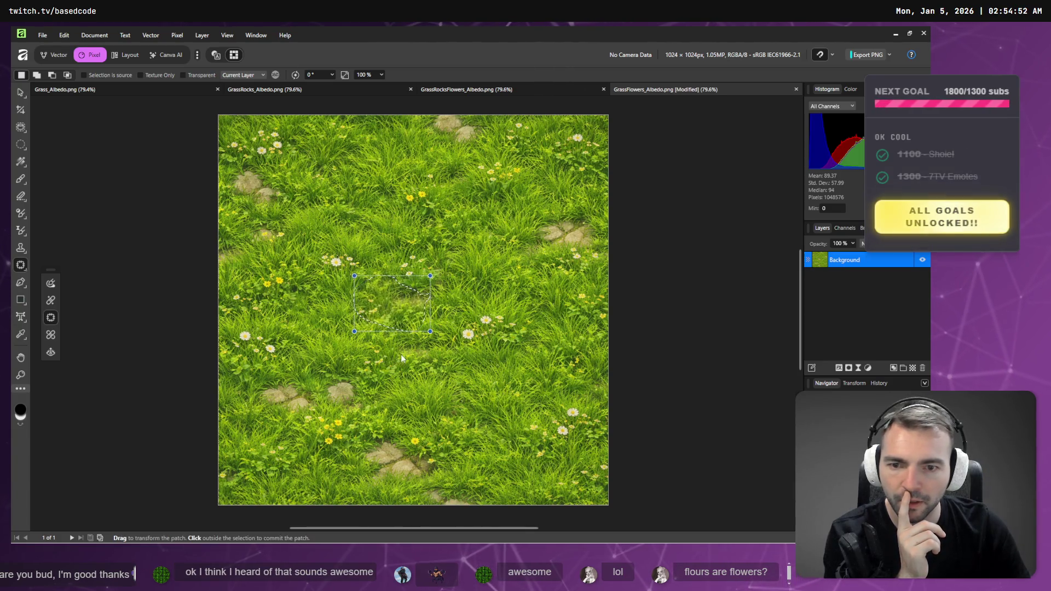
Patch over the stone on the right and the stone near the top left with grass
mouse_move(572, 217)
left_mouse_down()
mouse_move(537, 248)
mouse_move(599, 244)
mouse_move(533, 183)
left_mouse_up()
key("ctrl+d")
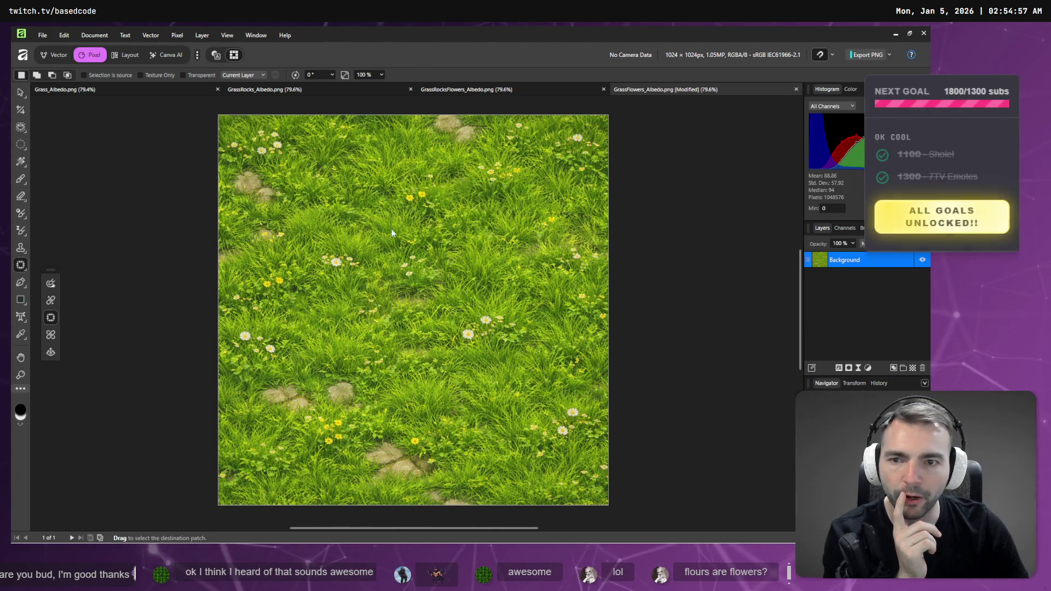
mouse_move(277, 182)
left_mouse_down()
mouse_move(291, 189)
mouse_move(266, 173)
mouse_move(233, 178)
mouse_move(239, 206)
mouse_move(360, 182)
left_mouse_up()
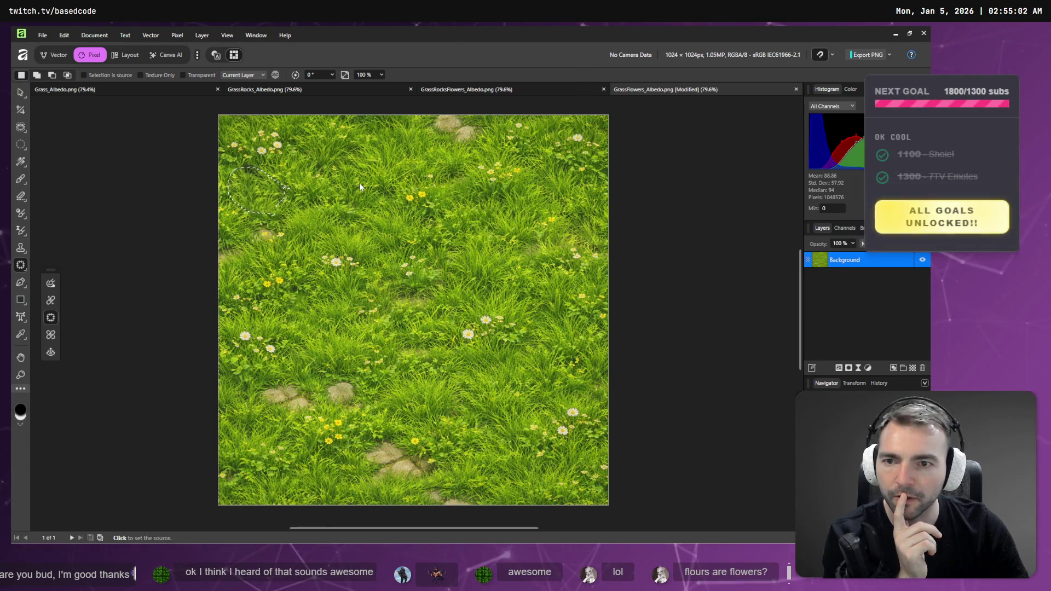
left_click(271, 241)
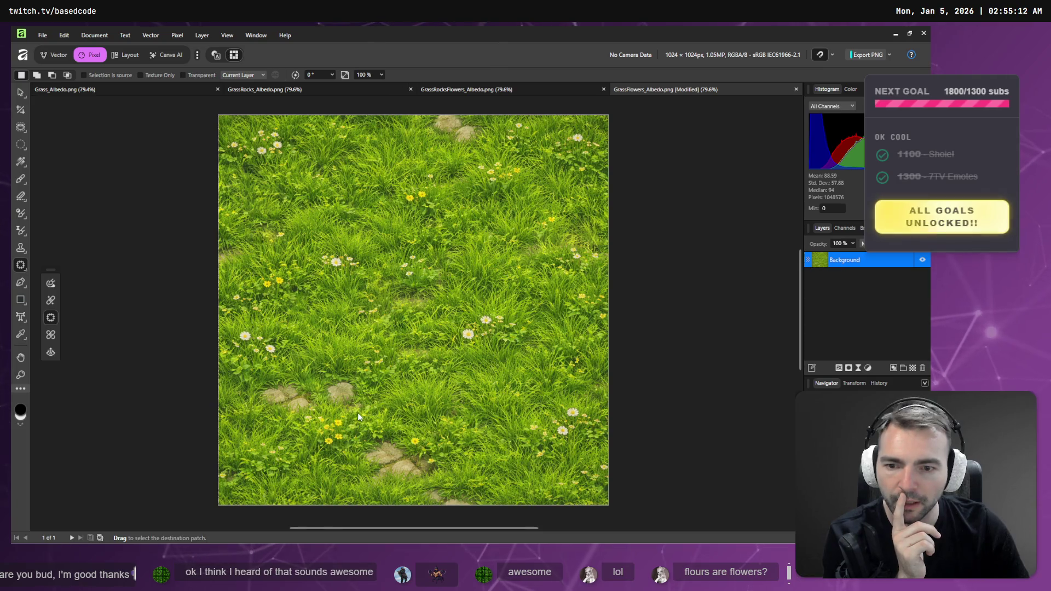
Cover the bottom and lower-left stones with grass, undoing a patch that filled with stone
mouse_move(327, 392)
left_mouse_down()
mouse_move(336, 408)
mouse_move(356, 398)
left_mouse_up()
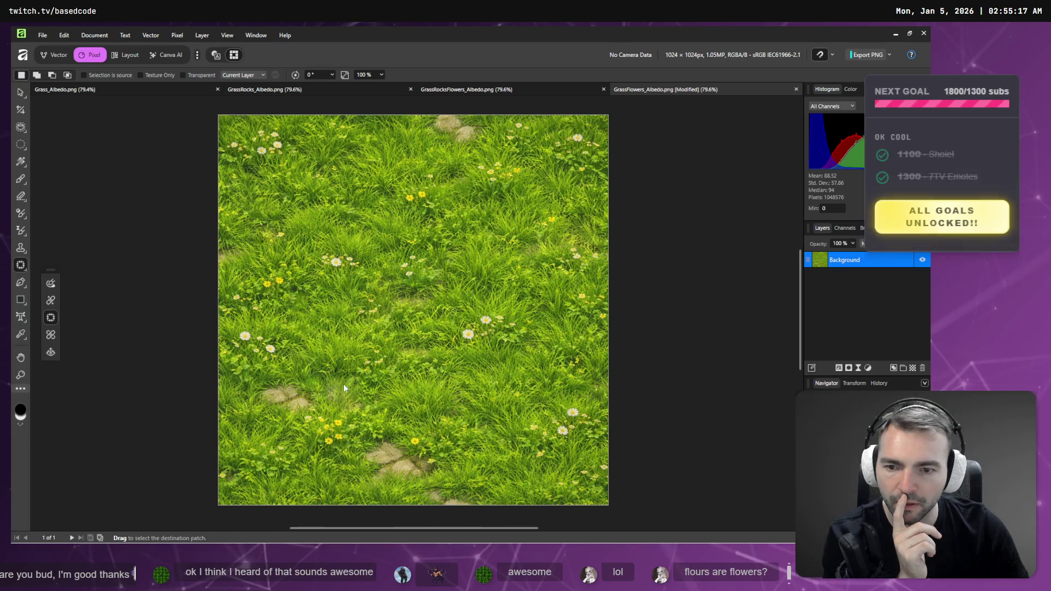
left_click(428, 412)
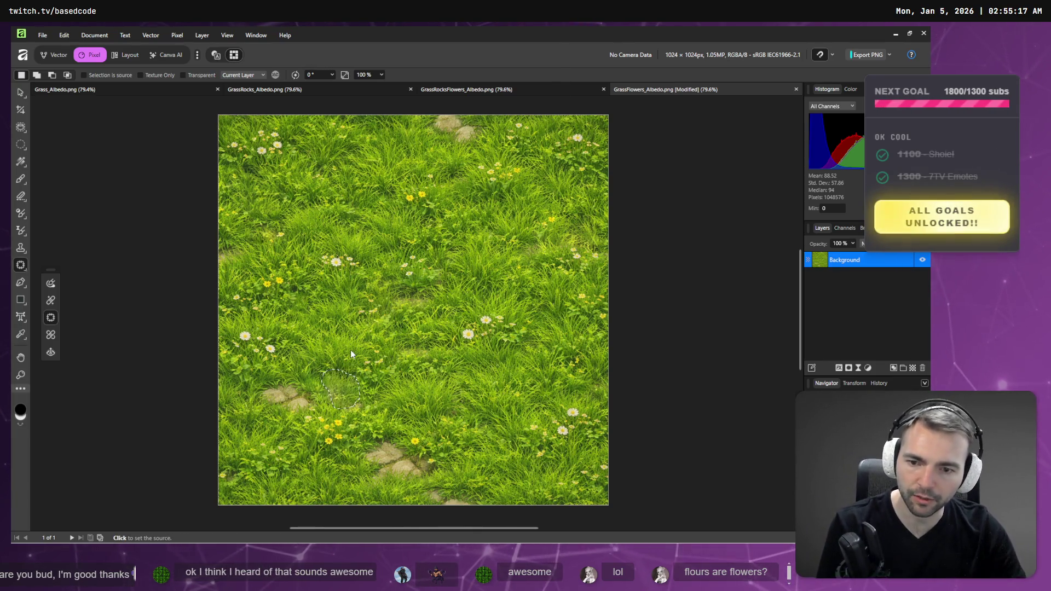
left_click(331, 381)
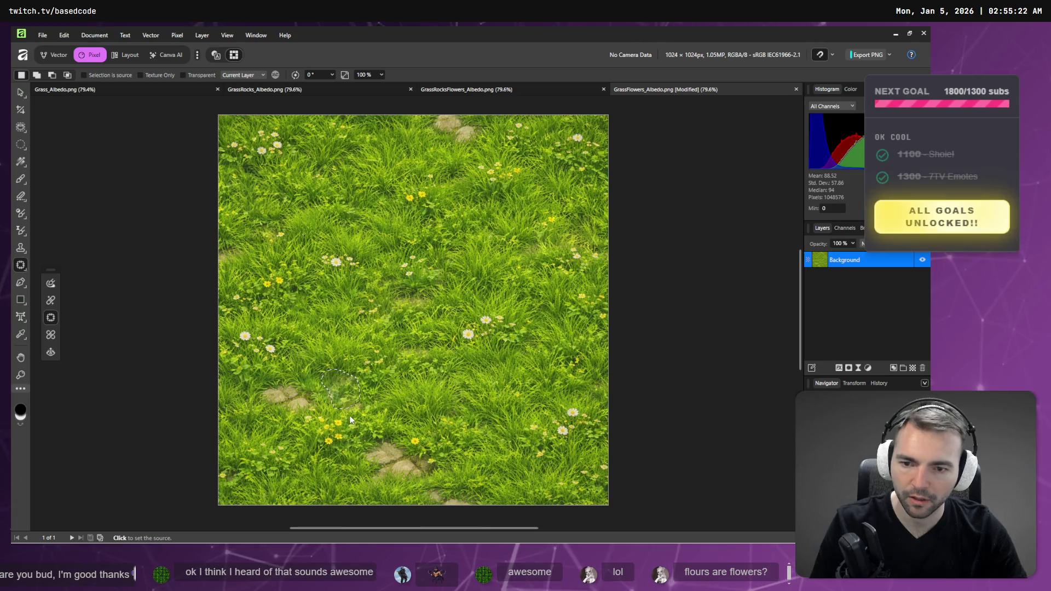
left_click(403, 411)
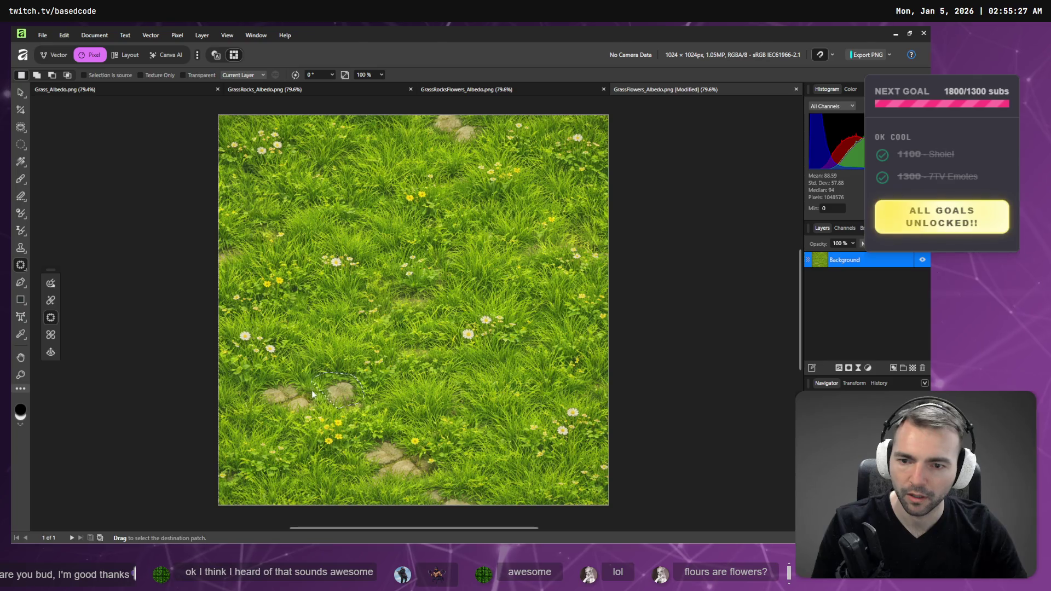
key("ctrl+z")
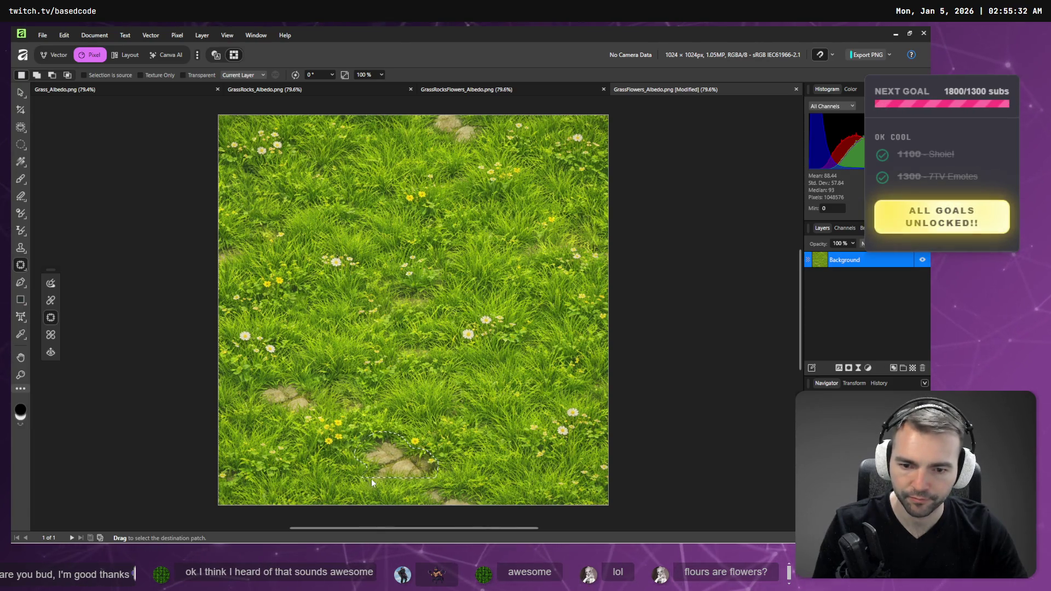
left_click_drag(422, 480, 496, 413)
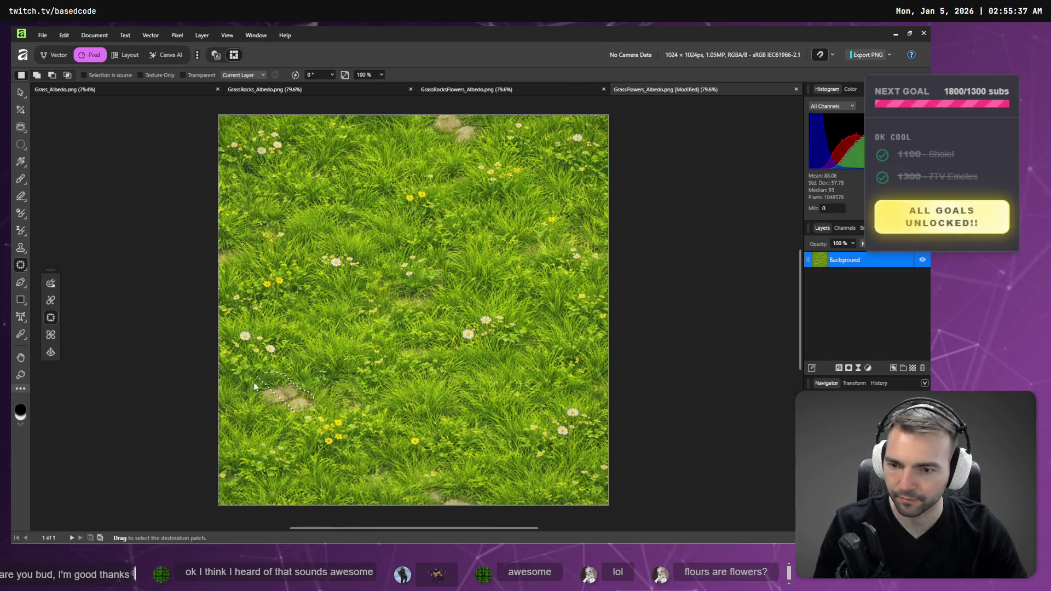
left_click_drag(277, 407, 439, 438)
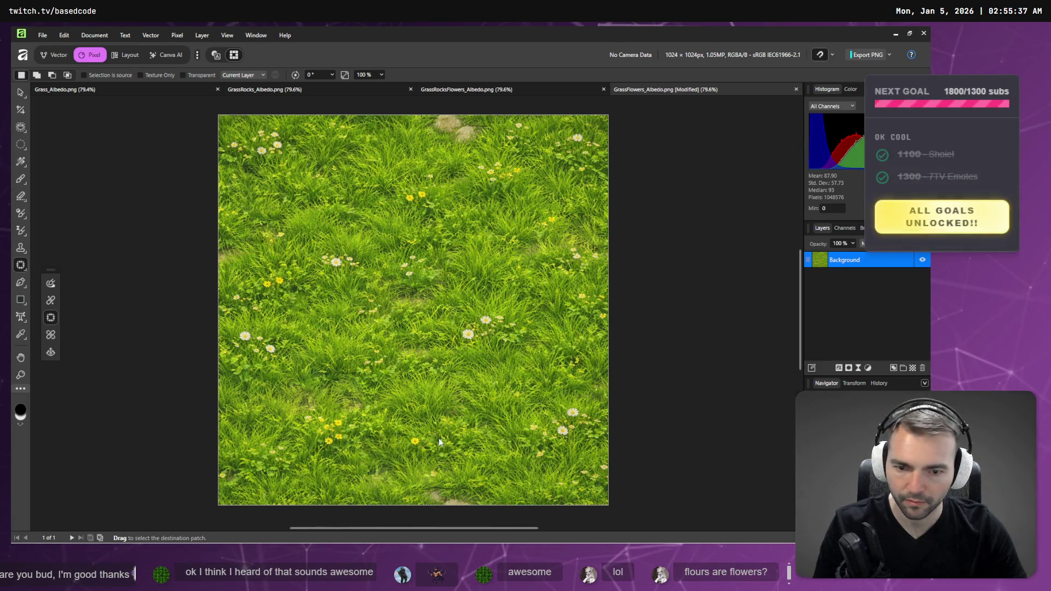
left_click(176, 35)
Run Distort > Affine on GrassFlowers_Albedo.png with Offset Y 50% and Wrap extend mode
mouse_move(263, 47)
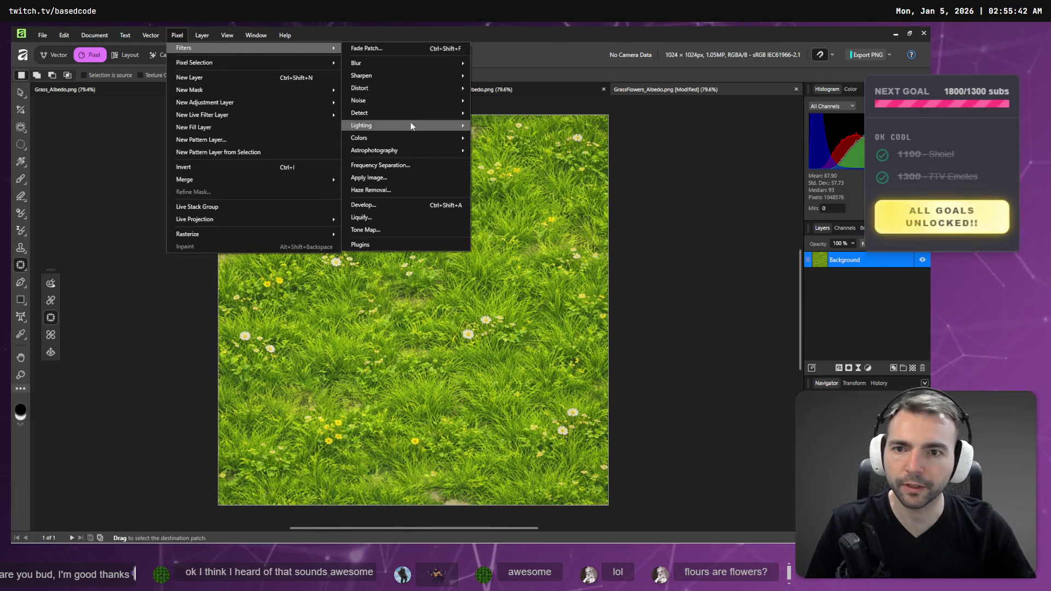
mouse_move(416, 87)
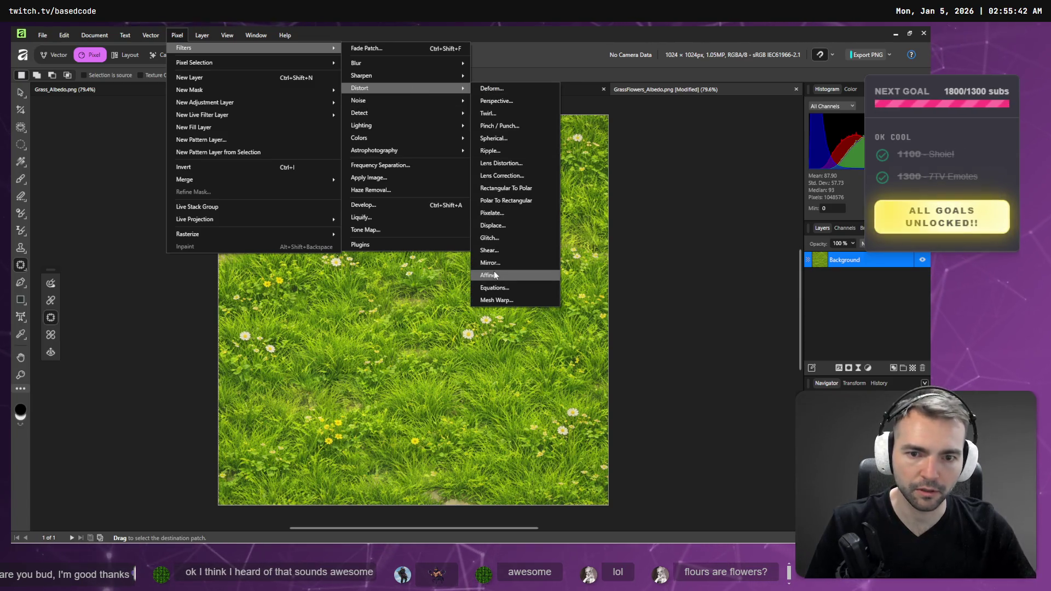
left_click(494, 274)
left_click(754, 242)
type("50")
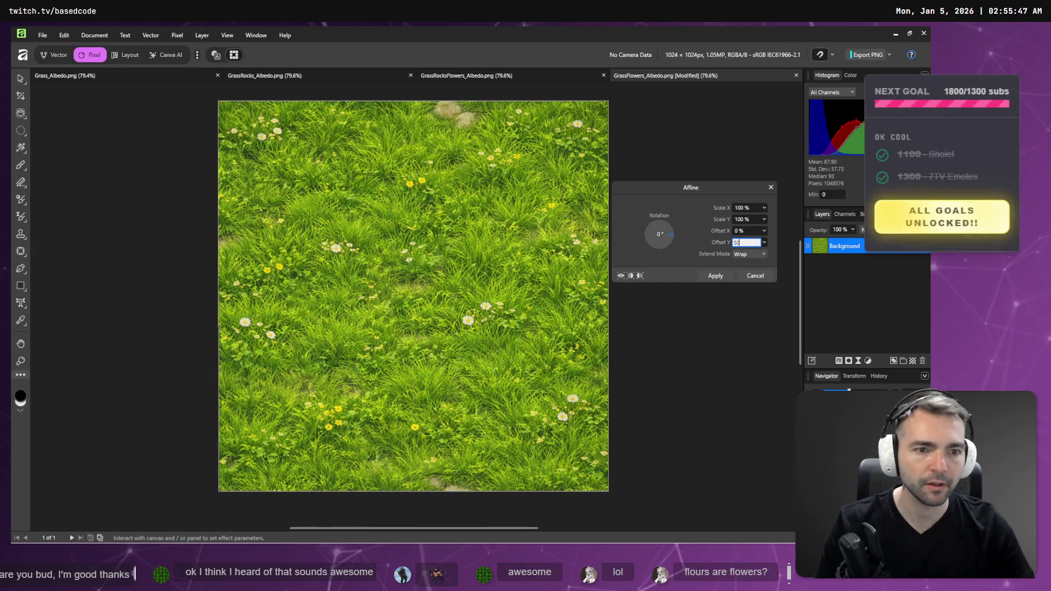
left_click(716, 275)
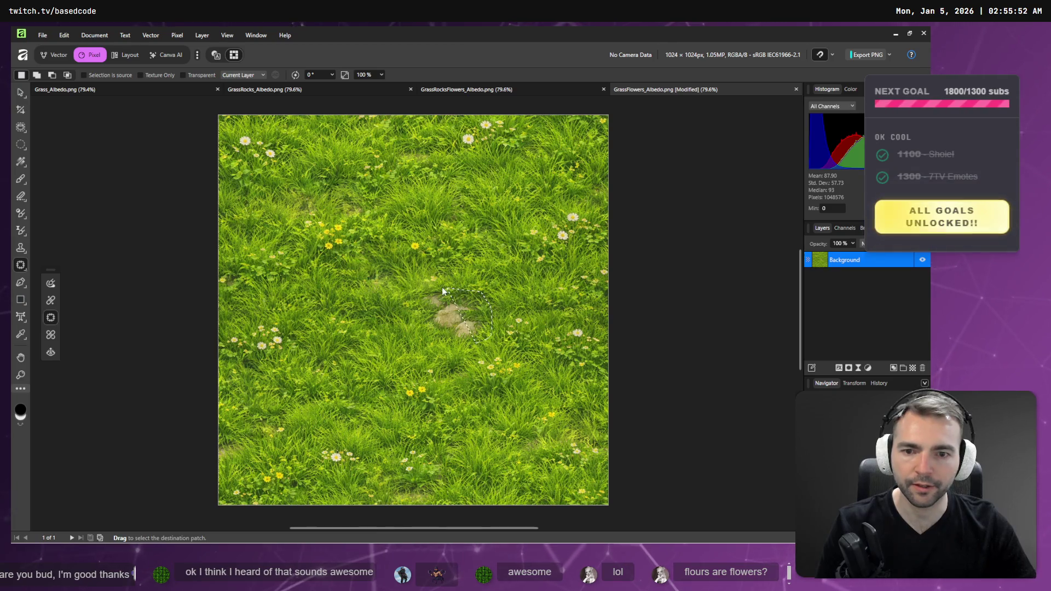
Patch the centre stones with nearby grass and commit by switching to the Move Tool
mouse_move(477, 342)
left_mouse_down()
mouse_move(488, 242)
mouse_move(504, 245)
left_mouse_up()
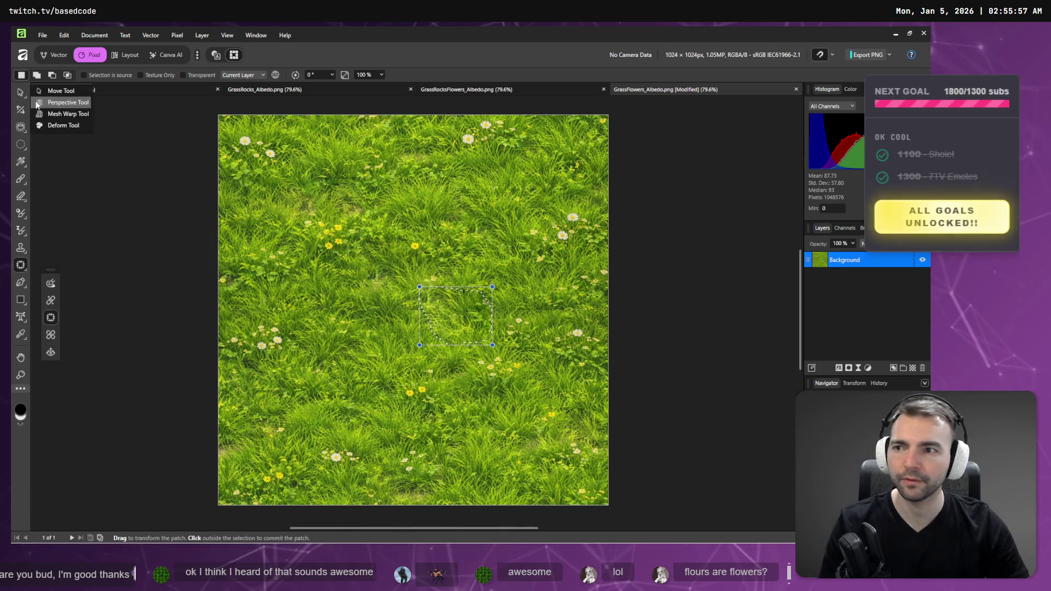
left_click(25, 91)
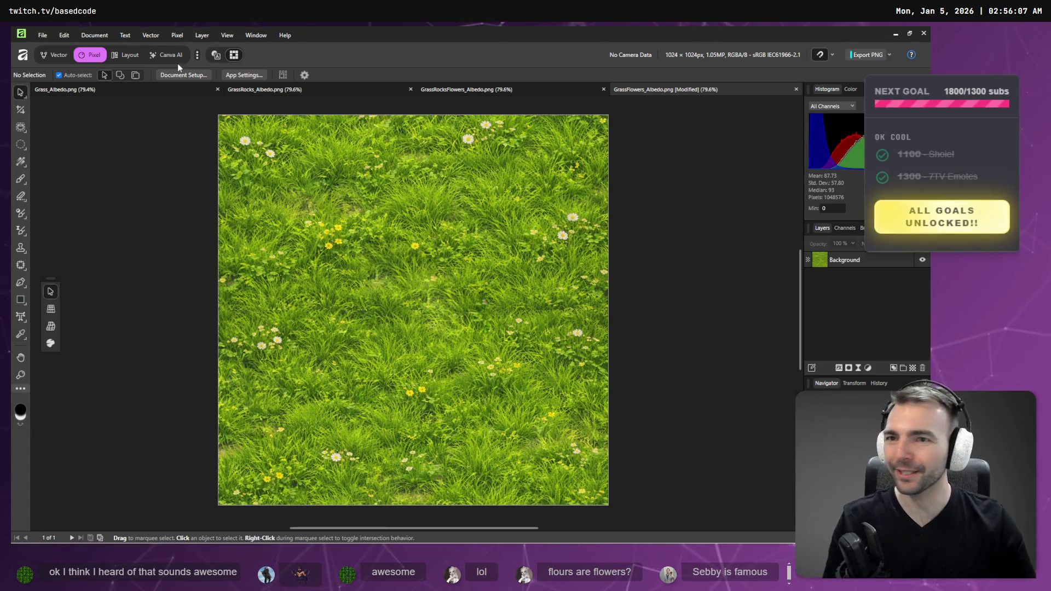
left_click(179, 37)
mouse_move(280, 48)
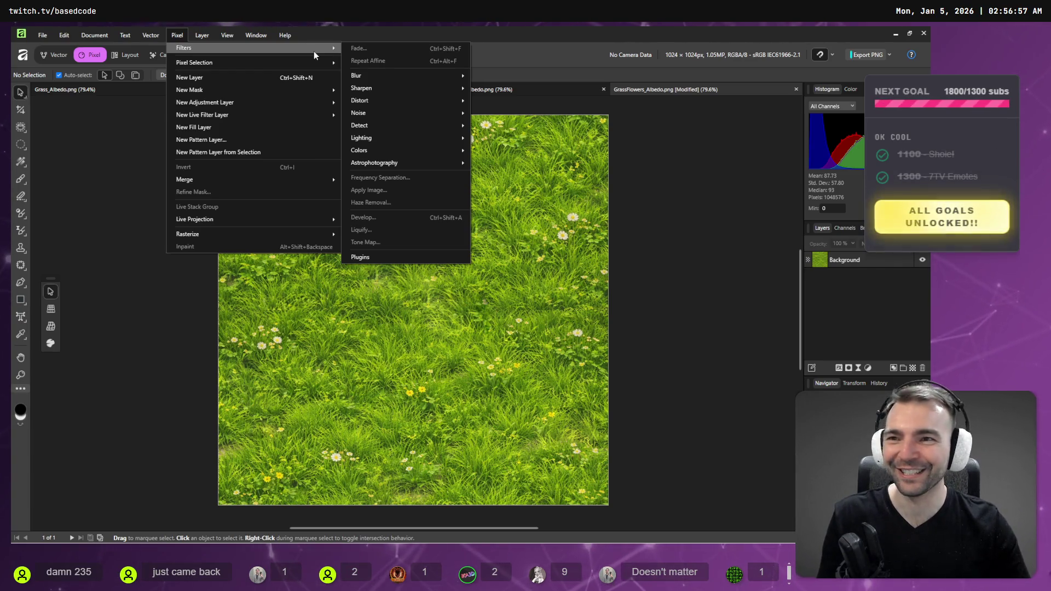
key("Left")
key("Left")
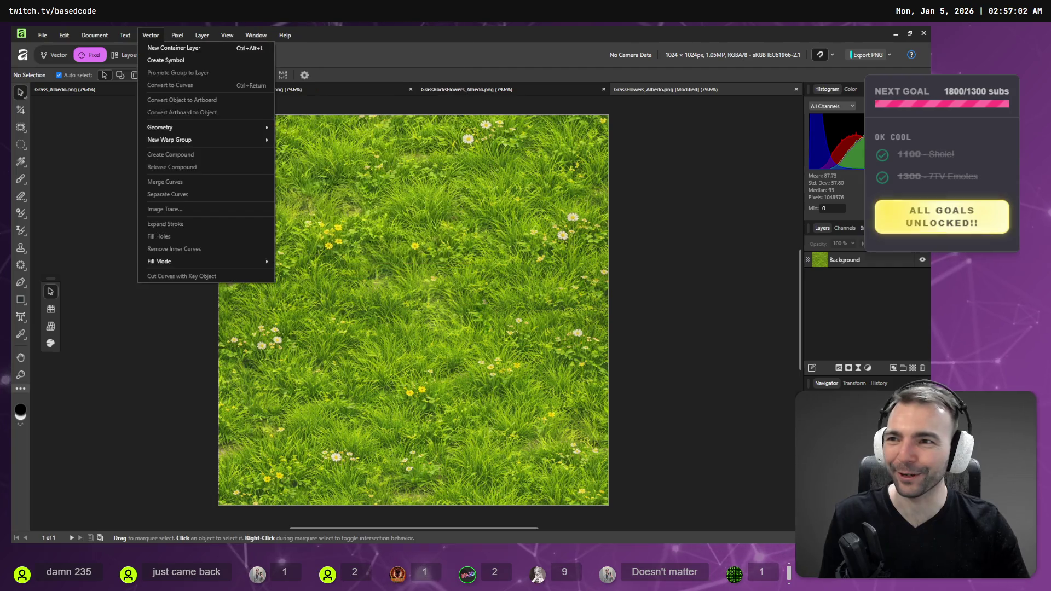
left_click(416, 57)
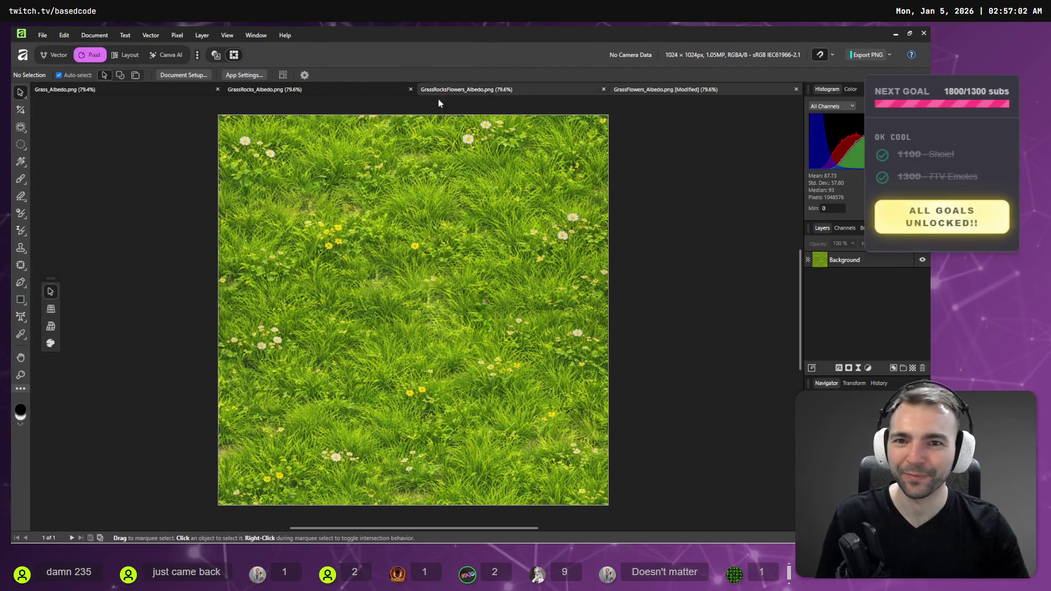
left_click(479, 174)
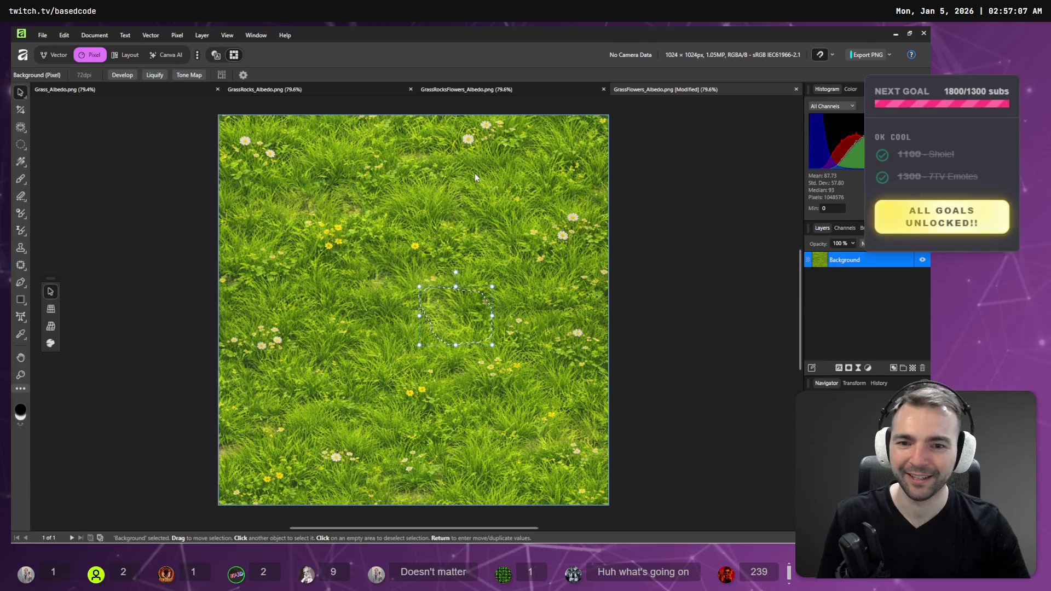
Deselect the leftover marquee with Ctrl+D, then undo to bring the selection back
key("ctrl+d")
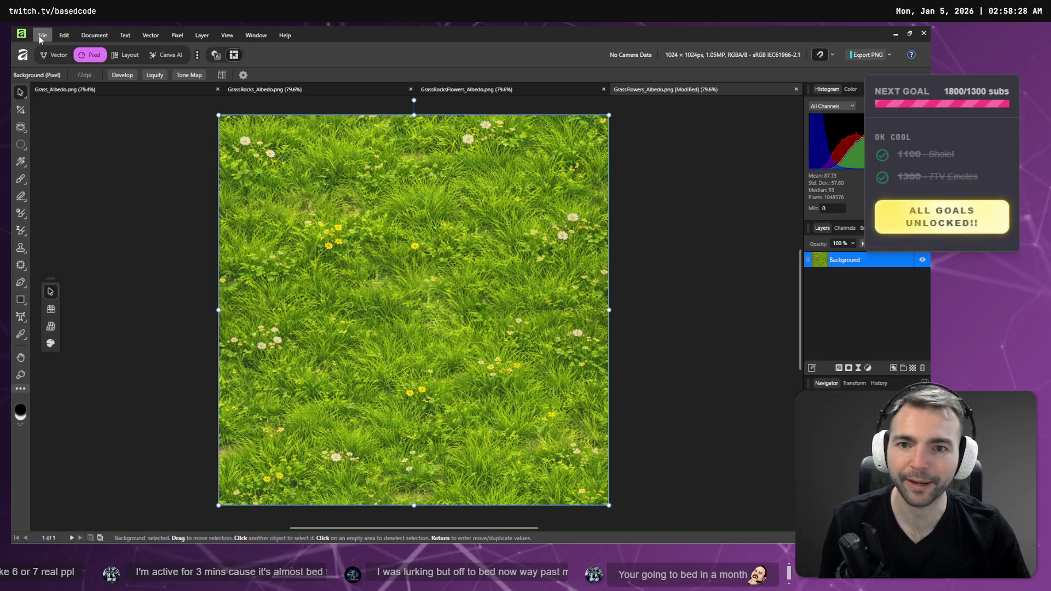
key("ctrl+z")
Redo the deselection and apply the Affine filter with Offset Y 50% and Wrap
key("ctrl+shift+z")
left_click(177, 35)
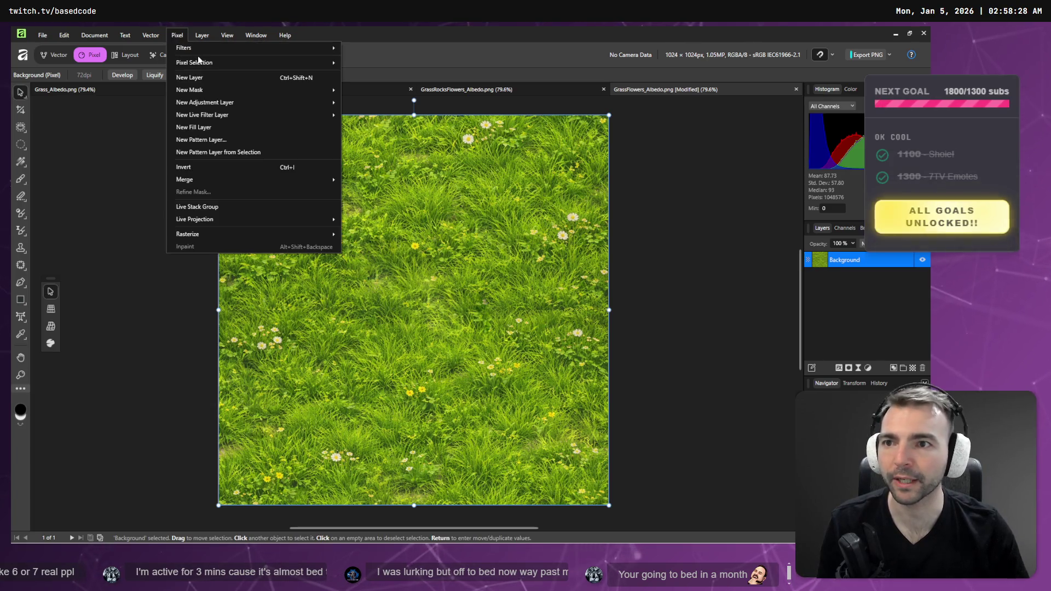
mouse_move(219, 49)
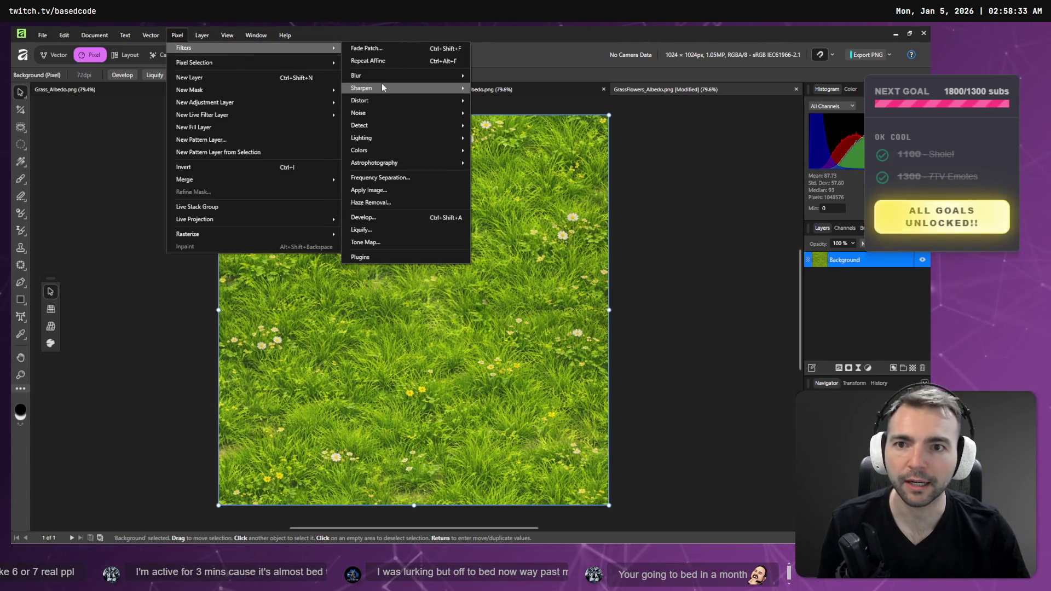
mouse_move(386, 101)
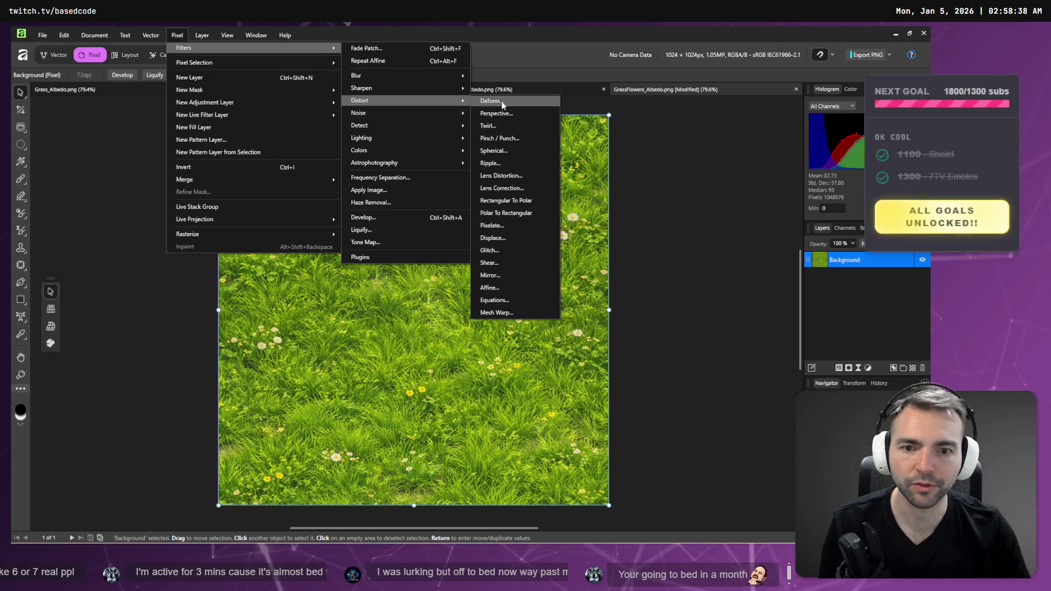
left_click(490, 287)
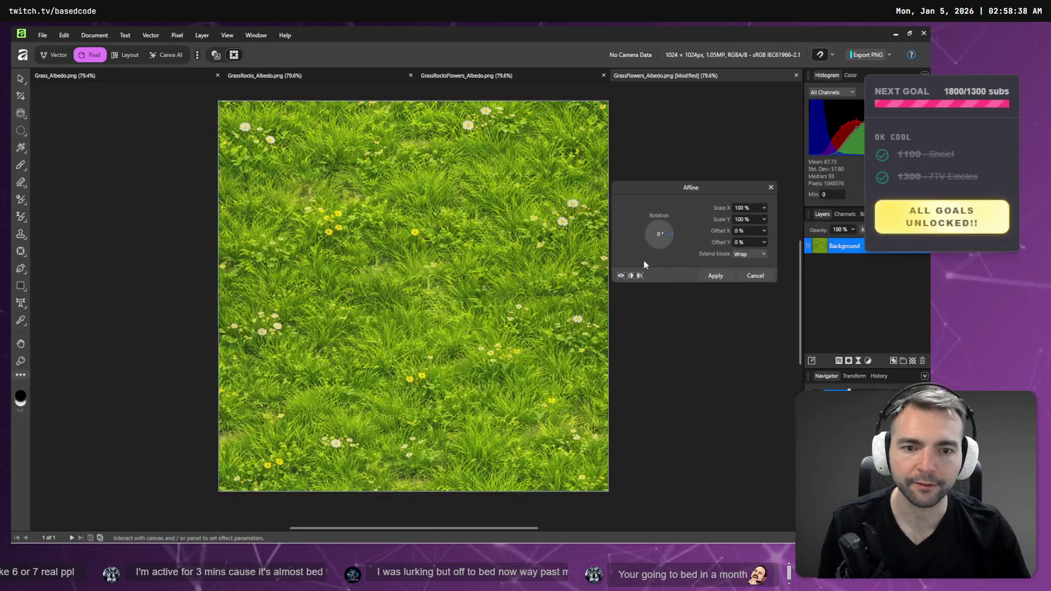
left_click(749, 242)
type("5")
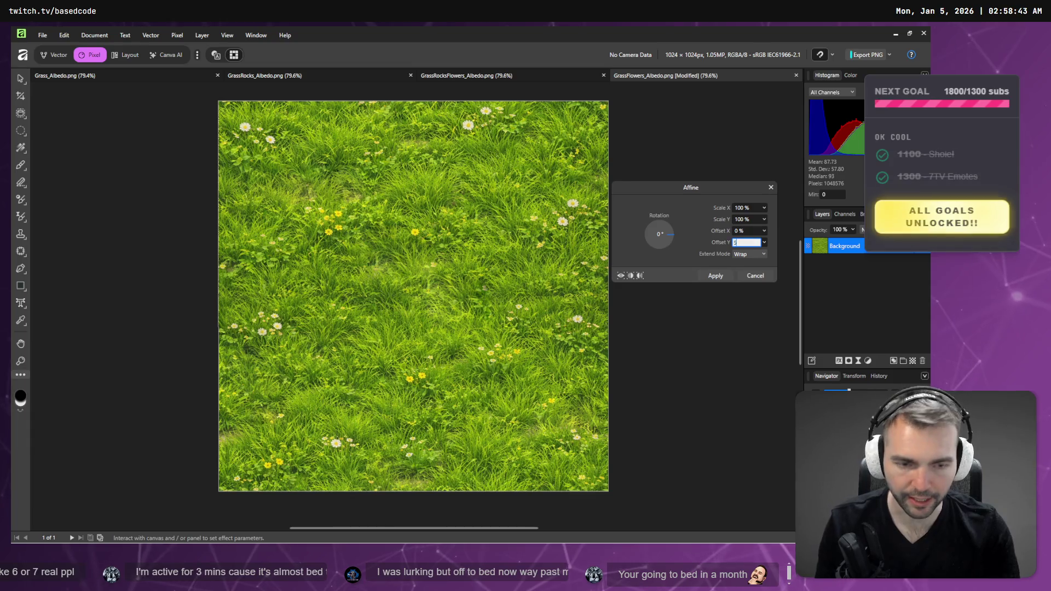
type("0")
left_click(714, 275)
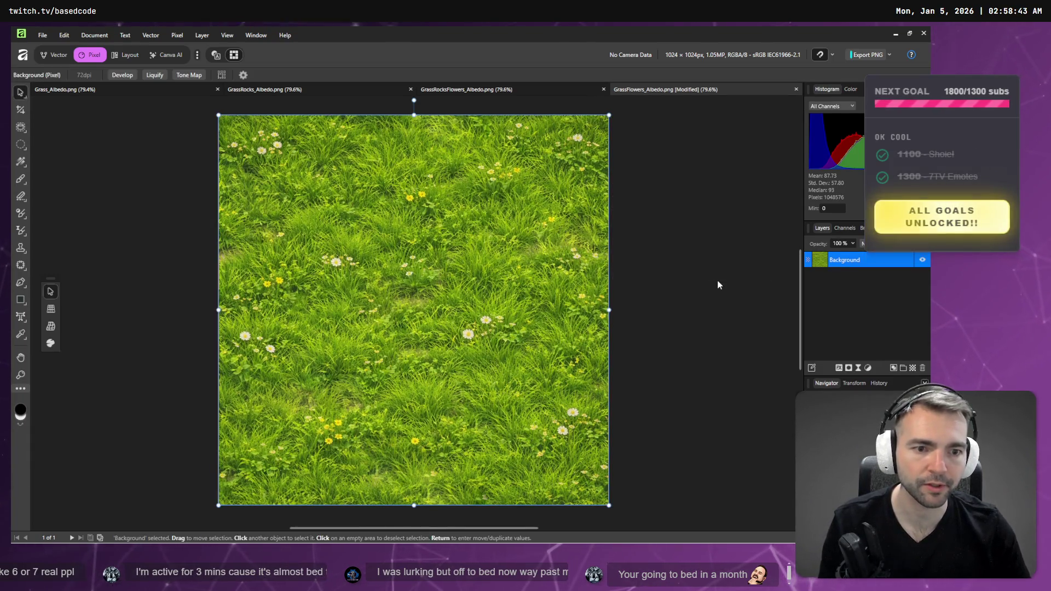
Save GrassFlowers_Albedo.png and minimize Affinity Photo
left_click(43, 35)
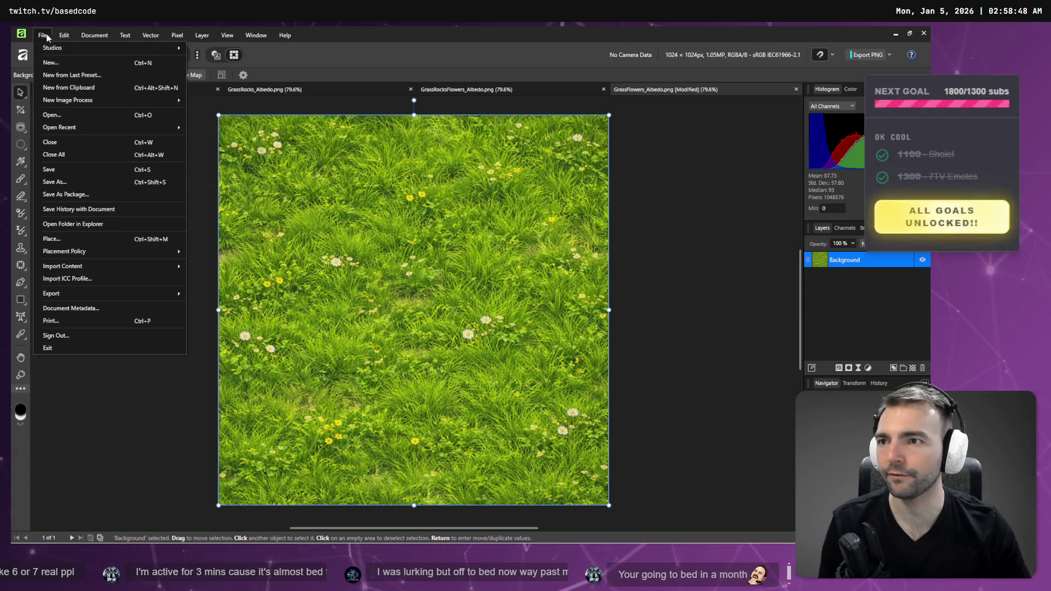
left_click(78, 176)
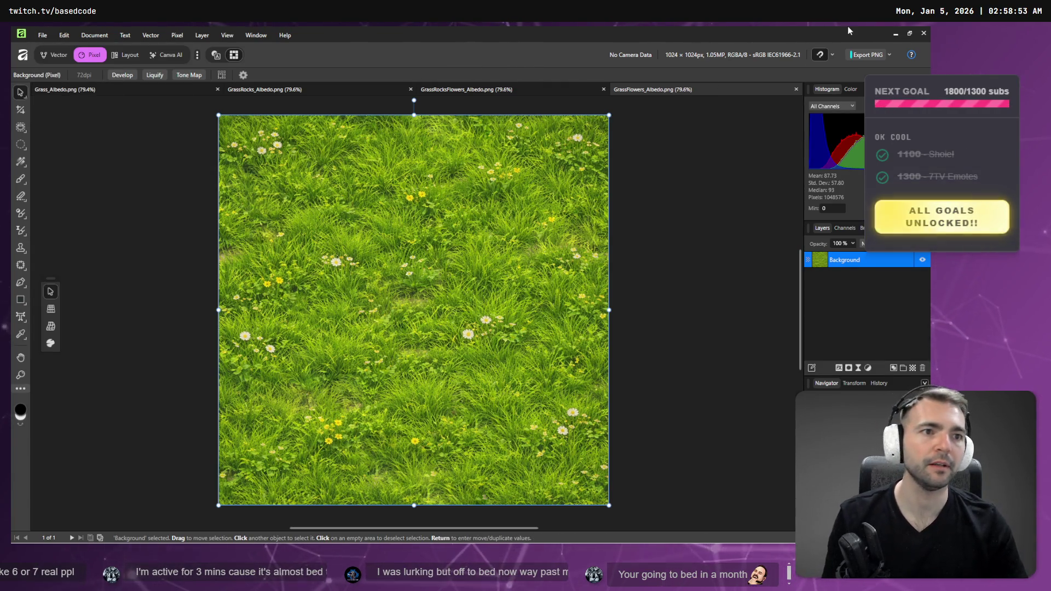
left_click(894, 34)
Assign GrassFlowers_Albedo.png as the Albedo Texture of terrain texture slot 5
mouse_move(594, 219)
left_mouse_down()
mouse_move(594, 329)
mouse_move(594, 168)
left_mouse_up()
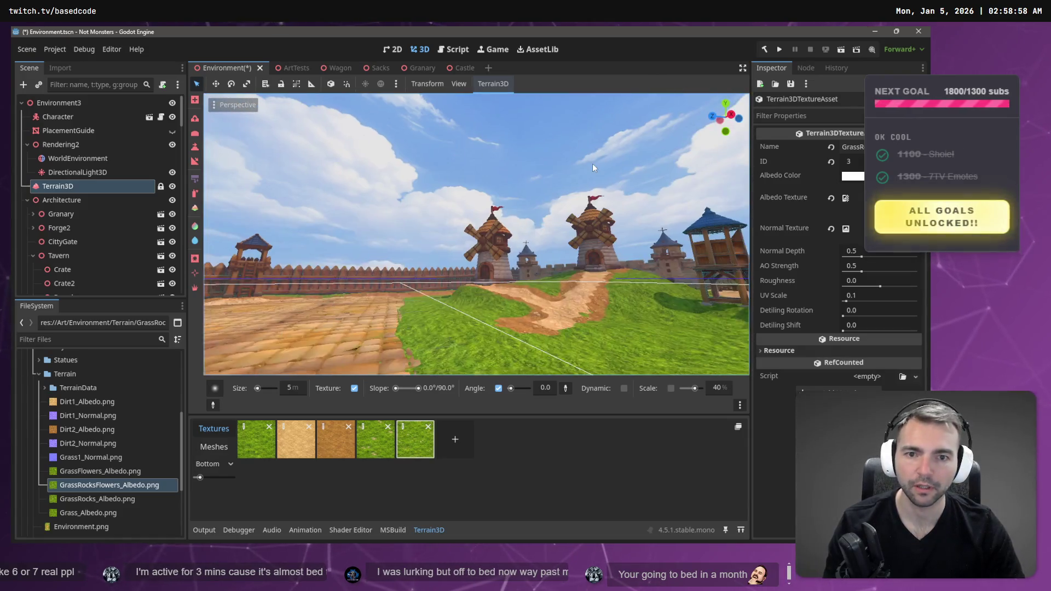
left_click(403, 430)
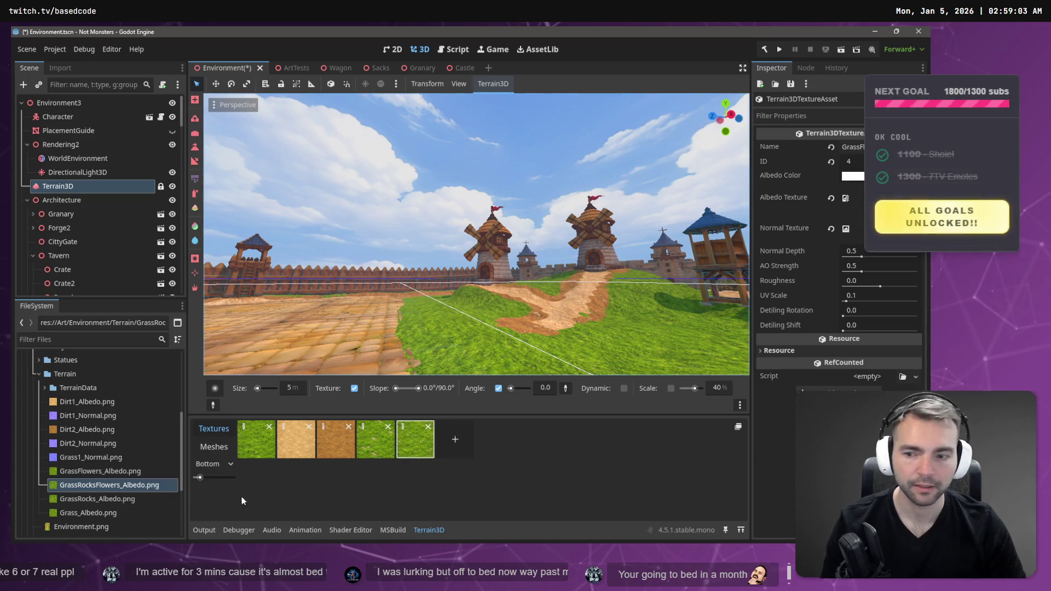
mouse_move(100, 472)
left_mouse_down()
mouse_move(398, 429)
mouse_move(847, 213)
mouse_move(846, 199)
left_mouse_up()
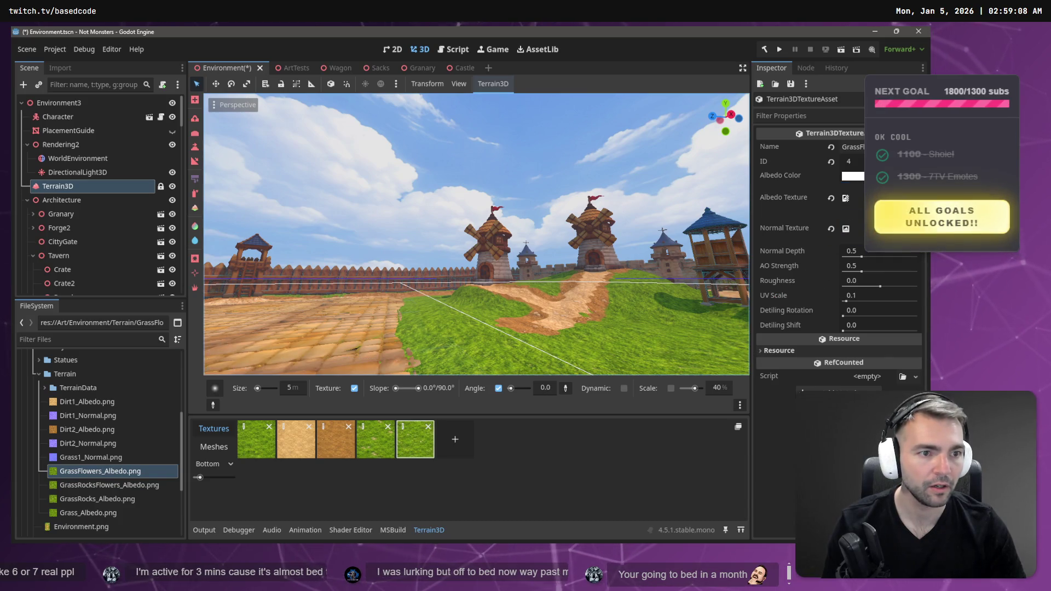
Spray the GrassRocks texture onto the grass near the windmills
key("s")
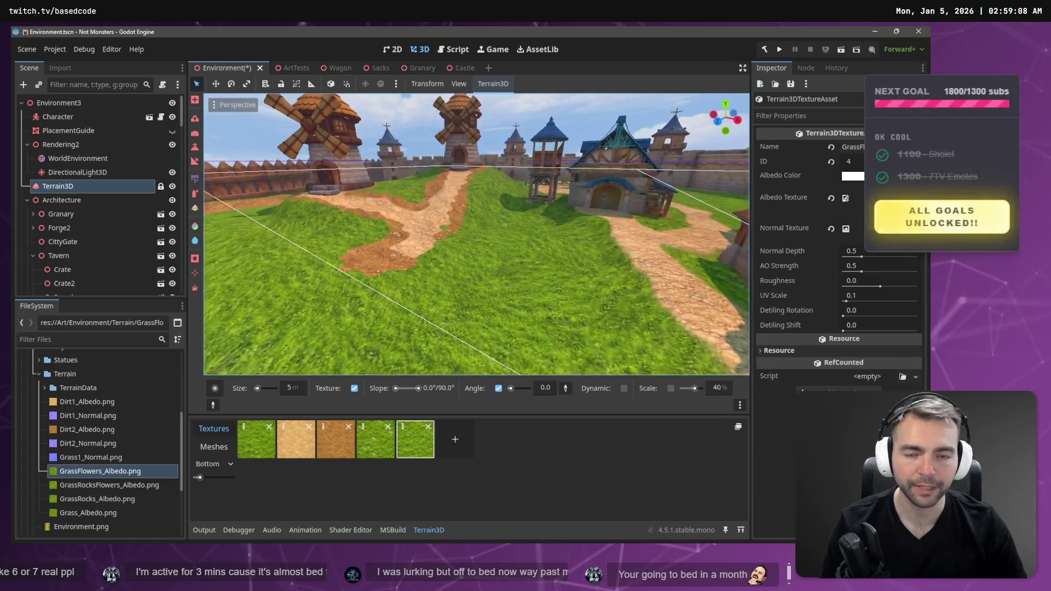
key("w")
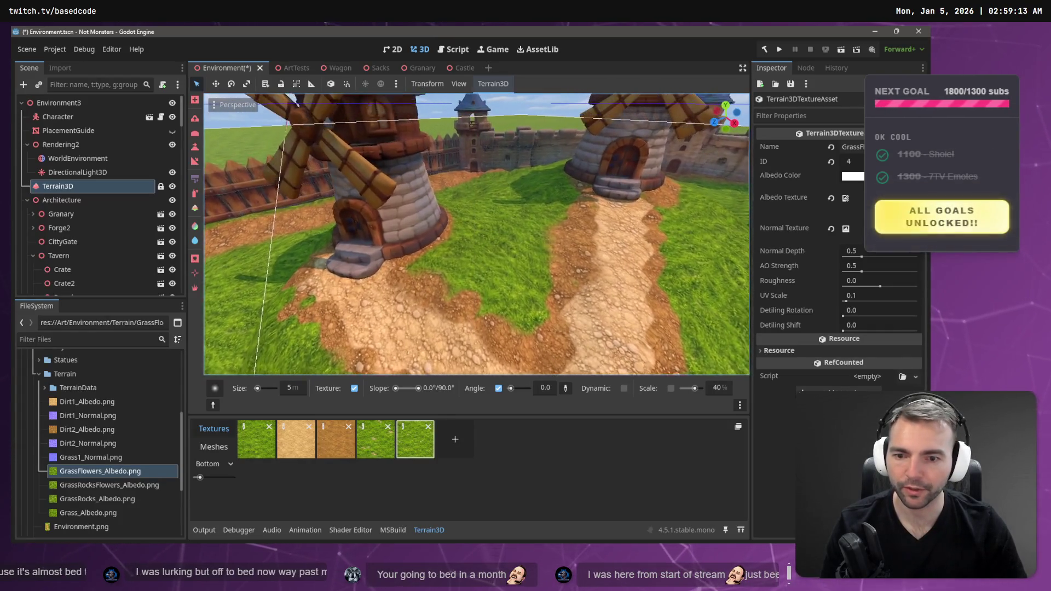
left_click(378, 446)
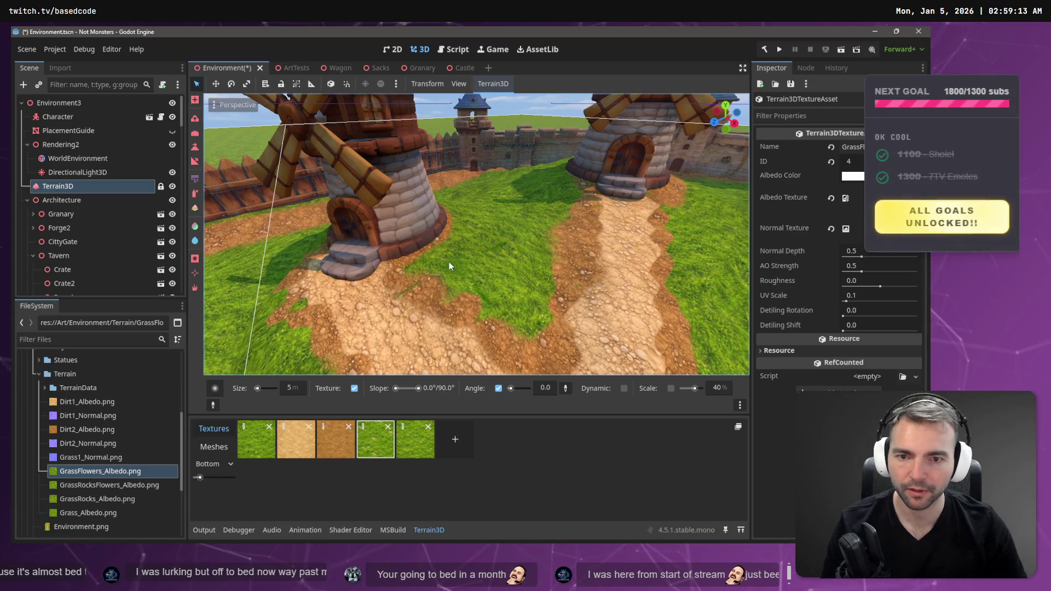
left_click(195, 194)
mouse_move(445, 266)
left_mouse_down()
mouse_move(511, 290)
mouse_move(460, 261)
mouse_move(396, 251)
mouse_move(503, 249)
mouse_move(493, 236)
left_mouse_up()
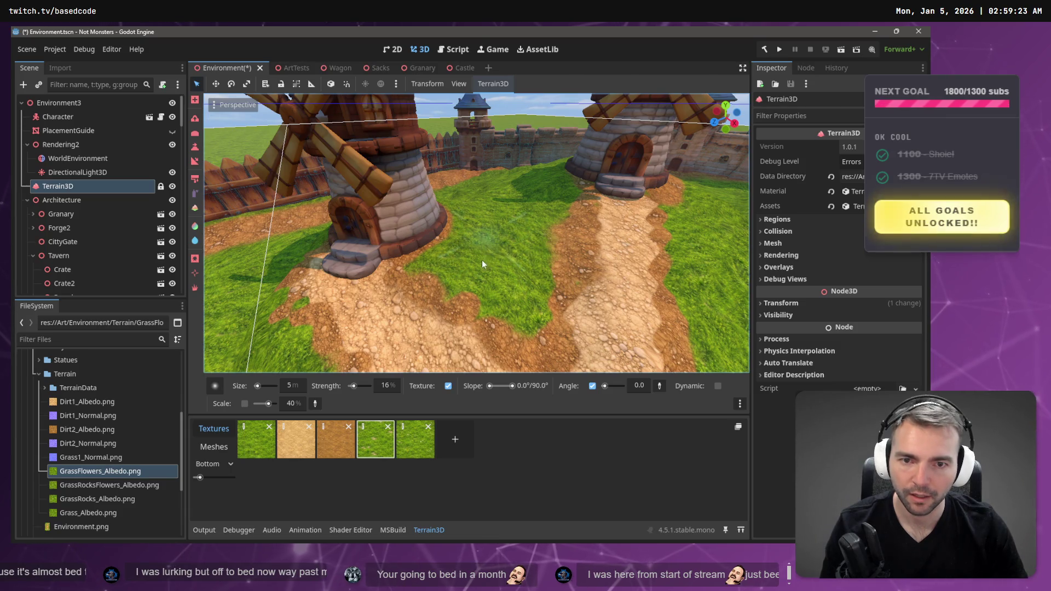
scroll(482, 263, "up", 3)
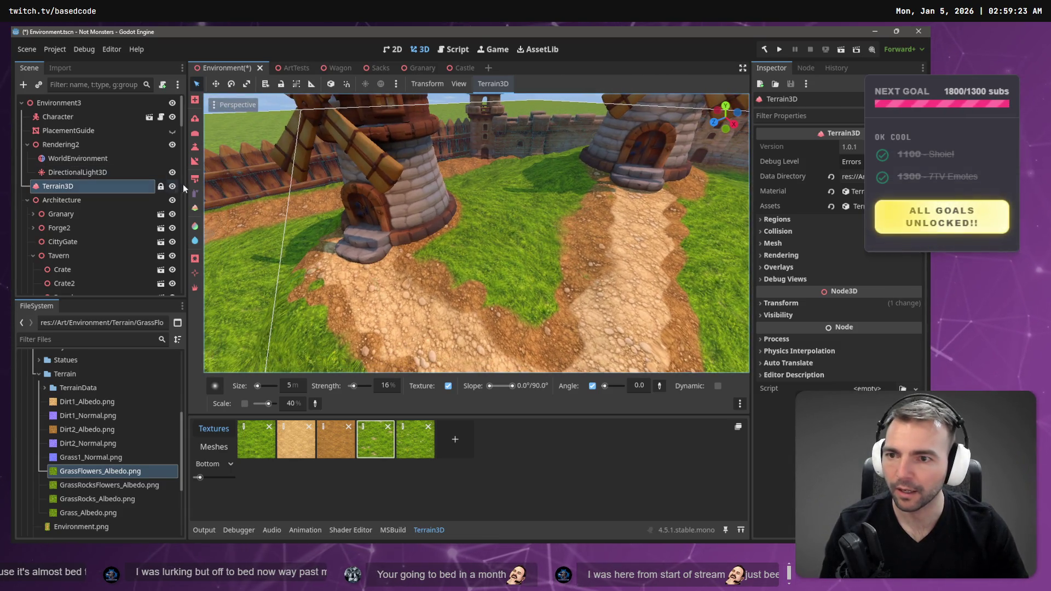
Paint a lighter grass patch between the windmills and fly in to look at it
left_click(193, 181)
left_click_drag(501, 252, 514, 274)
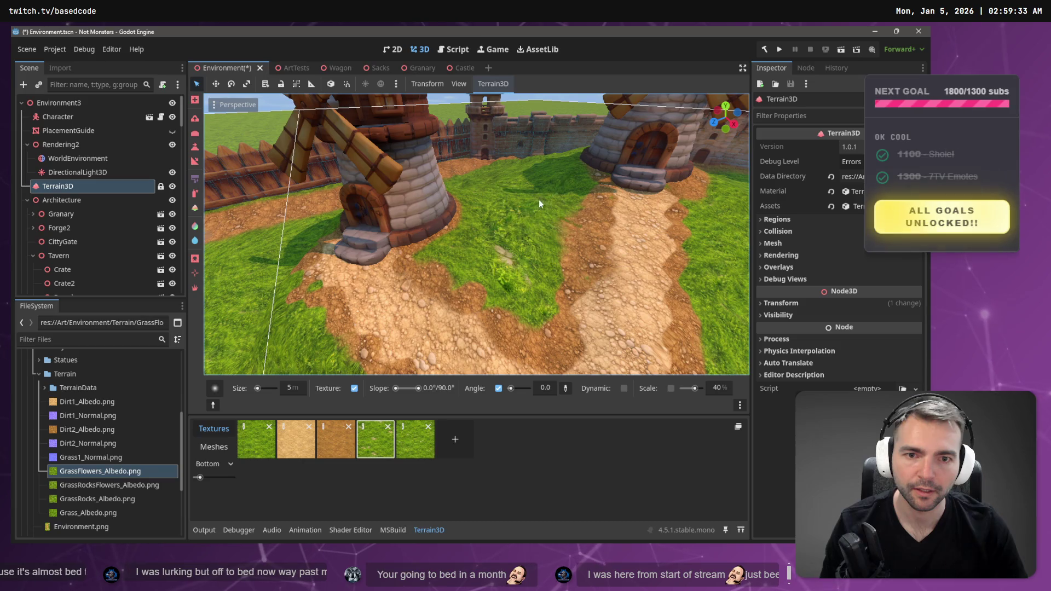
right_click(534, 186)
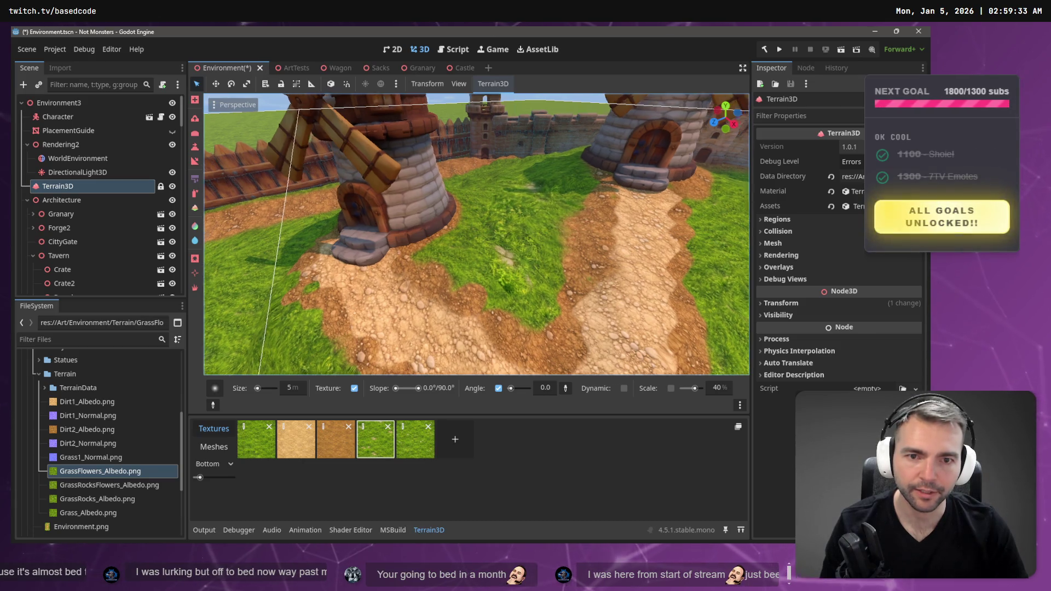
key("w")
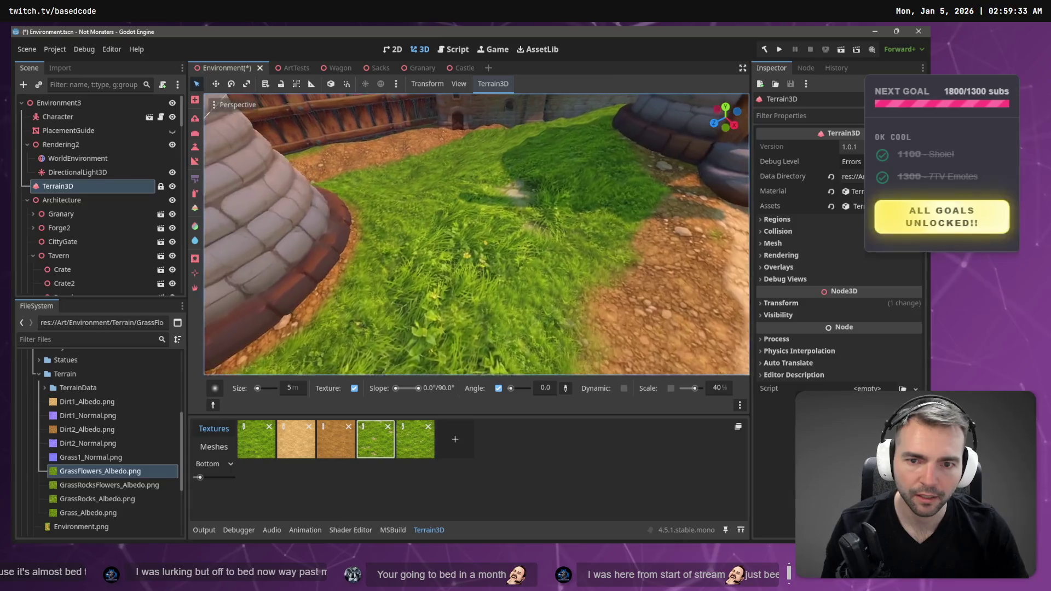
key("w")
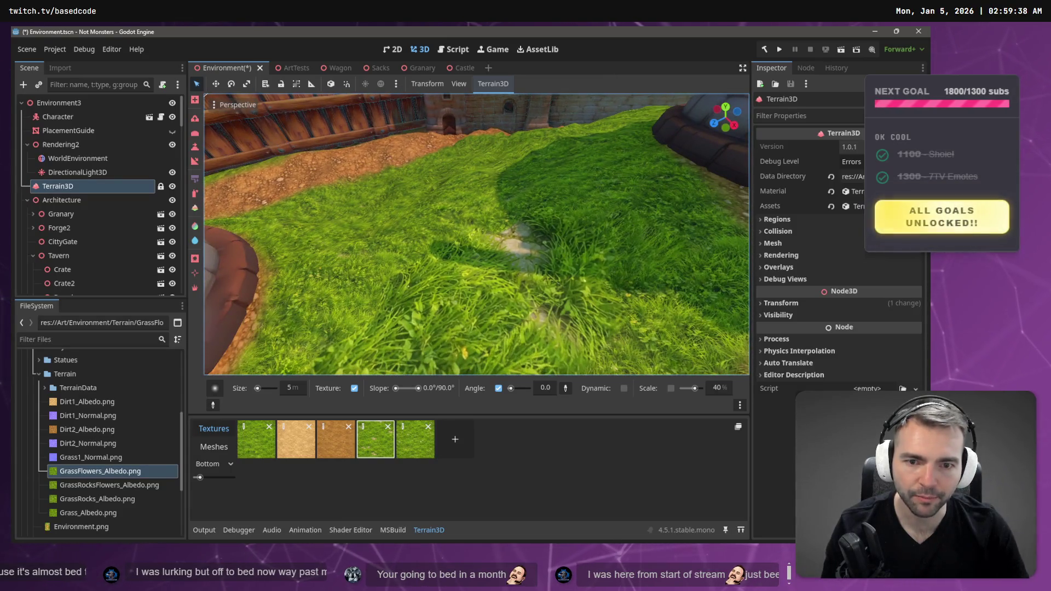
Pull back and orbit around the village to inspect the new patch from other angles
key("s")
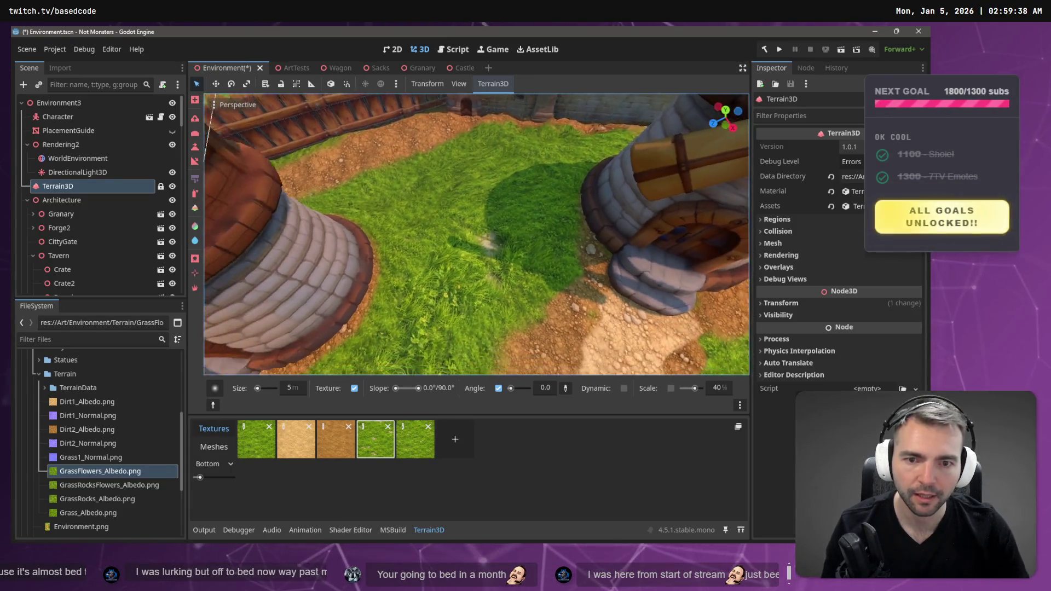
key("s")
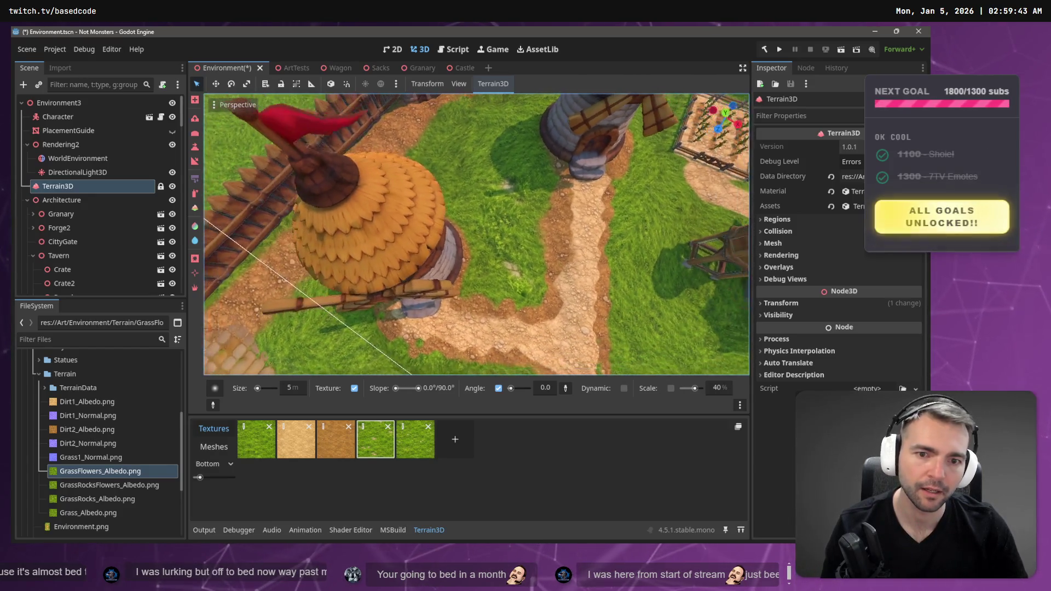
key("w")
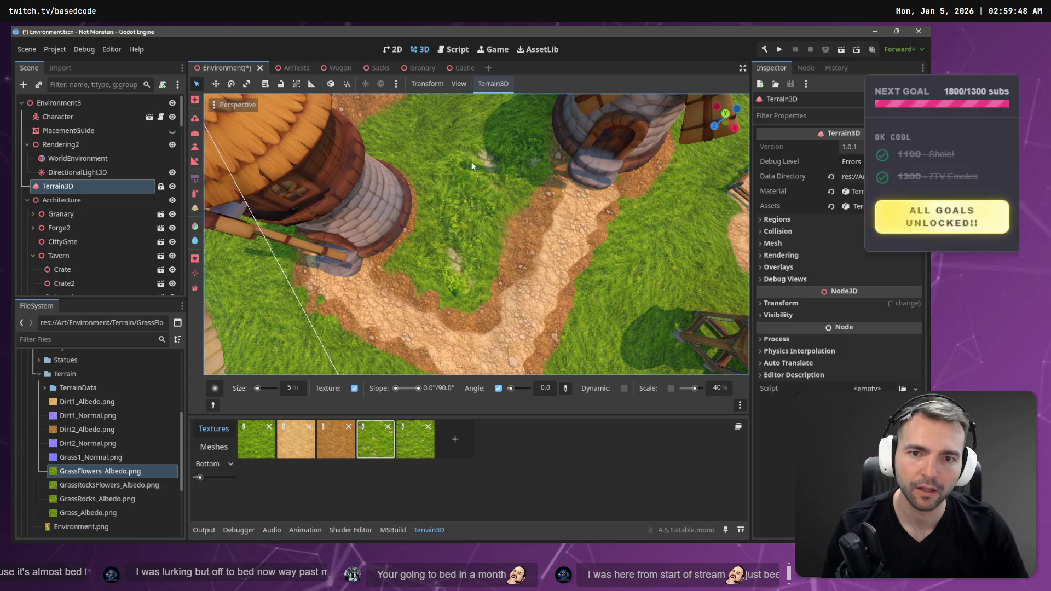
mouse_move(499, 119)
left_mouse_down()
mouse_move(487, 164)
mouse_move(454, 198)
mouse_move(464, 174)
left_mouse_up()
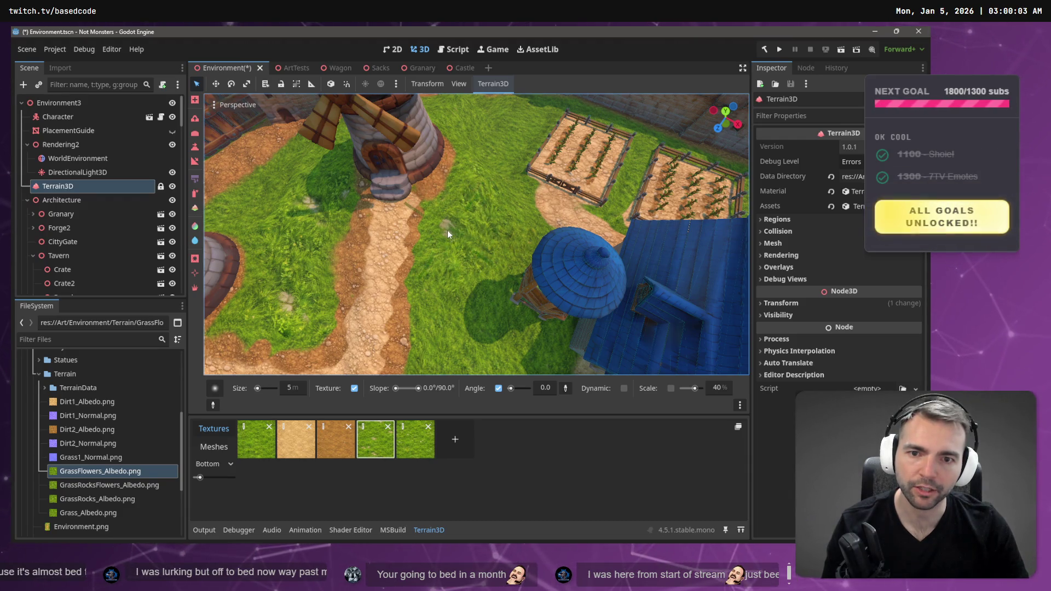
mouse_move(441, 227)
left_mouse_down()
mouse_move(461, 239)
mouse_move(429, 248)
left_mouse_up()
left_click(420, 449)
Paint flower grass in zig-zag strokes on the terrain near the path and houses
left_click_drag(529, 255, 553, 256)
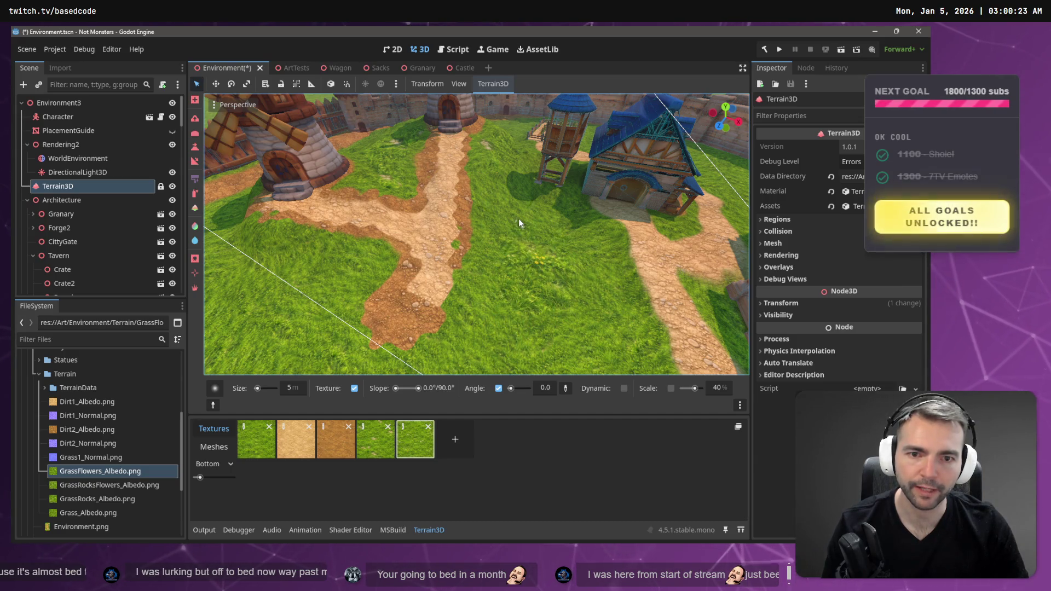
left_click_drag(507, 224, 520, 223)
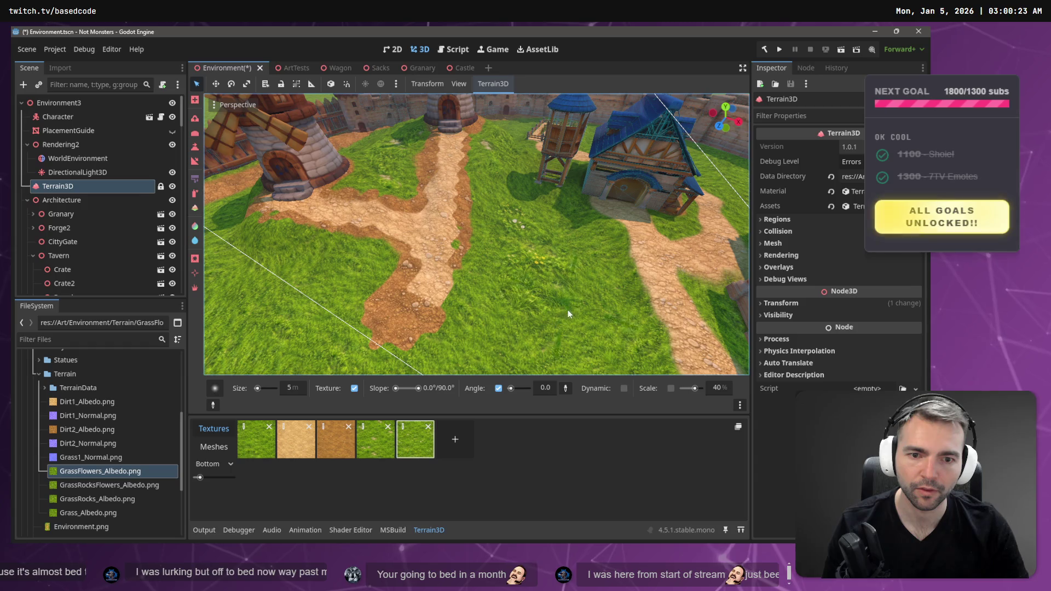
mouse_move(515, 240)
left_mouse_down()
mouse_move(603, 257)
mouse_move(524, 275)
left_mouse_up()
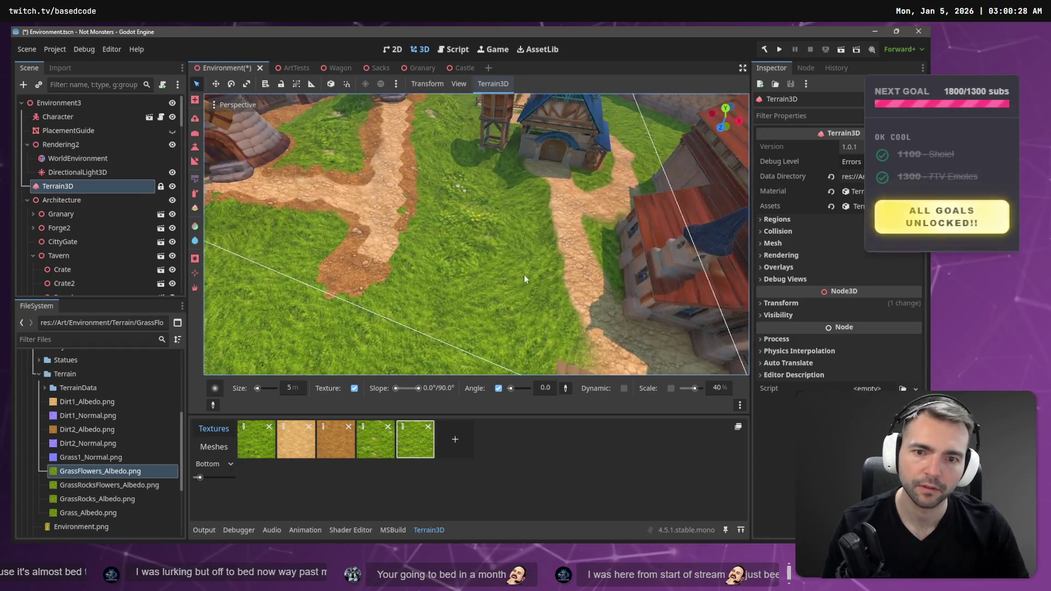
mouse_move(445, 252)
left_mouse_down()
mouse_move(447, 313)
mouse_move(488, 253)
mouse_move(468, 314)
mouse_move(499, 272)
mouse_move(508, 213)
mouse_move(503, 289)
mouse_move(445, 349)
mouse_move(459, 277)
left_mouse_up()
left_click_drag(465, 185, 498, 251)
Dab a small GrassRocks patch by the windmill, then add white flower specks with slot 5
left_click(376, 447)
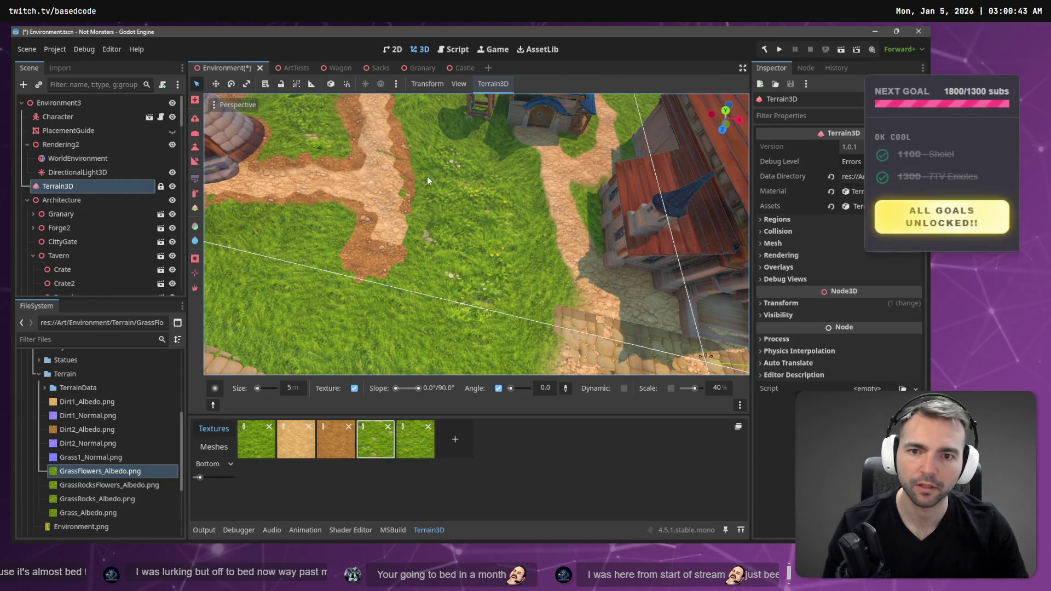
mouse_move(426, 244)
left_mouse_down()
mouse_move(410, 215)
mouse_move(442, 250)
left_mouse_up()
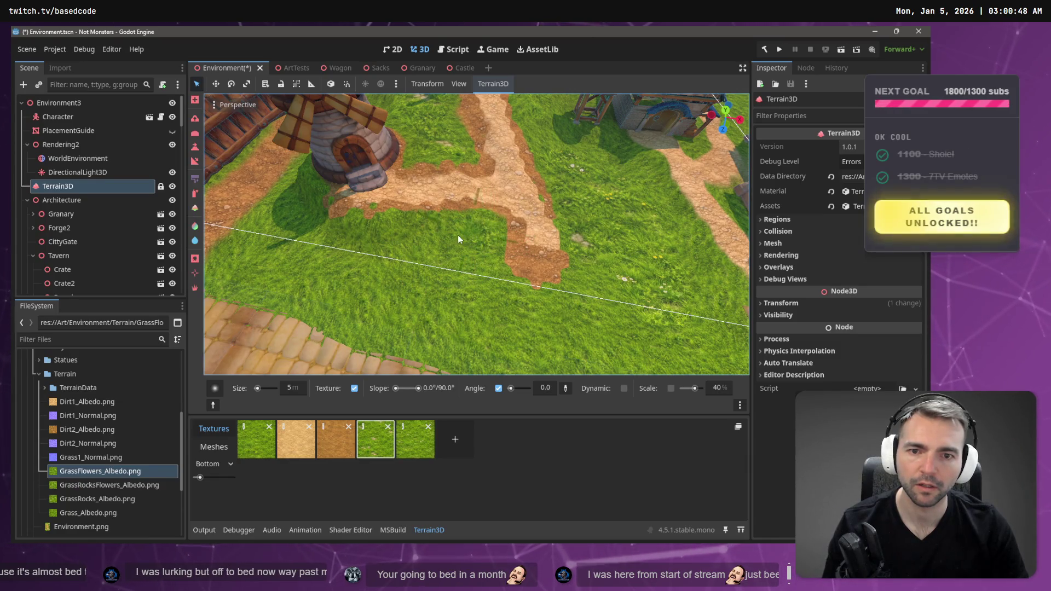
left_click(460, 266)
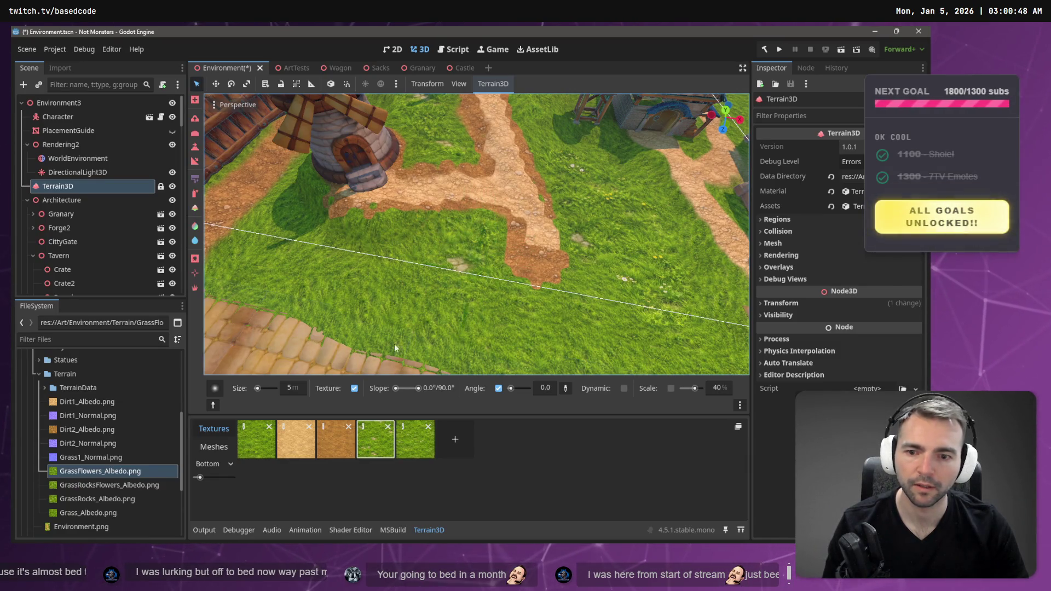
left_click(411, 438)
left_click(357, 259)
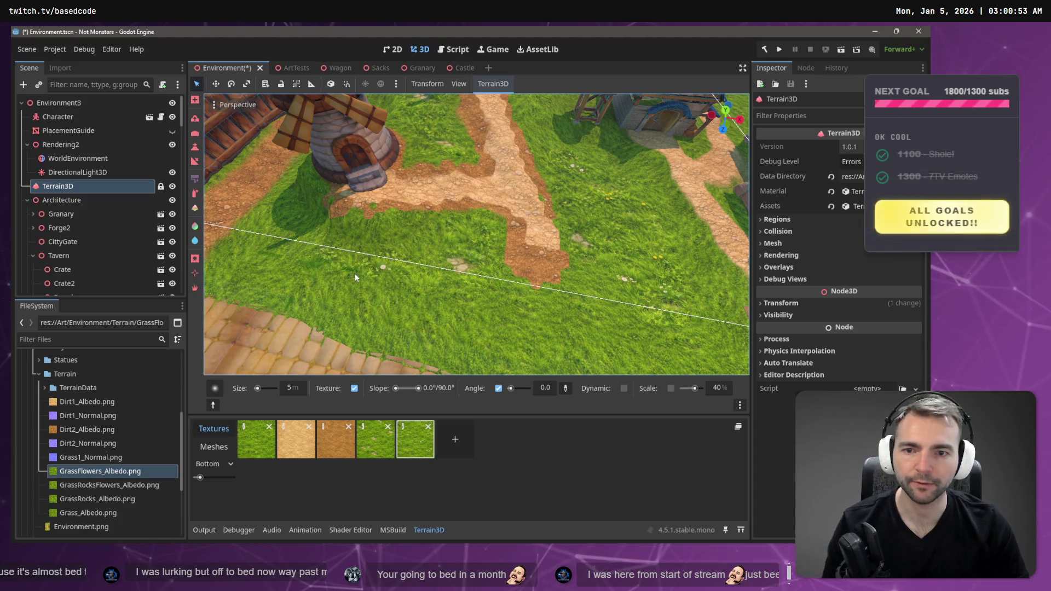